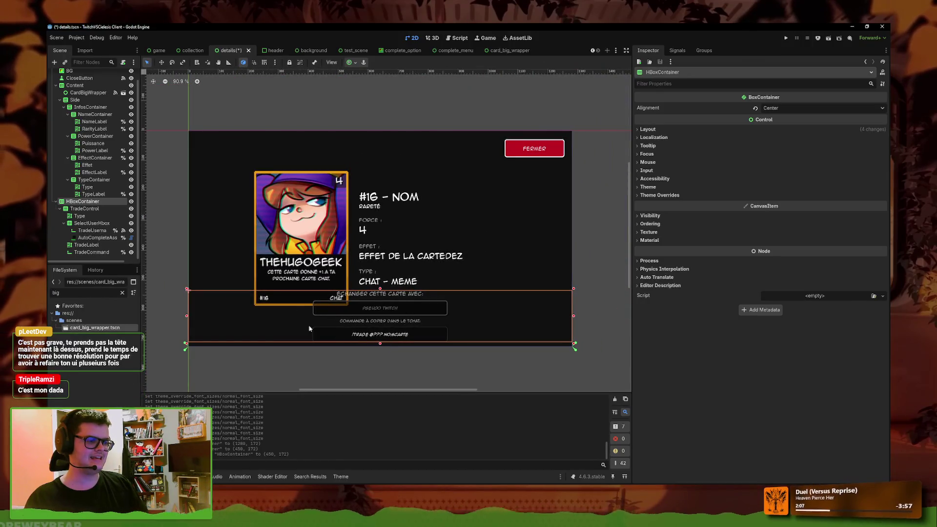
Select the Content container and nudge it slightly right on the canvas with the Move tool.
{"action": "left_click", "coordinate": [190, 321]}
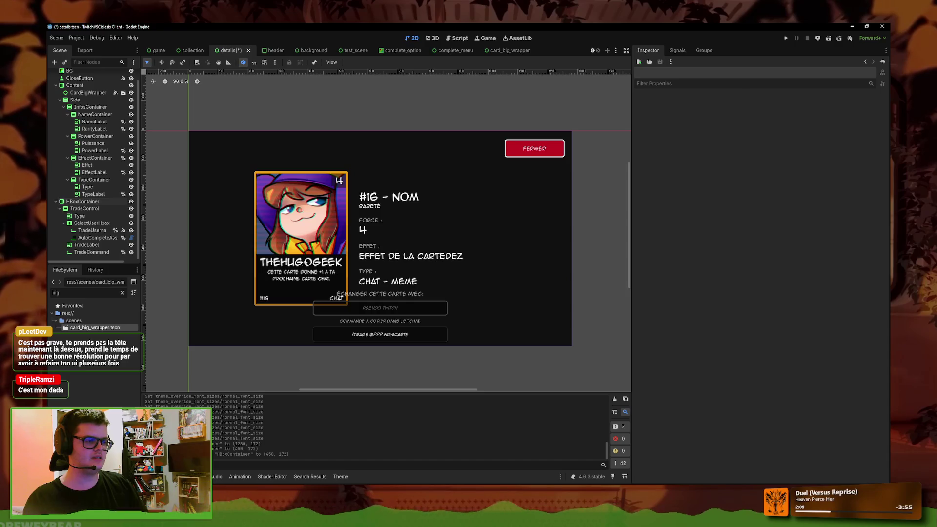
{"action": "left_click", "coordinate": [245, 248]}
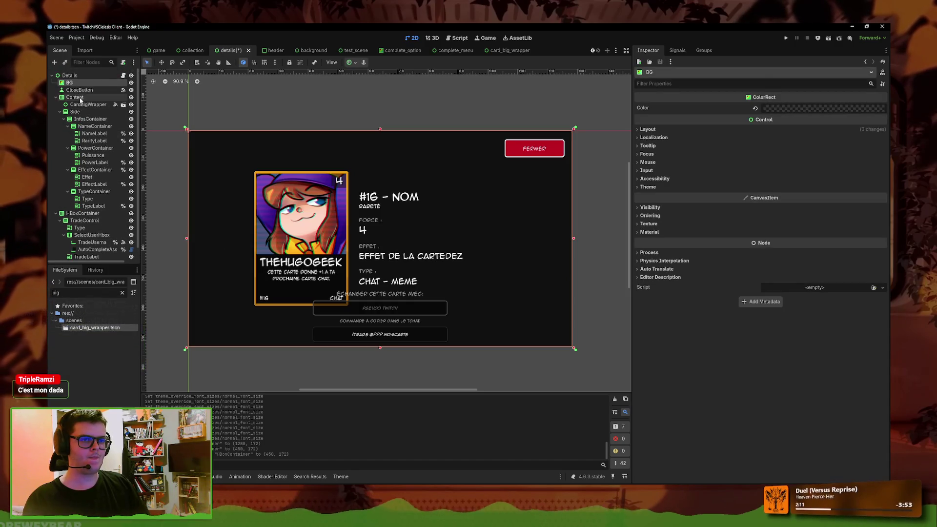
{"action": "left_click", "coordinate": [78, 97]}
{"action": "left_click", "coordinate": [349, 62]}
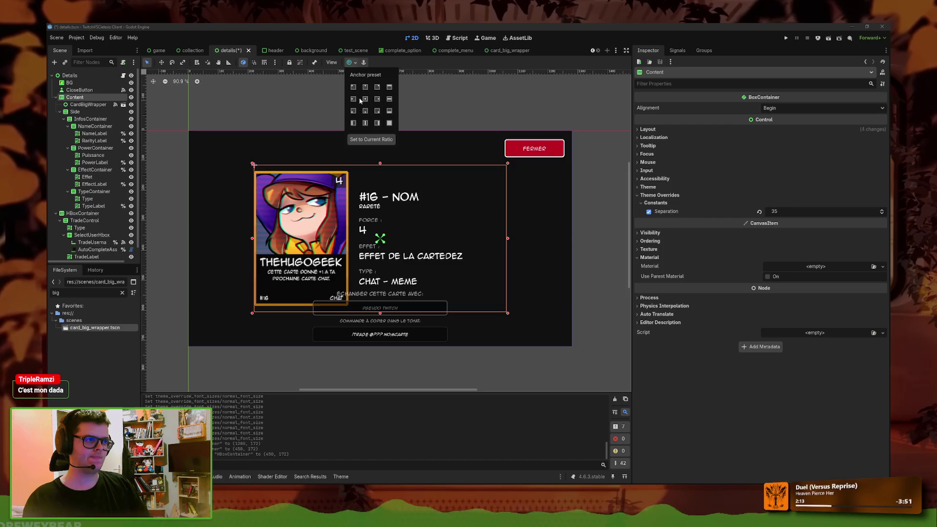
{"action": "left_click", "coordinate": [162, 63]}
{"action": "left_click_drag", "start_coordinate": [219, 235], "coordinate": [234, 235]}
Anchor the HBoxContainer trade section to Center Right and shift it slightly left.
{"action": "left_click", "coordinate": [82, 214]}
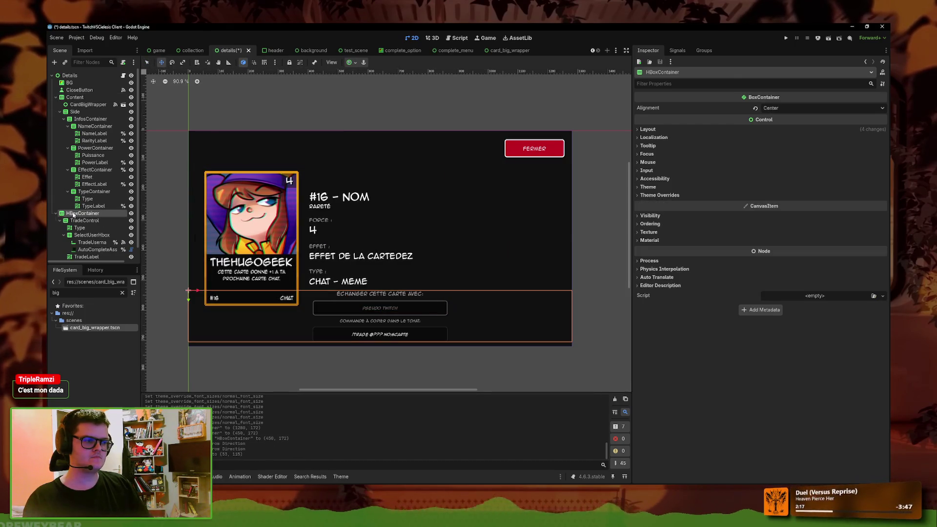
{"action": "left_click", "coordinate": [349, 62]}
{"action": "left_click", "coordinate": [378, 100]}
{"action": "left_click_drag", "start_coordinate": [502, 239], "coordinate": [492, 239]}
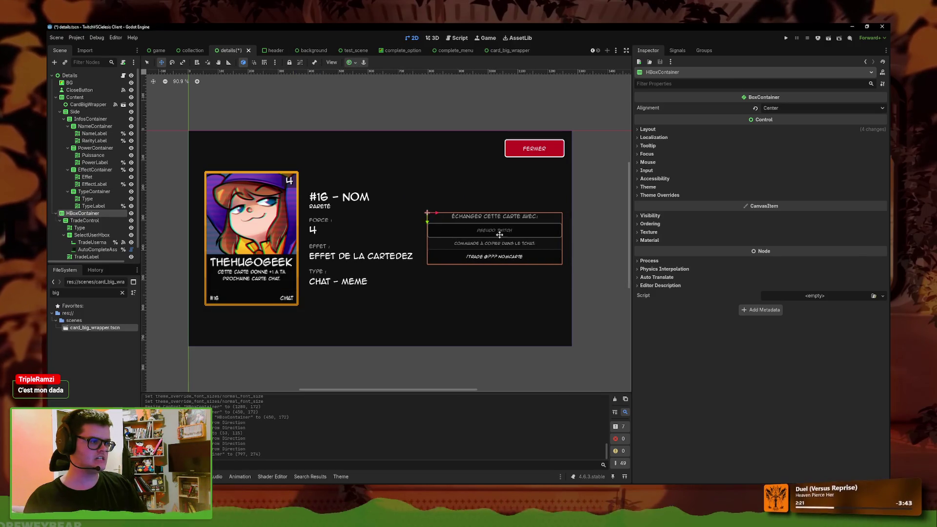
{"action": "left_click", "coordinate": [298, 106]}
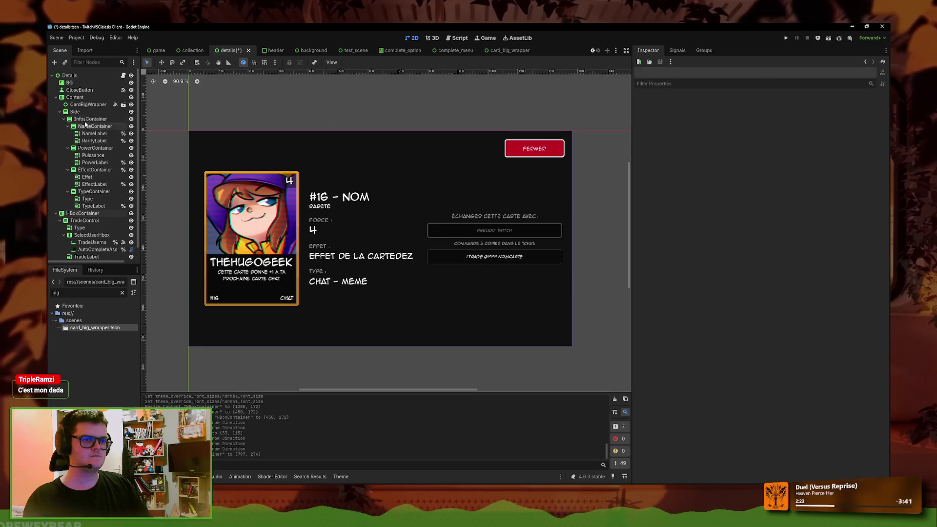
Nudge the Content container right and pull its right edge inward.
{"action": "left_click", "coordinate": [252, 202]}
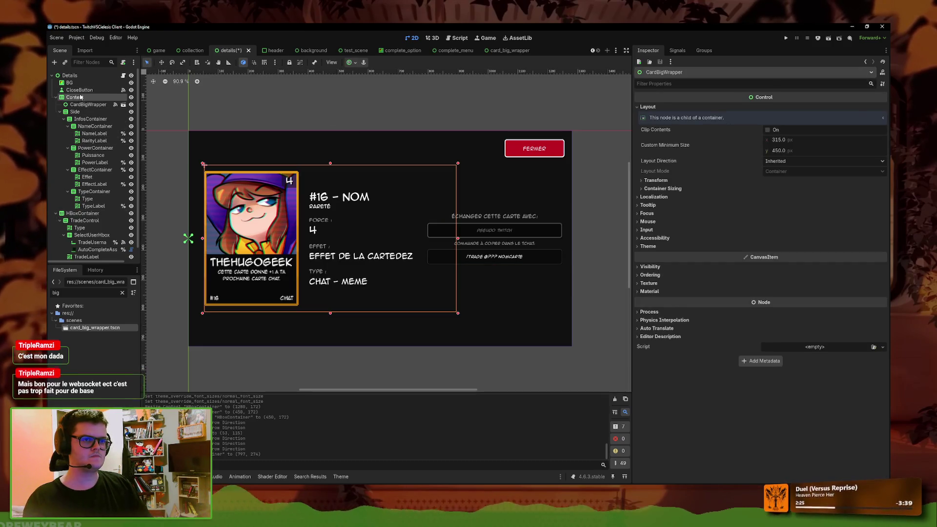
{"action": "left_click_drag", "start_coordinate": [303, 215], "coordinate": [304, 216]}
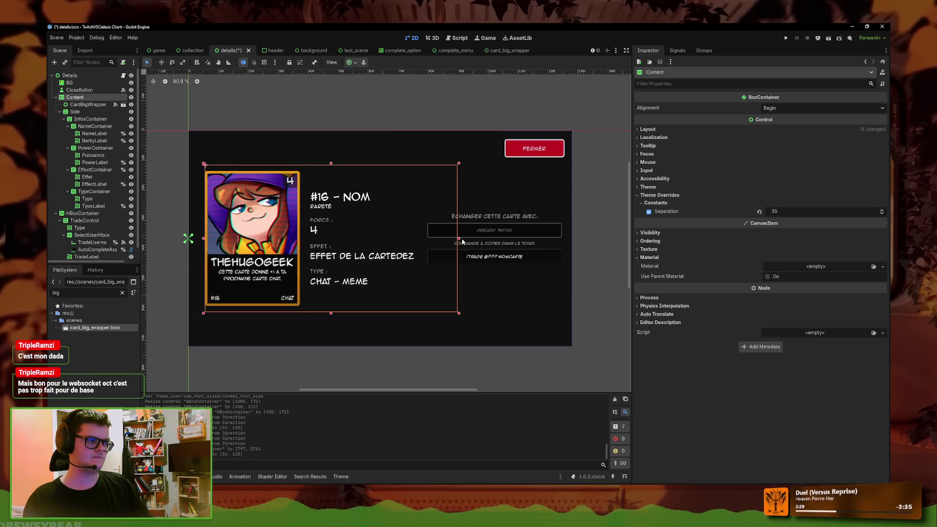
{"action": "left_click_drag", "start_coordinate": [465, 241], "coordinate": [451, 241]}
{"action": "left_click", "coordinate": [648, 129]}
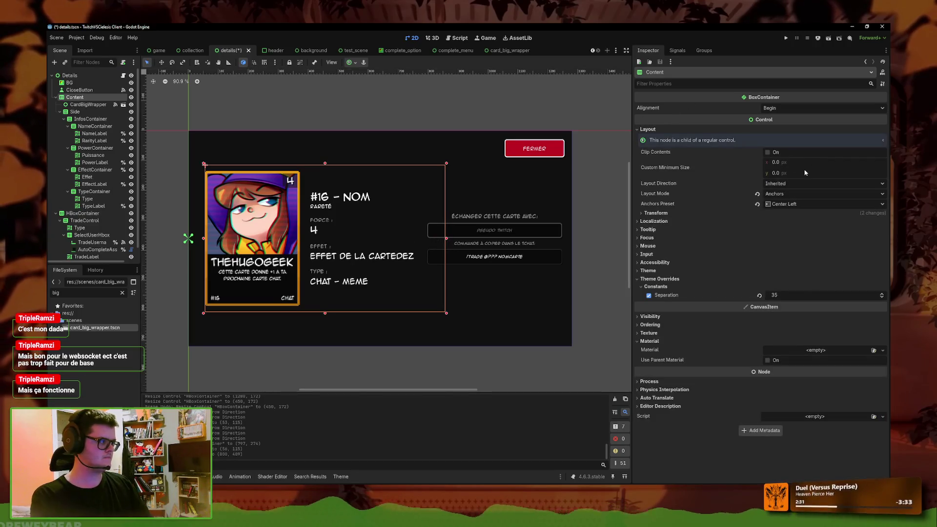
Set the Side column's custom minimum width to 370, trying 350 and 360 first.
{"action": "left_click", "coordinate": [91, 111]}
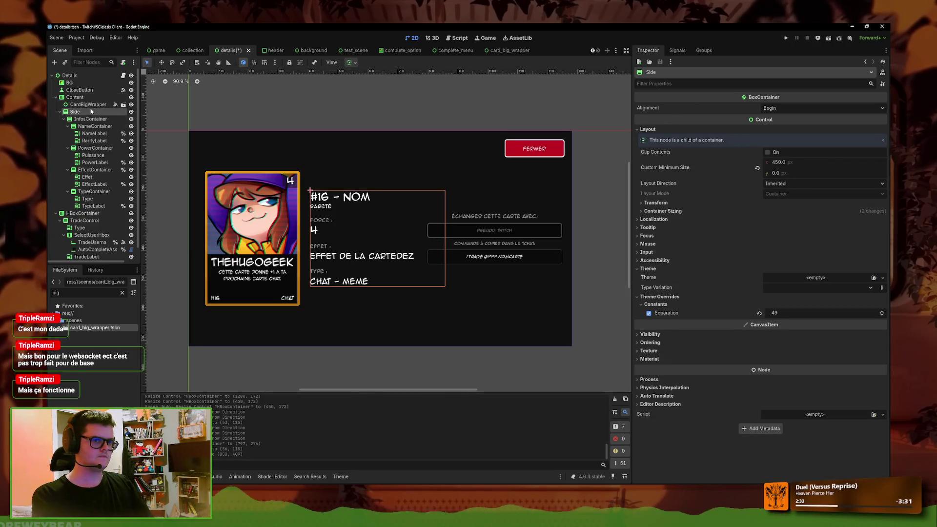
{"action": "left_click_drag", "start_coordinate": [792, 165], "coordinate": [787, 166]}
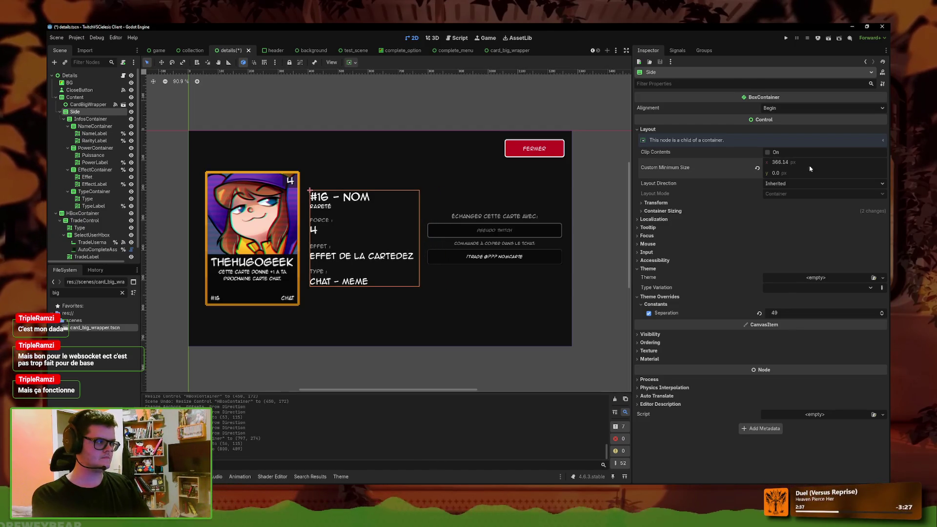
{"action": "type", "text": "0"}
{"action": "key", "text": "Return"}
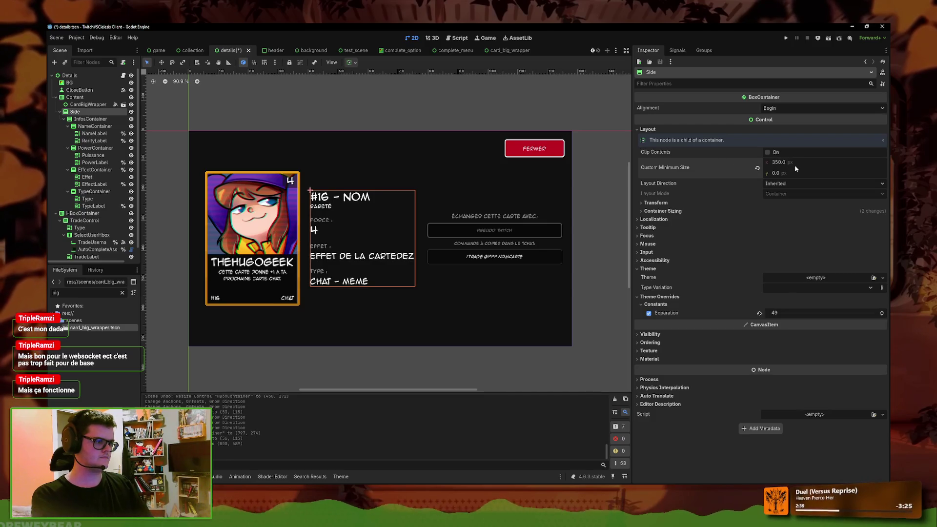
{"action": "type", "text": "0"}
{"action": "key", "text": "Return"}
{"action": "type", "text": "70"}
{"action": "key", "text": "Return"}
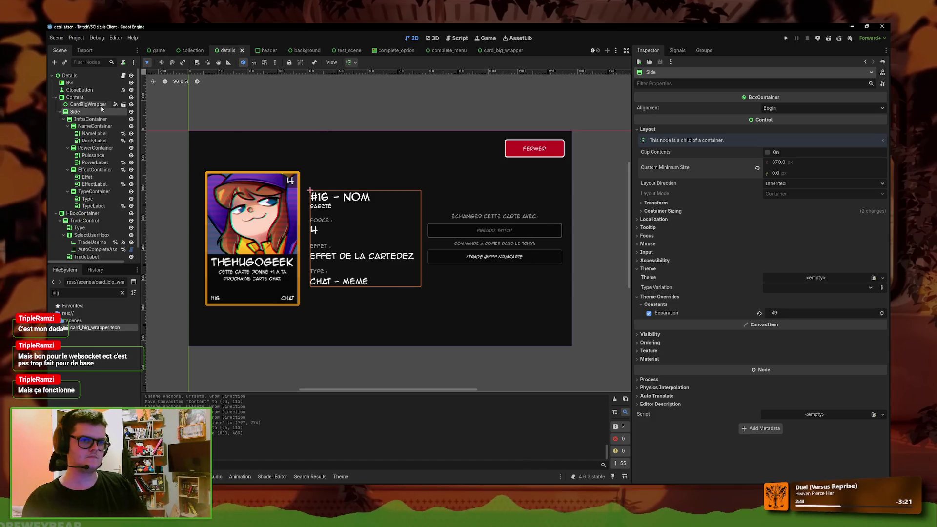
Save the details scene and run the game to test the popup.
{"action": "key", "text": "ctrl+s"}
{"action": "left_click", "coordinate": [556, 260]}
{"action": "scroll", "coordinate": [556, 259], "scroll_direction": "down", "scroll_amount": 3}
{"action": "scroll", "coordinate": [551, 284], "scroll_direction": "up", "scroll_amount": 3}
{"action": "scroll", "coordinate": [532, 275], "scroll_direction": "down", "scroll_amount": 3}
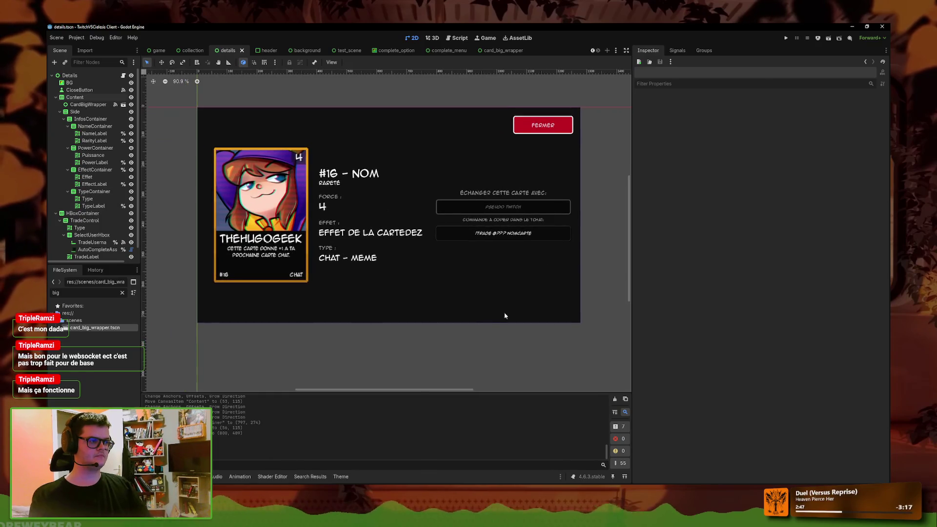
{"action": "scroll", "coordinate": [503, 344], "scroll_direction": "up", "scroll_amount": 2}
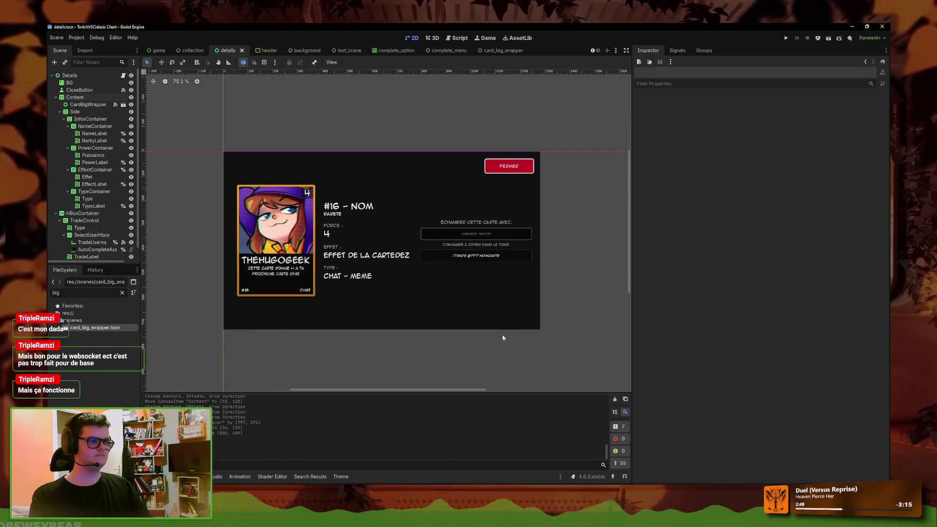
{"action": "left_click", "coordinate": [786, 38]}
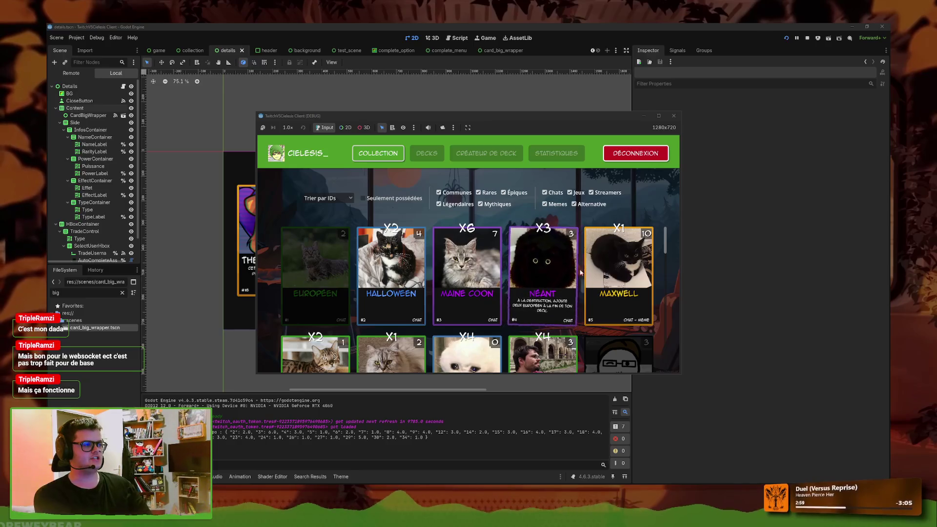
{"action": "left_click", "coordinate": [627, 263]}
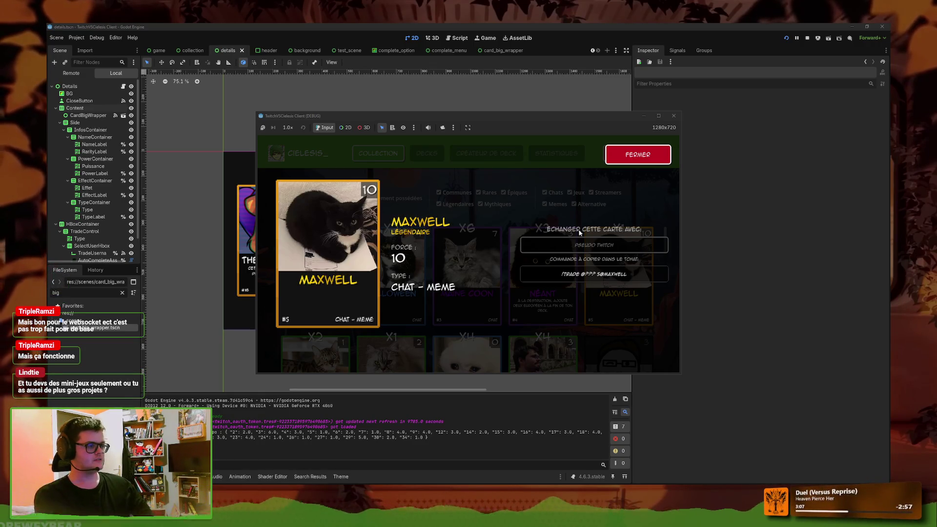
{"action": "left_click", "coordinate": [638, 154]}
{"action": "key", "text": "F8"}
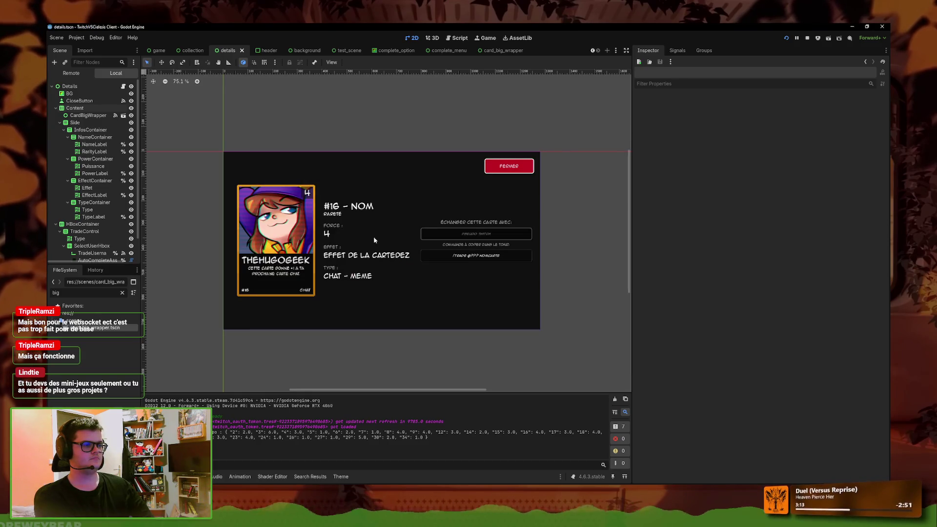
Move TradeControl out of HBoxContainer to sit directly under Content.
{"action": "left_click", "coordinate": [56, 108]}
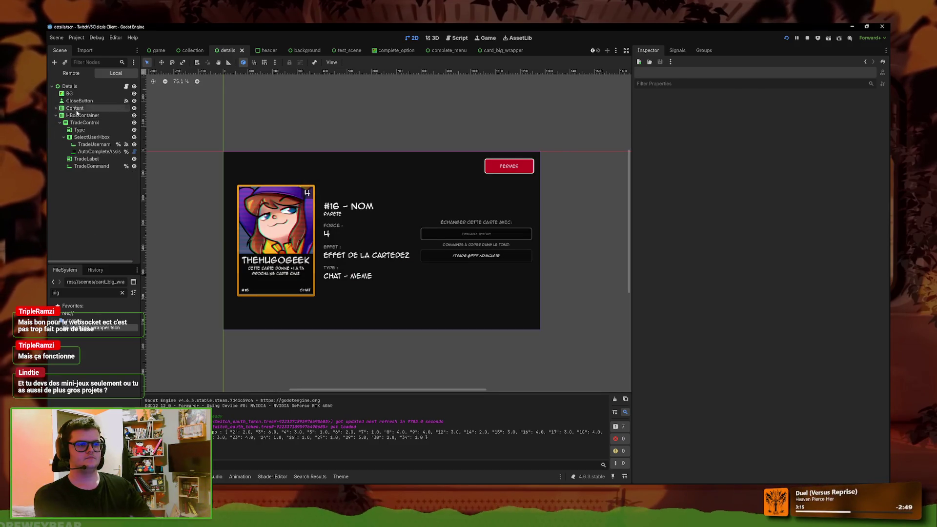
{"action": "left_click", "coordinate": [75, 108]}
{"action": "left_click", "coordinate": [80, 115]}
{"action": "left_click", "coordinate": [56, 115]}
{"action": "left_click", "coordinate": [55, 108]}
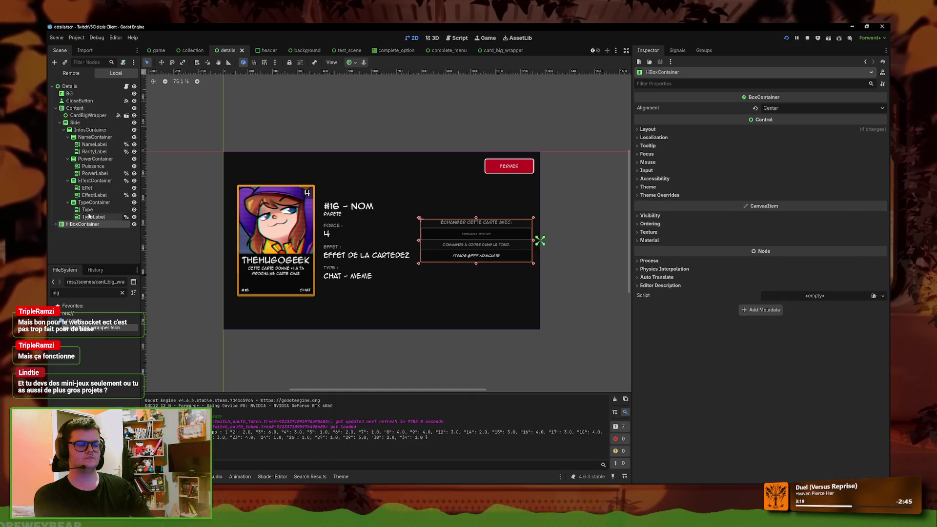
{"action": "left_click", "coordinate": [55, 224]}
{"action": "left_click", "coordinate": [72, 231]}
{"action": "left_click_drag", "start_coordinate": [97, 210], "coordinate": [73, 108]}
Set Content's alignment to Center and TradeControl's vertical alignment to center.
{"action": "left_click", "coordinate": [61, 108]}
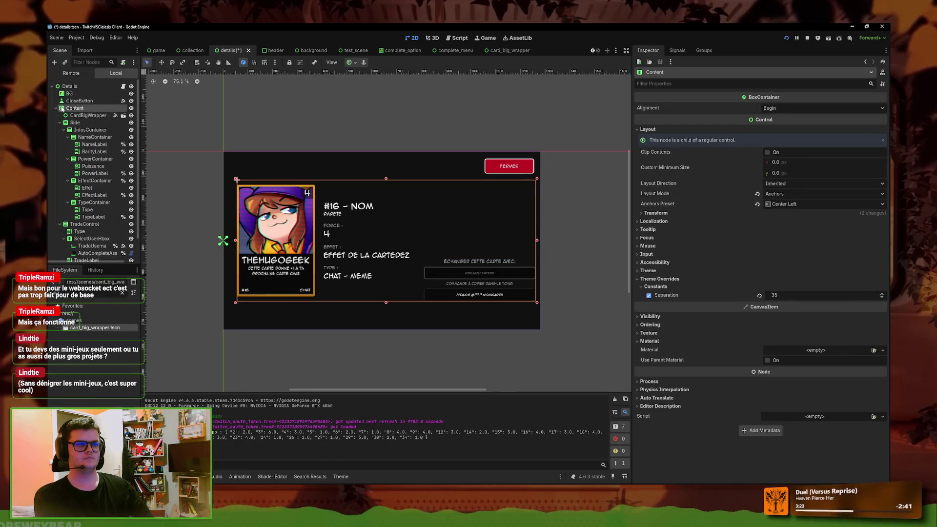
{"action": "left_click", "coordinate": [780, 108]}
{"action": "left_click", "coordinate": [776, 128]}
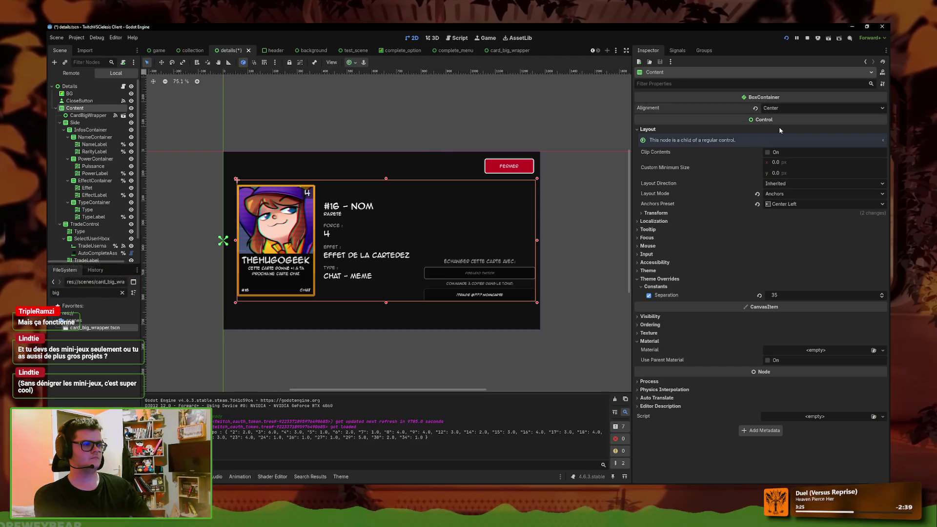
{"action": "left_click", "coordinate": [60, 123]}
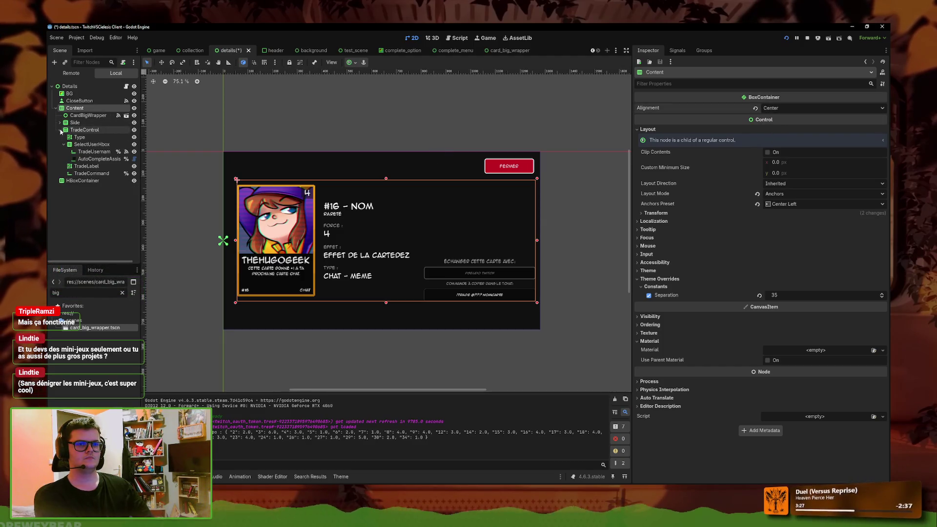
{"action": "left_click", "coordinate": [85, 130]}
{"action": "left_click", "coordinate": [349, 63]}
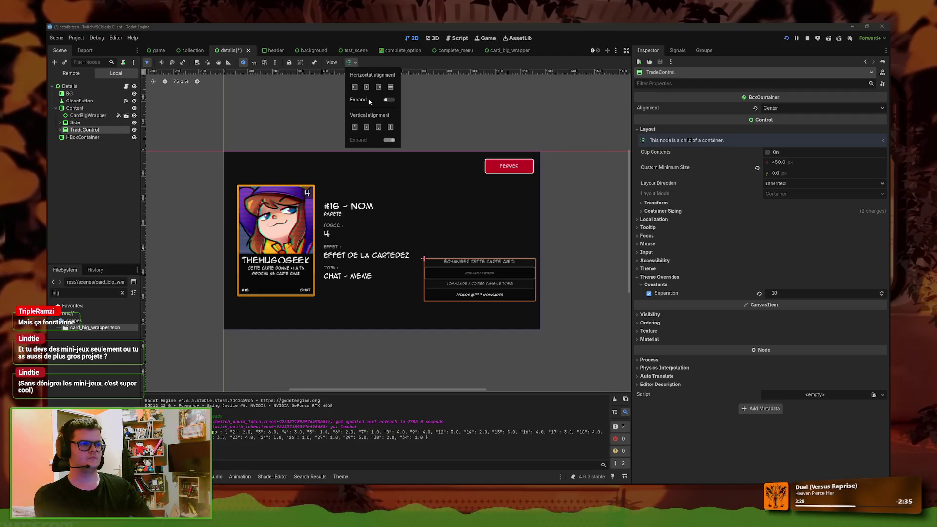
{"action": "left_click", "coordinate": [366, 127]}
{"action": "left_click", "coordinate": [81, 137]}
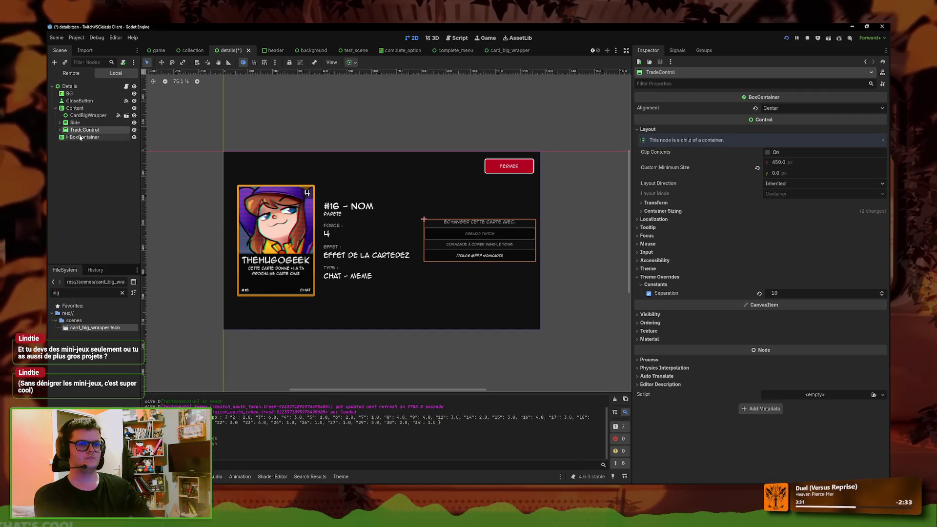
Delete the now-empty HBoxContainer.
{"action": "left_click", "coordinate": [80, 137]}
{"action": "key", "text": "Delete"}
{"action": "left_click", "coordinate": [74, 108]}
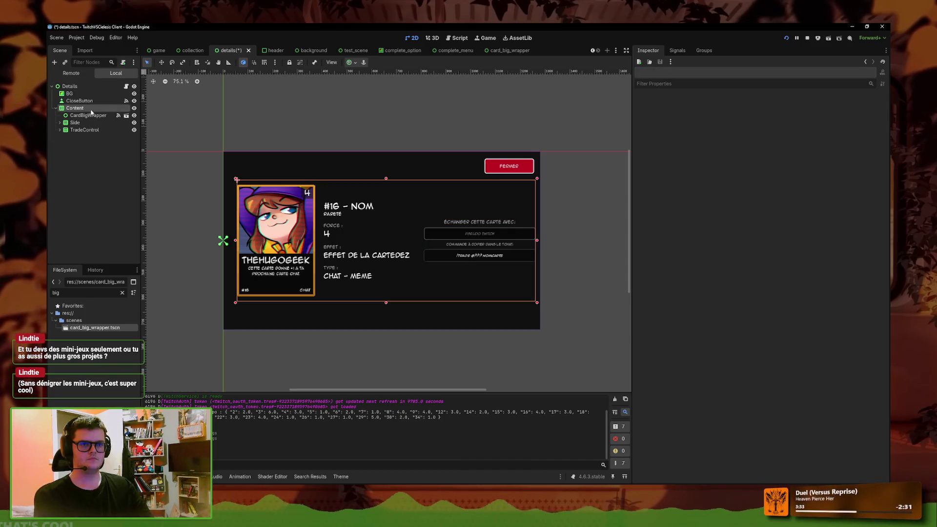
Anchor Content to the centre of the popup and save the details scene.
{"action": "left_click", "coordinate": [350, 63]}
{"action": "left_click", "coordinate": [365, 99]}
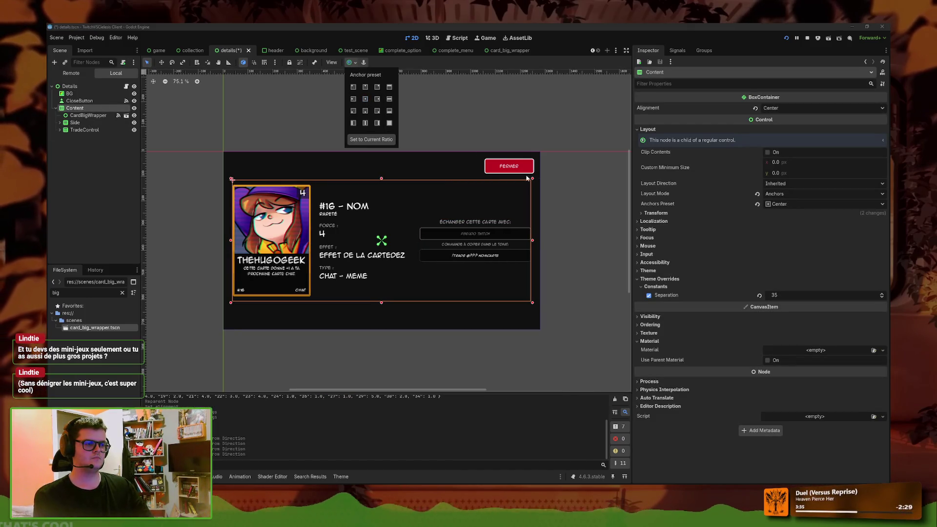
{"action": "left_click", "coordinate": [609, 237]}
{"action": "key", "text": "ctrl+s"}
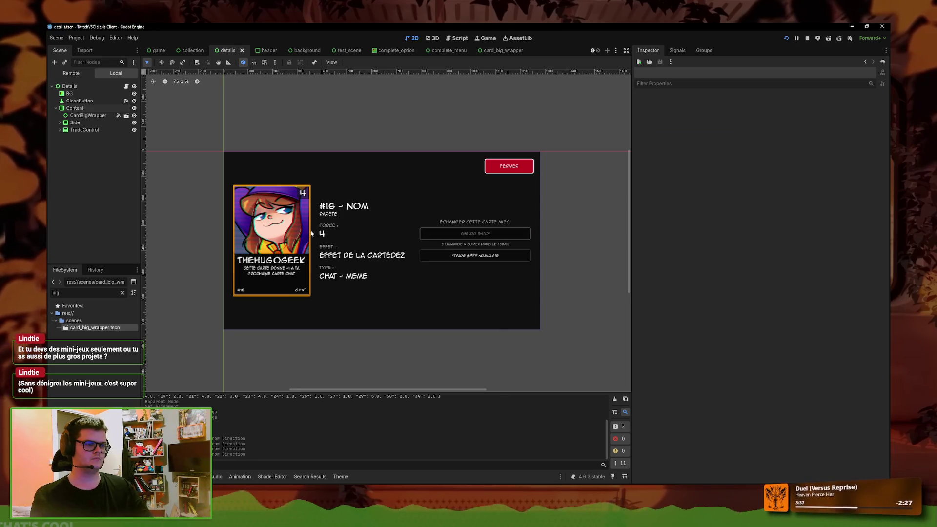
Compare the sizes of the InfosContainer and Content container on the canvas.
{"action": "left_click", "coordinate": [375, 231]}
{"action": "left_click", "coordinate": [437, 217]}
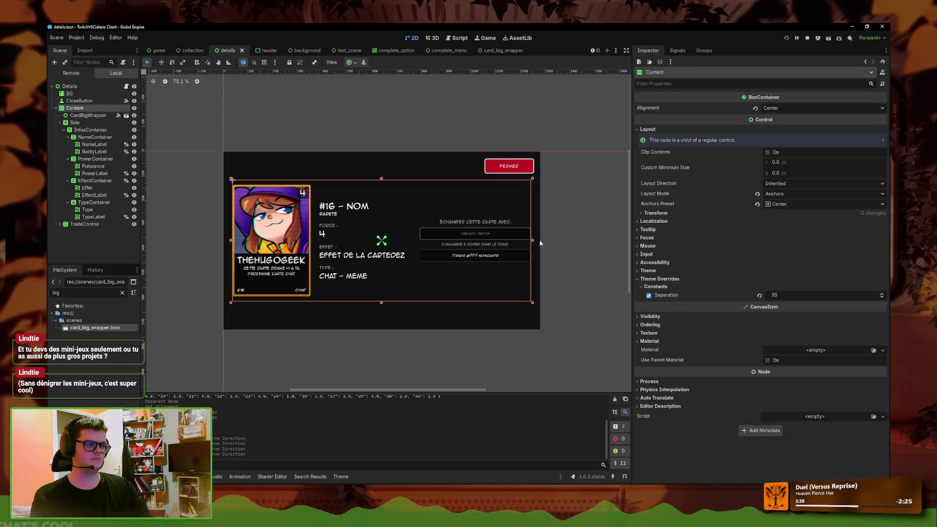
{"action": "left_click", "coordinate": [371, 224]}
{"action": "left_click", "coordinate": [437, 227]}
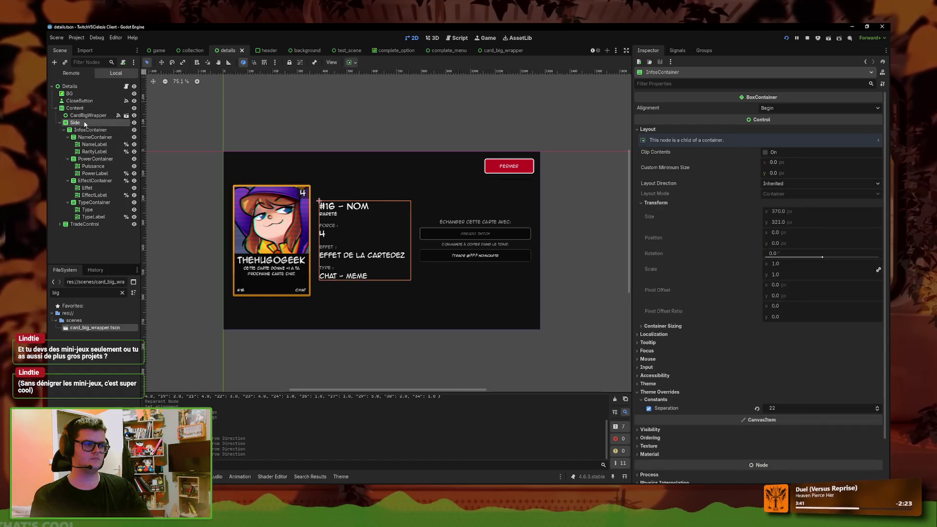
Widen TradeControl's custom minimum width, then save and run the game with F6.
{"action": "left_click", "coordinate": [438, 233]}
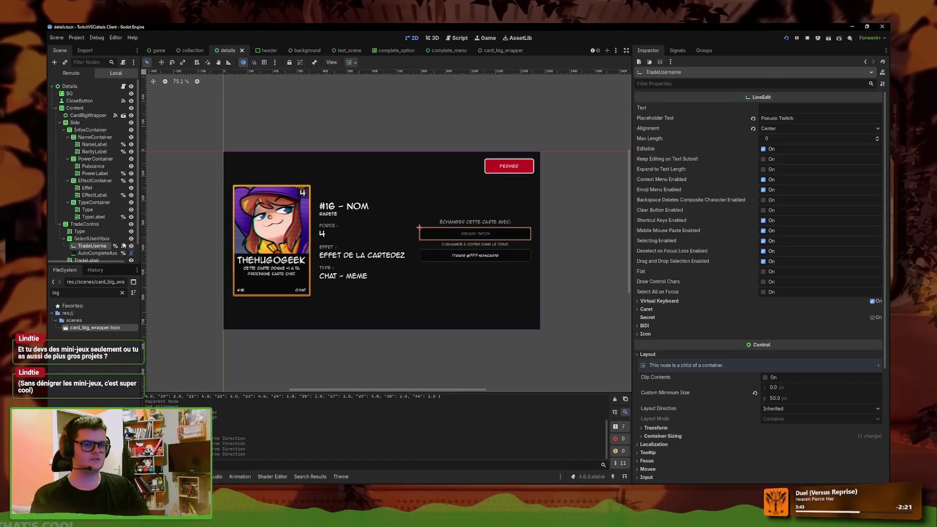
{"action": "left_click", "coordinate": [84, 224]}
{"action": "mouse_move", "coordinate": [781, 162]}
{"action": "left_mouse_down"}
{"action": "mouse_move", "coordinate": [820, 162]}
{"action": "mouse_move", "coordinate": [793, 162]}
{"action": "left_mouse_up"}
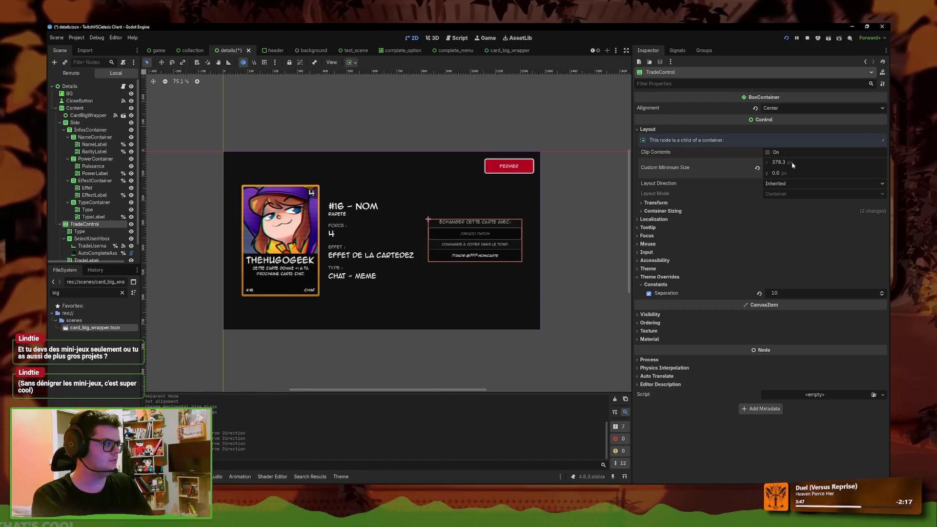
{"action": "key", "text": "Return"}
{"action": "key", "text": "F6"}
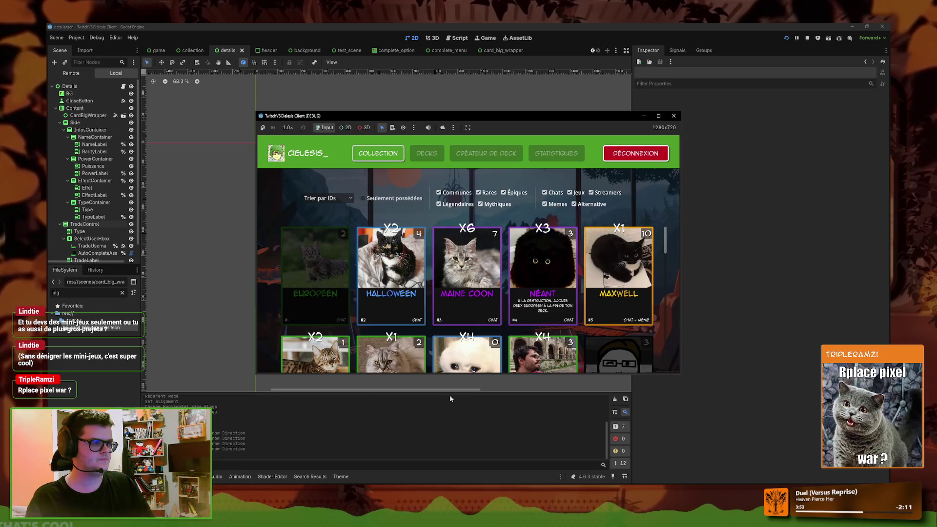
Close the Néant card details, restart the game, then open a new Firefox tab.
{"action": "left_click", "coordinate": [630, 156]}
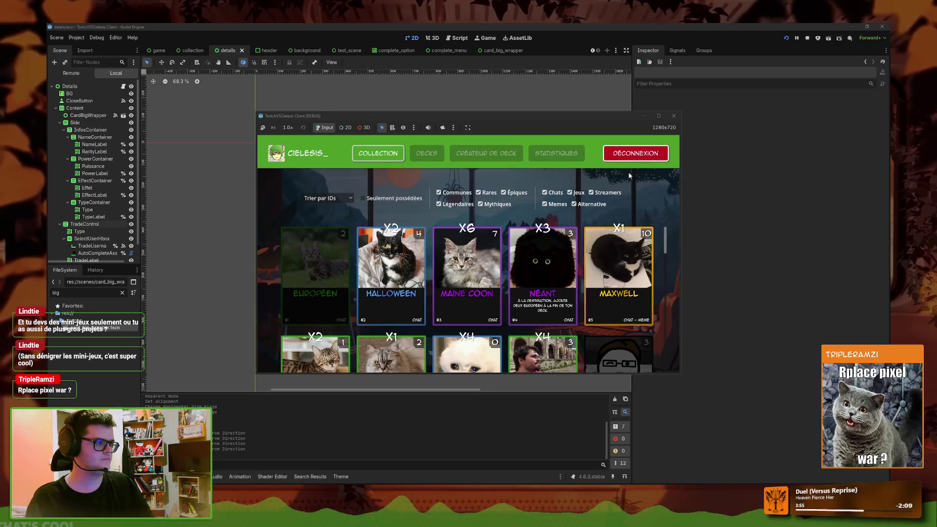
{"action": "scroll", "coordinate": [635, 268], "scroll_direction": "down", "scroll_amount": 5}
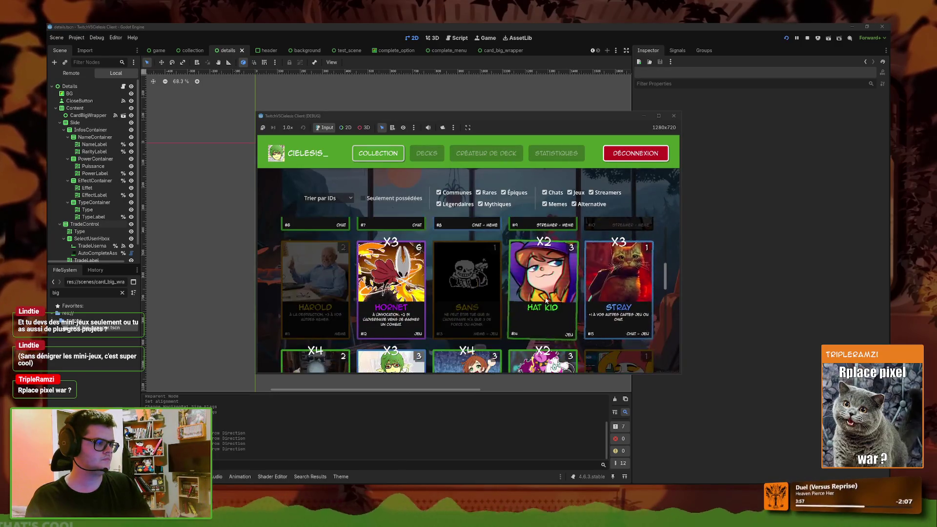
{"action": "left_click", "coordinate": [786, 38]}
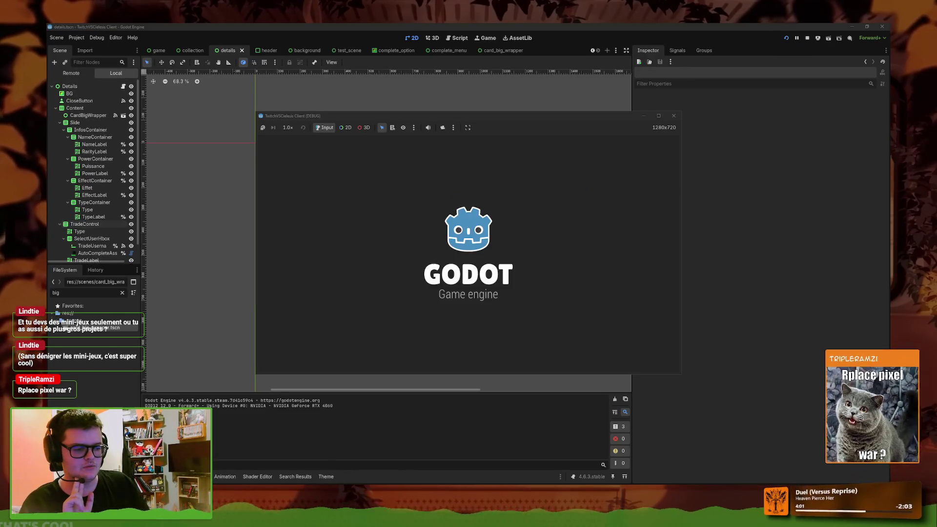
{"action": "key", "text": "alt+Tab"}
{"action": "left_click", "coordinate": [514, 31]}
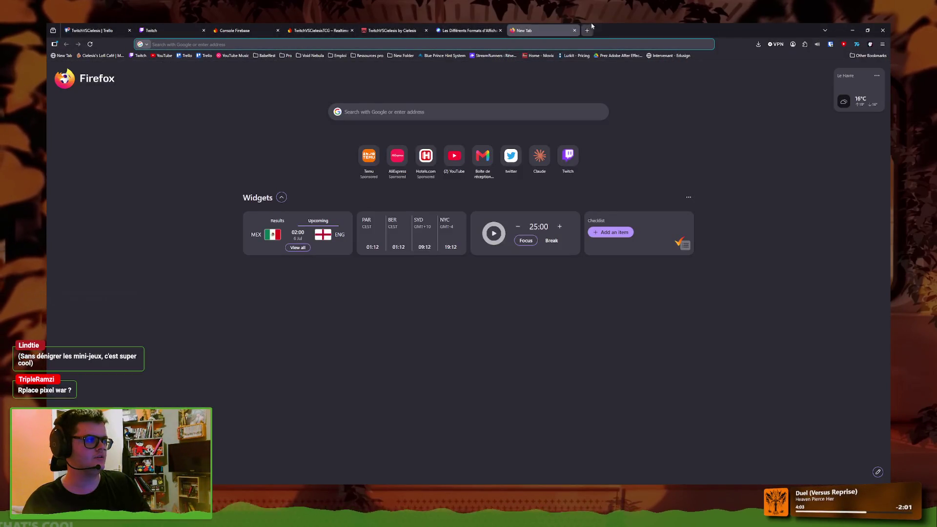
Maximize Firefox on the Pyxelia page and enter the pixel canvas.
{"action": "key", "text": "alt+Tab"}
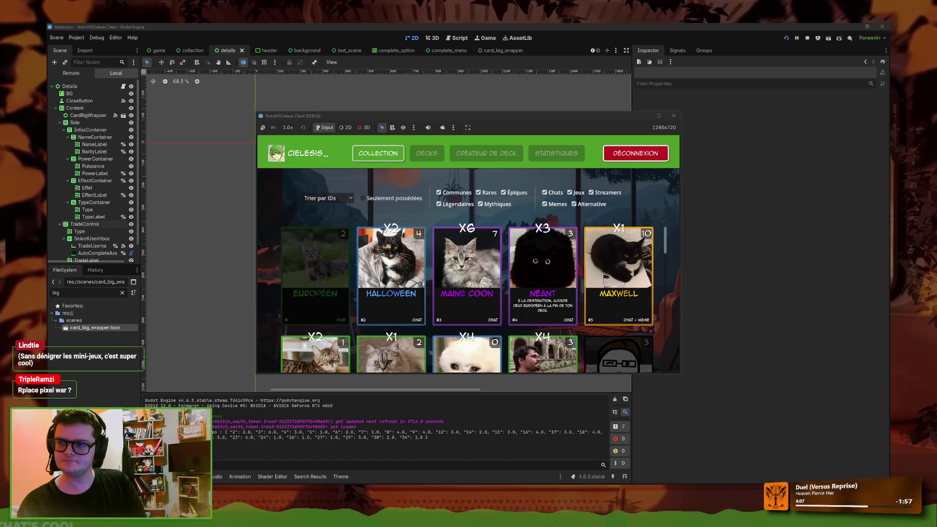
{"action": "key", "text": "alt+Tab"}
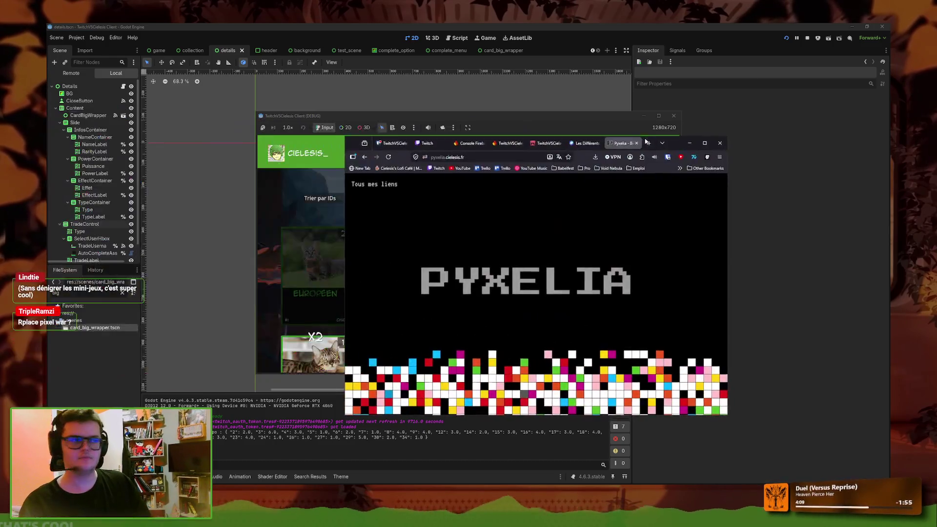
{"action": "key", "text": "super+Up"}
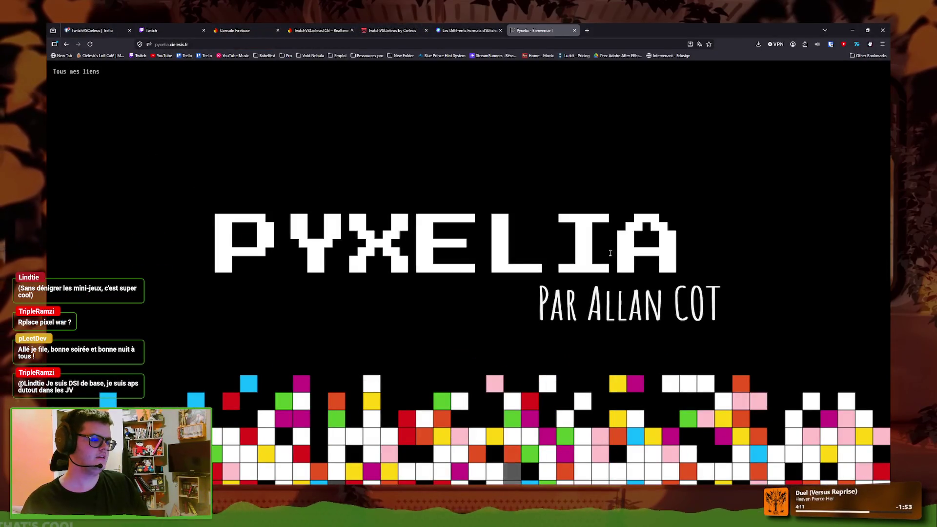
{"action": "left_click", "coordinate": [536, 311]}
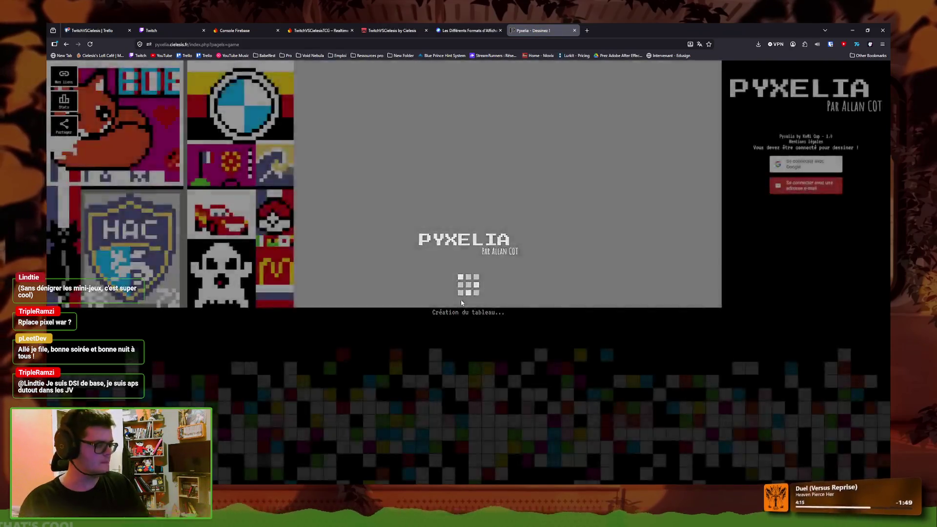
View the canvas fullscreen with F11, then close the tab and return to Godot.
{"action": "key", "text": "F11"}
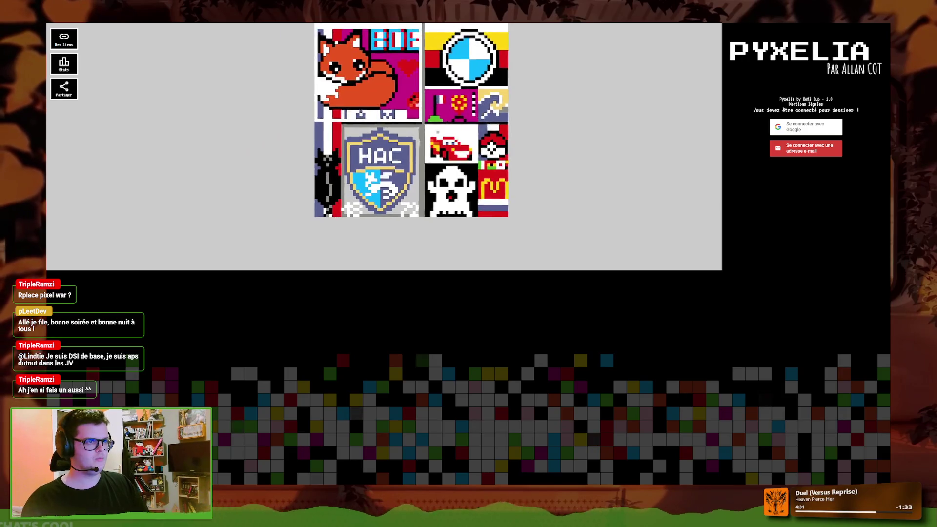
{"action": "key", "text": "F11"}
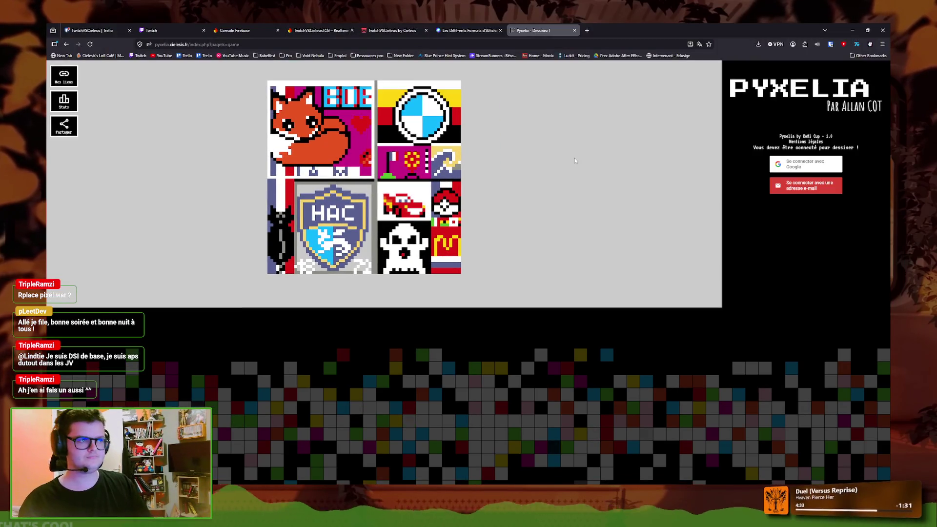
{"action": "left_click", "coordinate": [575, 31]}
{"action": "key", "text": "alt+Tab"}
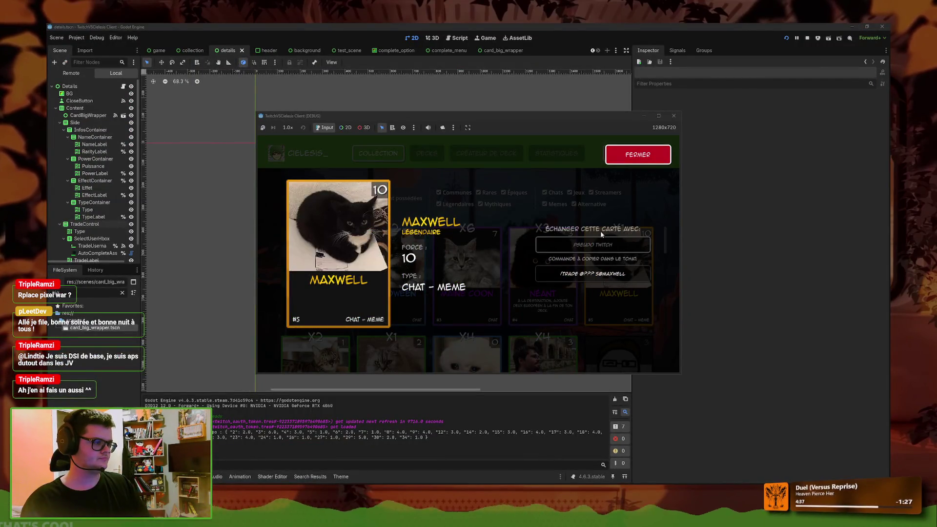
Quit the running game and set the BG backdrop colour to black (000000).
{"action": "left_click", "coordinate": [633, 156]}
{"action": "left_click", "coordinate": [633, 156]}
{"action": "left_click", "coordinate": [486, 156]}
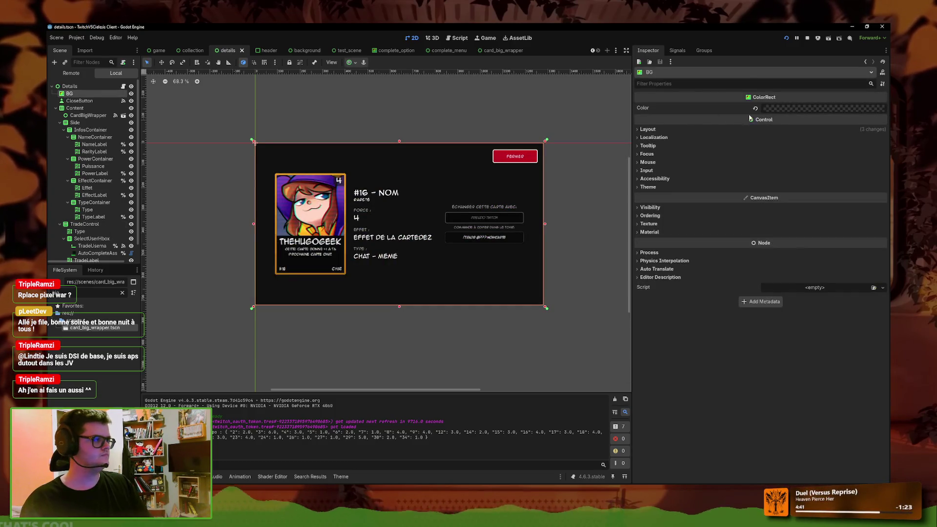
{"action": "left_click", "coordinate": [824, 108]}
{"action": "type", "text": "000000"}
{"action": "key", "text": "Return"}
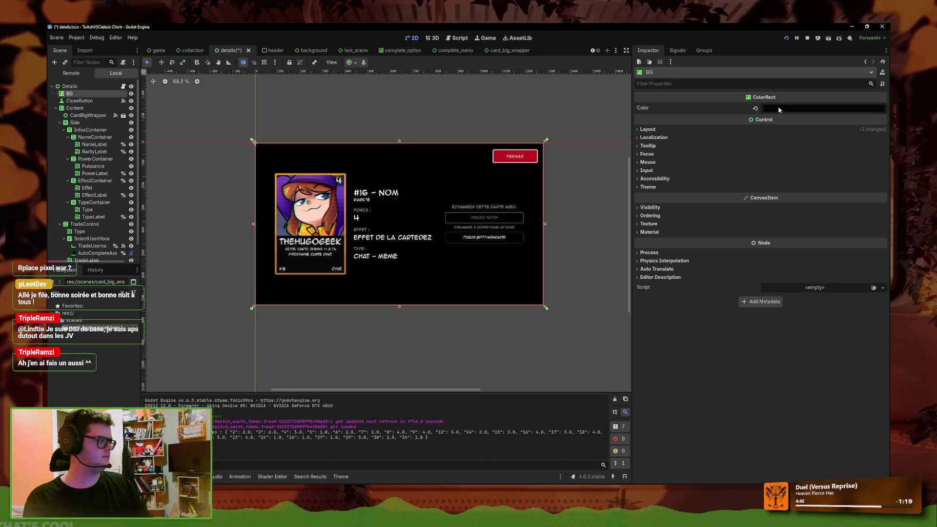
Change the backdrop colour's alpha to 200.
{"action": "left_click", "coordinate": [779, 108]}
{"action": "left_click", "coordinate": [857, 274]}
{"action": "type", "text": "250"}
{"action": "key", "text": "Return"}
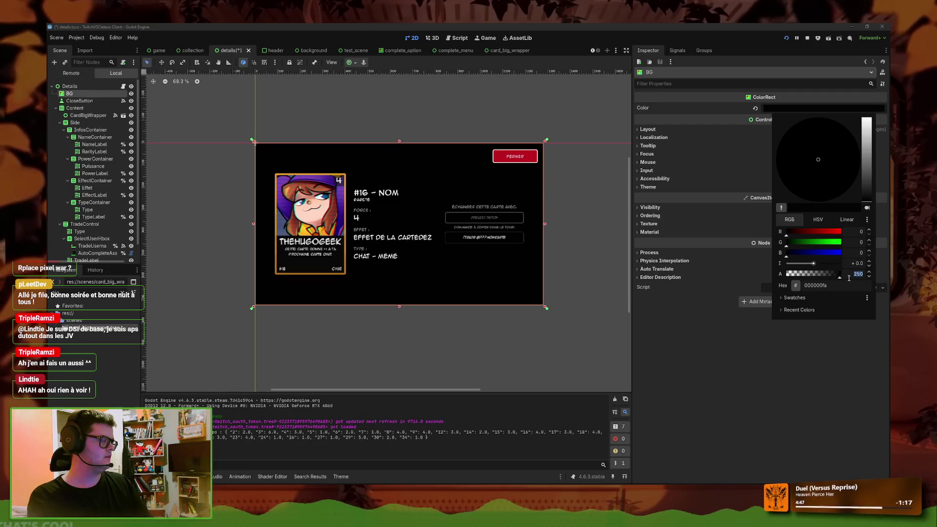
{"action": "type", "text": "200"}
{"action": "left_click", "coordinate": [881, 285]}
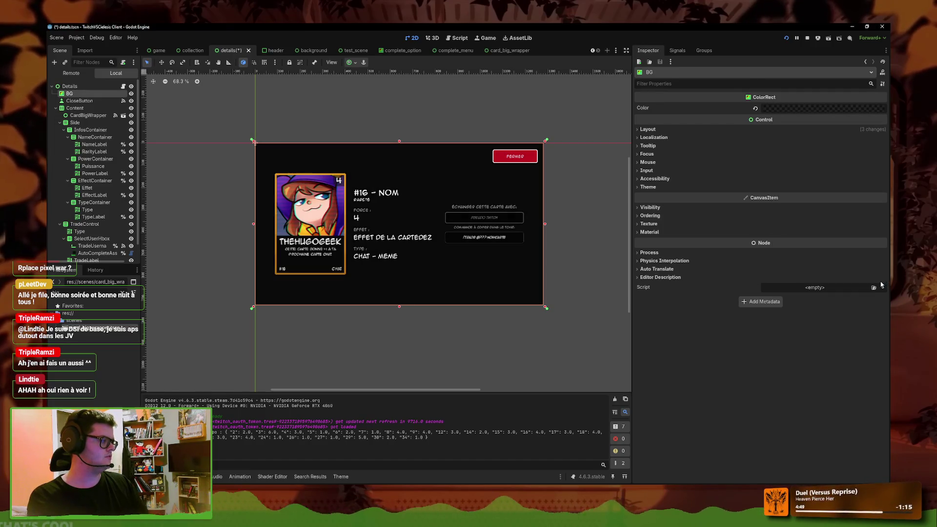
Save the details scene, run the game with F5 and open Néant's card details.
{"action": "left_click", "coordinate": [562, 110]}
{"action": "key", "text": "ctrl+s"}
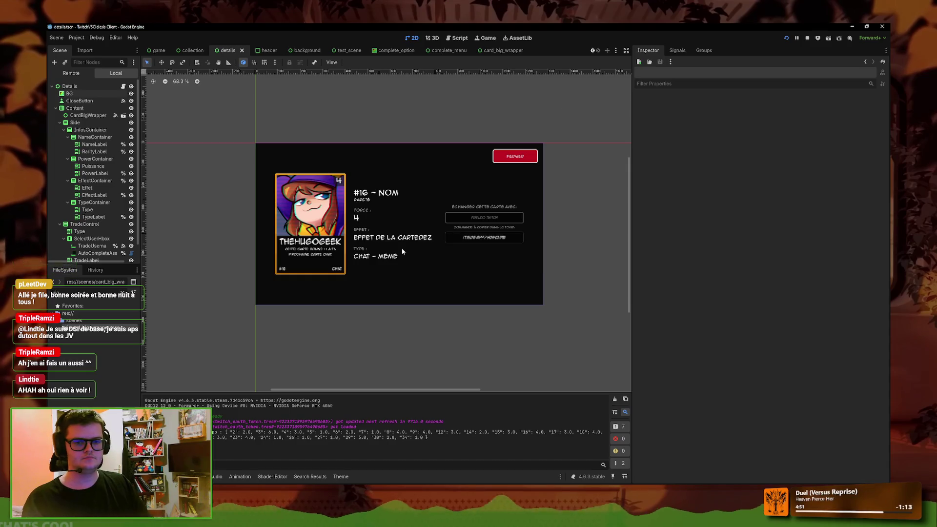
{"action": "key", "text": "F5"}
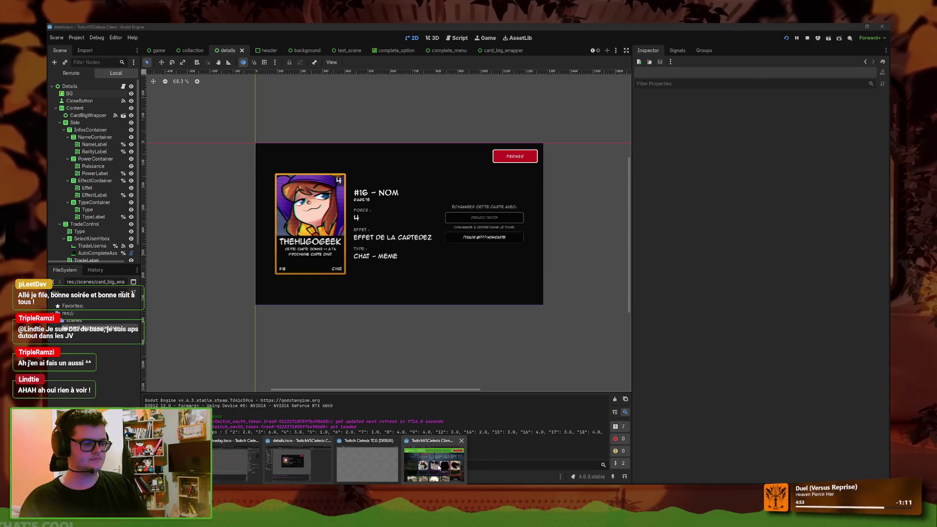
{"action": "left_click", "coordinate": [543, 279]}
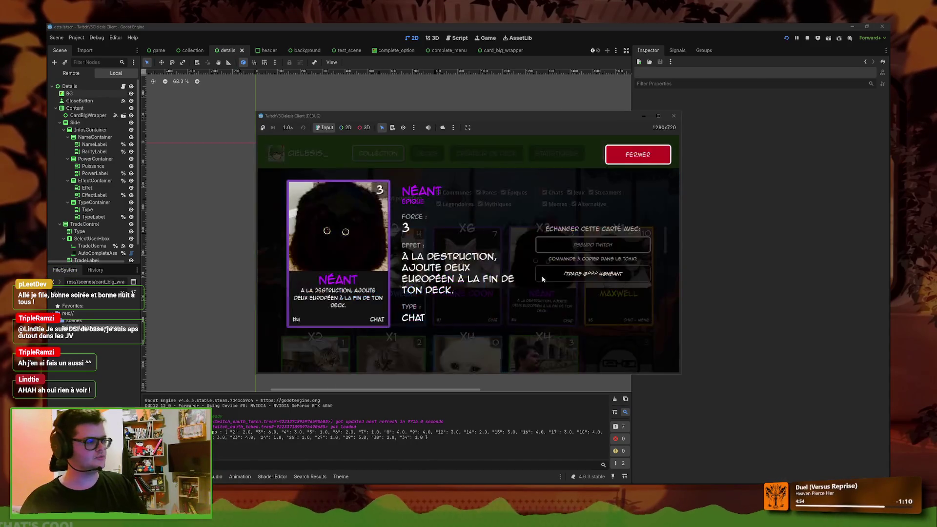
Close the Néant card details and maximize the game window.
{"action": "left_click", "coordinate": [654, 154]}
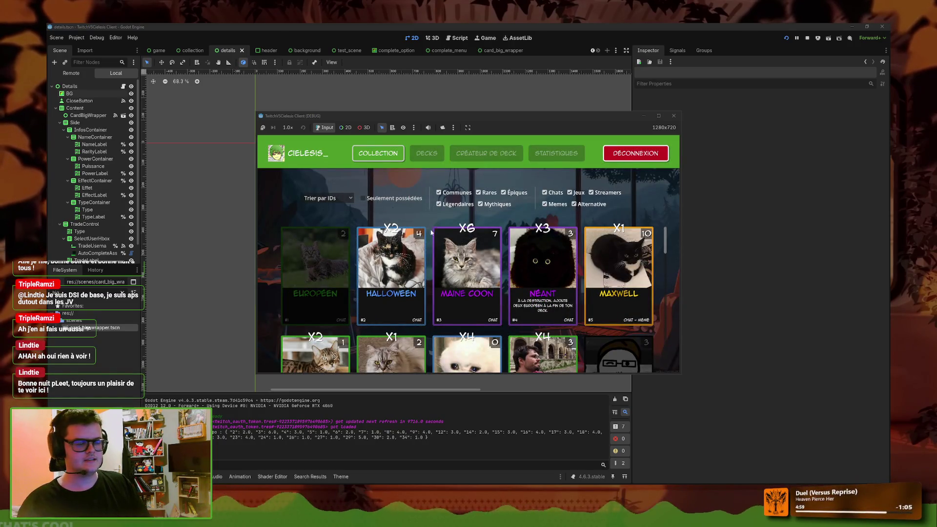
{"action": "scroll", "coordinate": [615, 281], "scroll_direction": "down", "scroll_amount": 1}
{"action": "scroll", "coordinate": [616, 282], "scroll_direction": "down", "scroll_amount": 10}
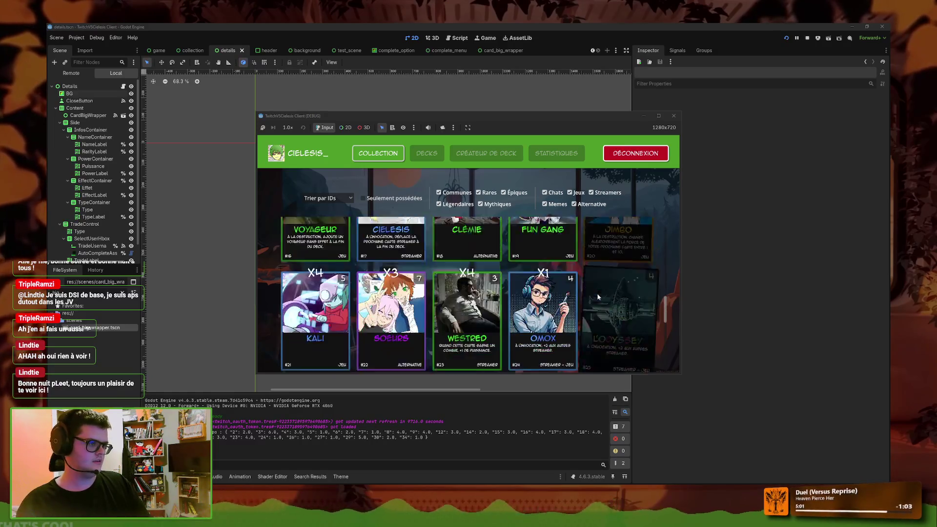
{"action": "left_click", "coordinate": [659, 116]}
Try Keep Aspect Ratio, Fixed Size and Stretch to Fit, ending on Stretch to Fit.
{"action": "left_click", "coordinate": [259, 37]}
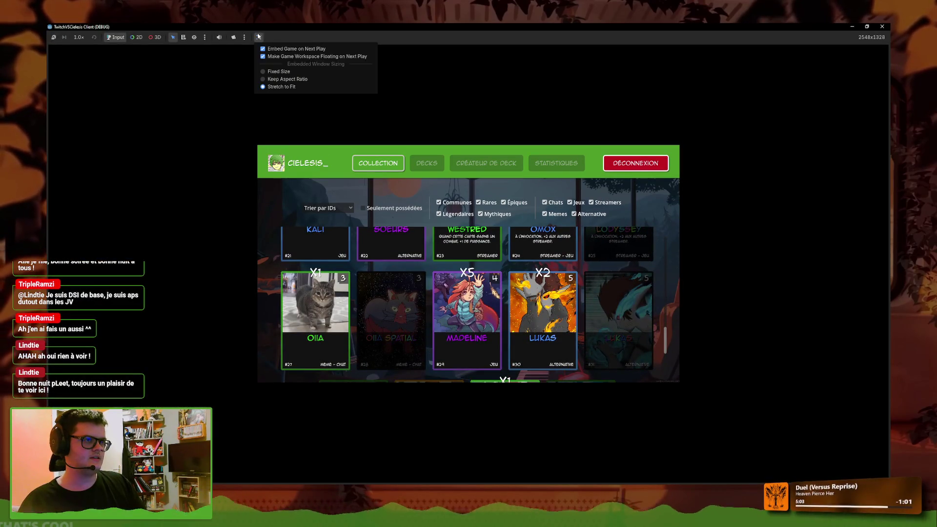
{"action": "left_click", "coordinate": [290, 80]}
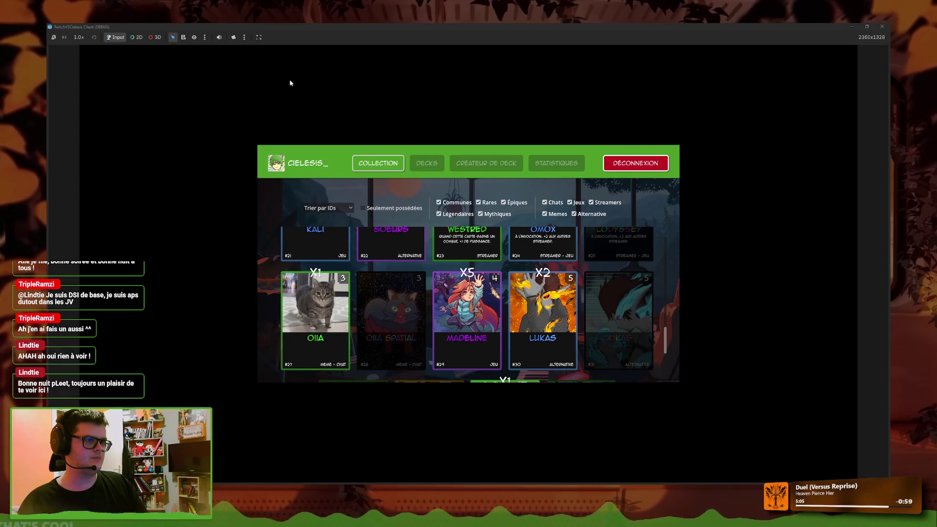
{"action": "left_click", "coordinate": [258, 37]}
{"action": "left_click", "coordinate": [275, 71]}
{"action": "left_click", "coordinate": [259, 37]}
{"action": "left_click", "coordinate": [279, 86]}
{"action": "left_click", "coordinate": [258, 37]}
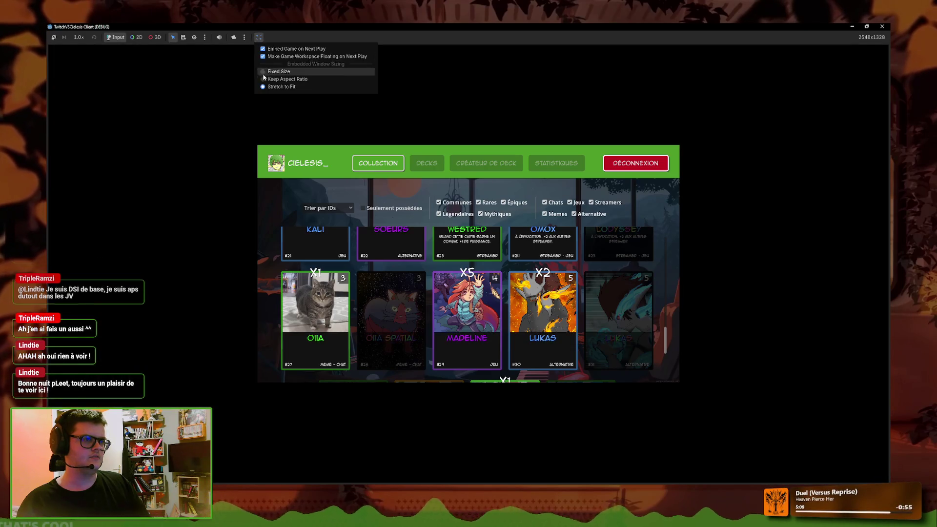
{"action": "left_click", "coordinate": [288, 79]}
{"action": "left_click", "coordinate": [244, 38]}
{"action": "left_click", "coordinate": [258, 37]}
{"action": "left_click", "coordinate": [259, 37]}
{"action": "left_click", "coordinate": [280, 87]}
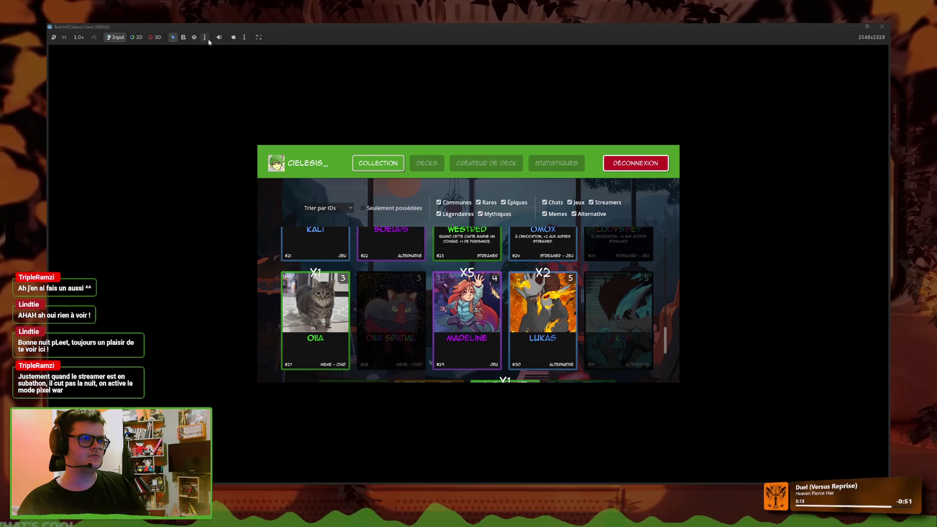
Stop the game and open Project Settings.
{"action": "left_click", "coordinate": [882, 26]}
{"action": "left_click", "coordinate": [76, 38]}
{"action": "left_click", "coordinate": [85, 54]}
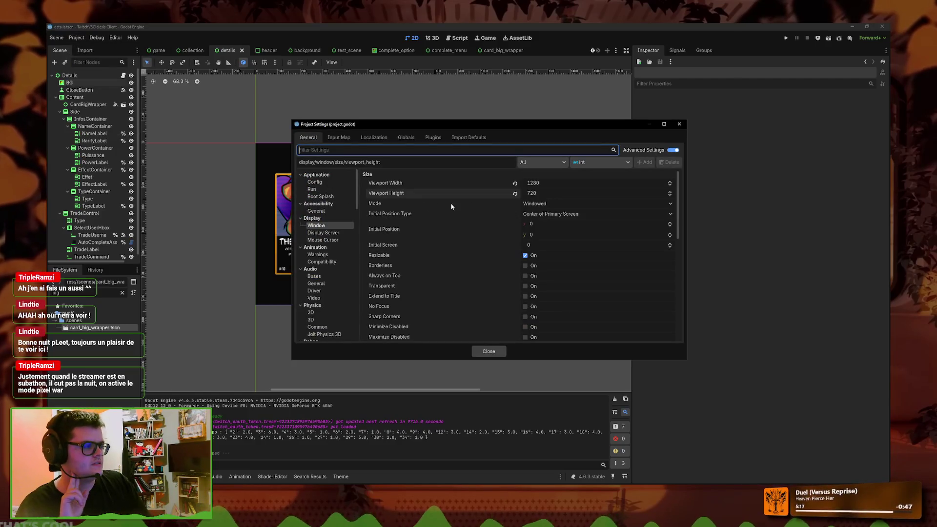
Keep Window Mode as Windowed, enable Extend to Title, then close settings and run with F5.
{"action": "left_click", "coordinate": [537, 204]}
{"action": "left_click", "coordinate": [547, 216]}
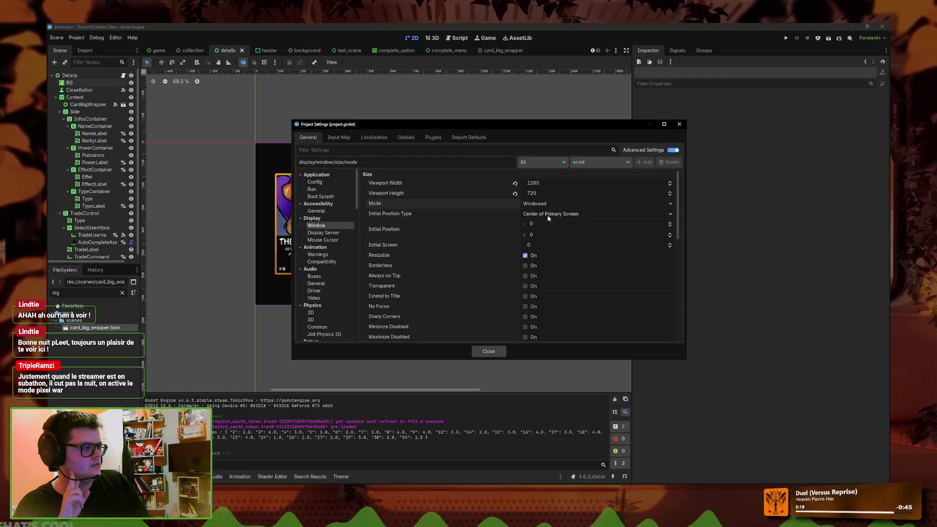
{"action": "scroll", "coordinate": [400, 273], "scroll_direction": "down", "scroll_amount": 5}
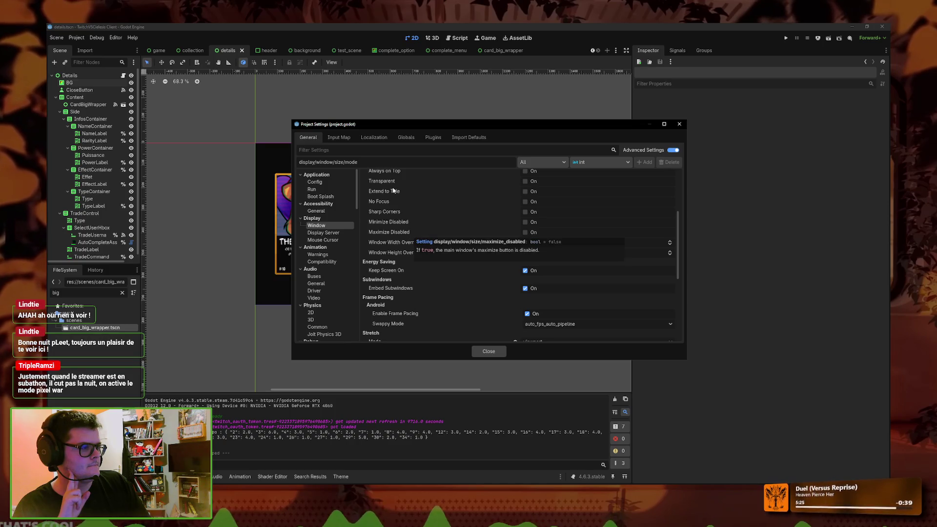
{"action": "mouse_move", "coordinate": [391, 194]}
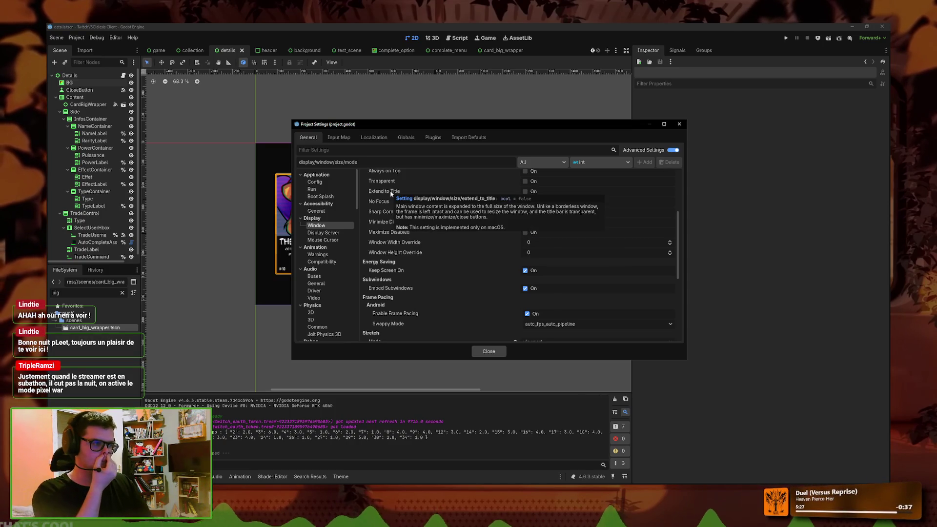
{"action": "left_click", "coordinate": [532, 194]}
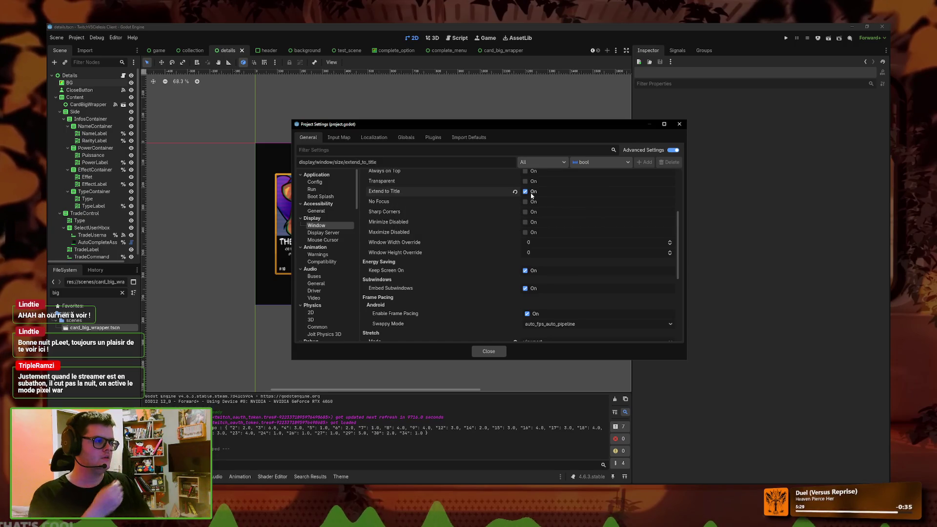
{"action": "left_click", "coordinate": [489, 351]}
{"action": "key", "text": "F5"}
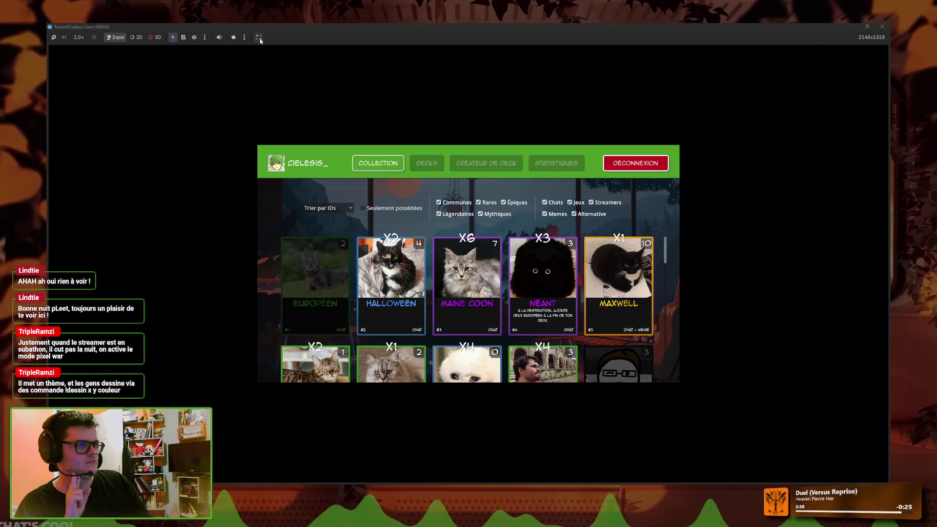
Switch the embedded game to Fixed Size, then back to Stretch to Fit.
{"action": "left_click", "coordinate": [259, 37]}
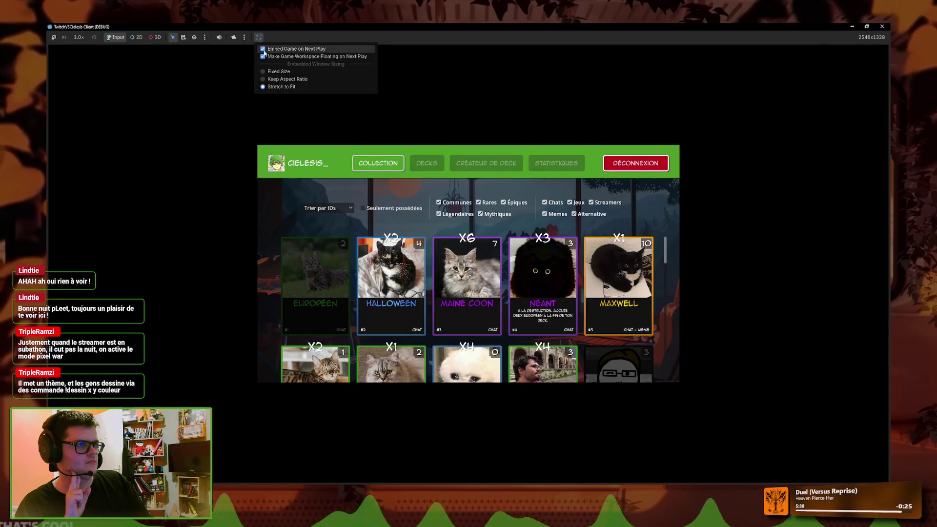
{"action": "left_click", "coordinate": [278, 71]}
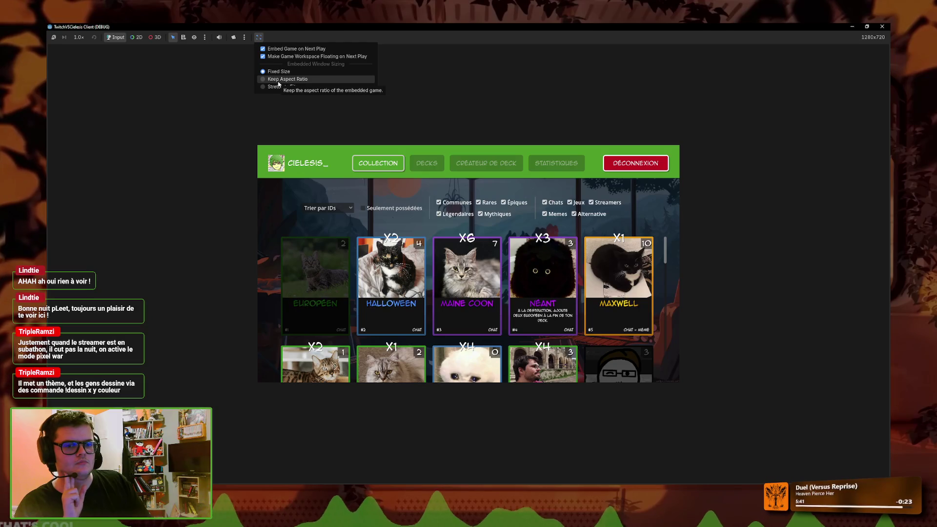
{"action": "left_click", "coordinate": [278, 82]}
{"action": "left_click", "coordinate": [259, 37]}
{"action": "left_click", "coordinate": [259, 37]}
{"action": "left_click", "coordinate": [258, 37]}
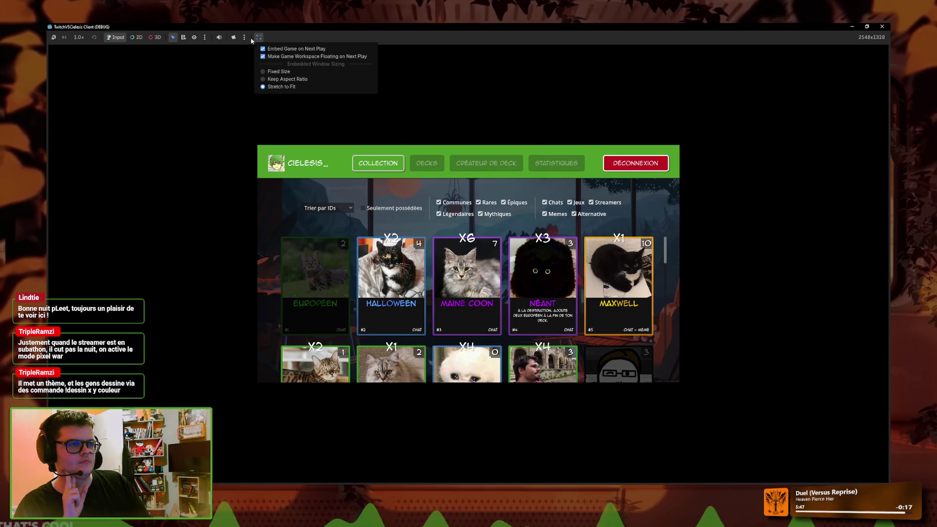
{"action": "left_click", "coordinate": [204, 37]}
Check the game view's extra and camera options, then close the running game.
{"action": "left_click", "coordinate": [204, 37]}
{"action": "left_click", "coordinate": [234, 39]}
{"action": "left_click", "coordinate": [235, 39]}
{"action": "left_click", "coordinate": [659, 69]}
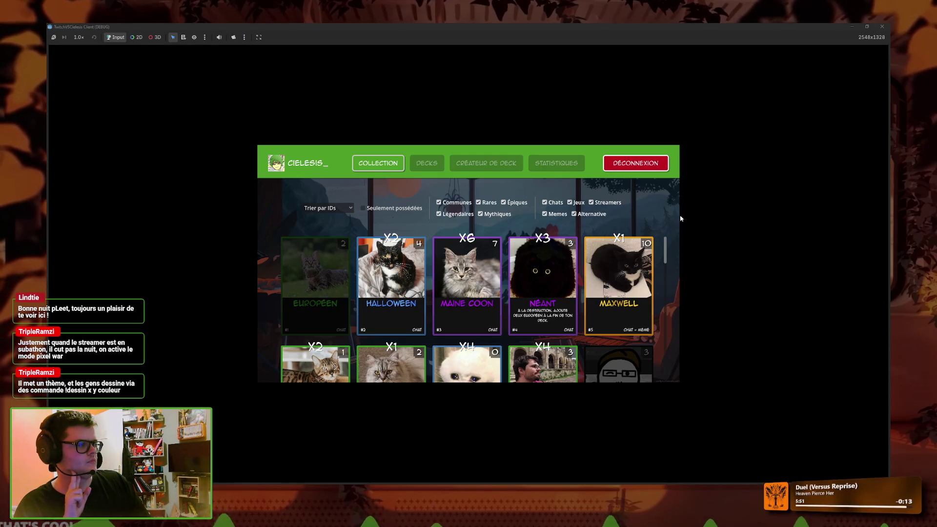
{"action": "left_click", "coordinate": [882, 26]}
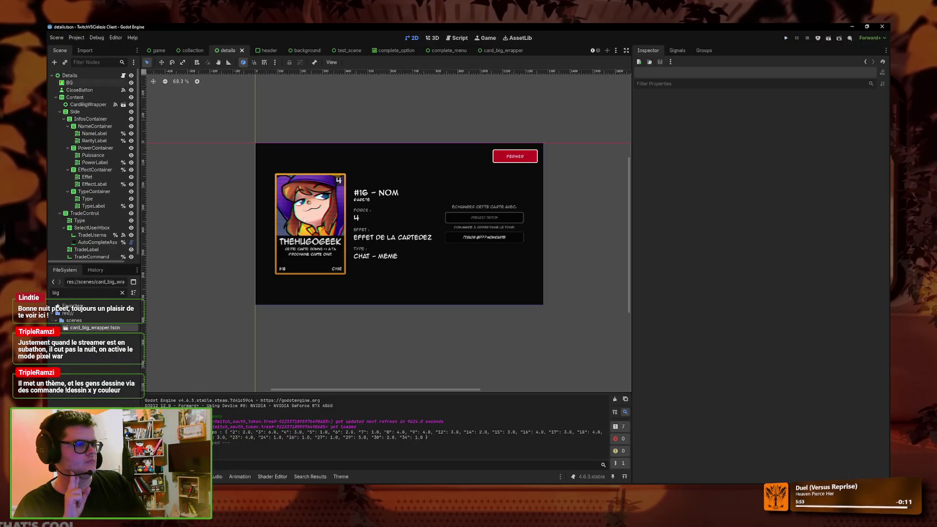
Set Display > Window > Size > Mode to Maximized in Project Settings.
{"action": "left_click", "coordinate": [76, 38]}
{"action": "left_click", "coordinate": [90, 49]}
{"action": "left_click", "coordinate": [550, 205]}
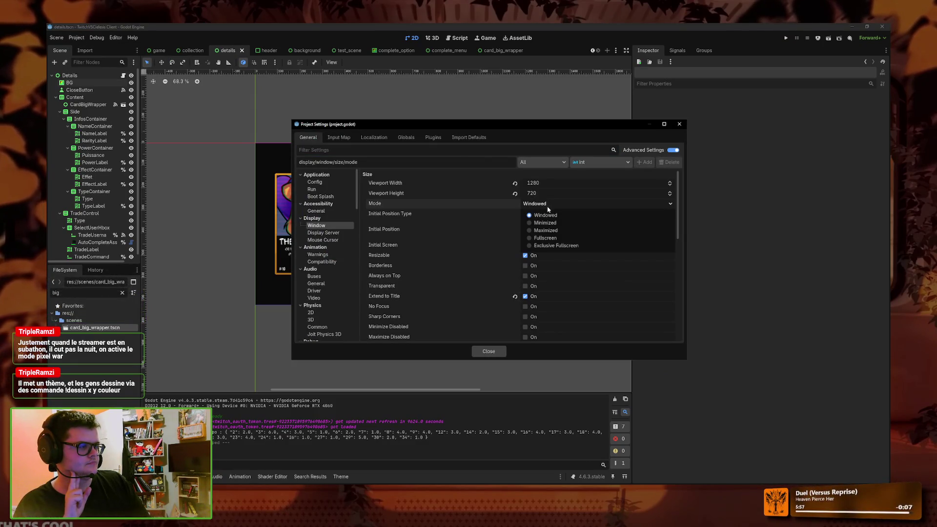
{"action": "left_click", "coordinate": [367, 202]}
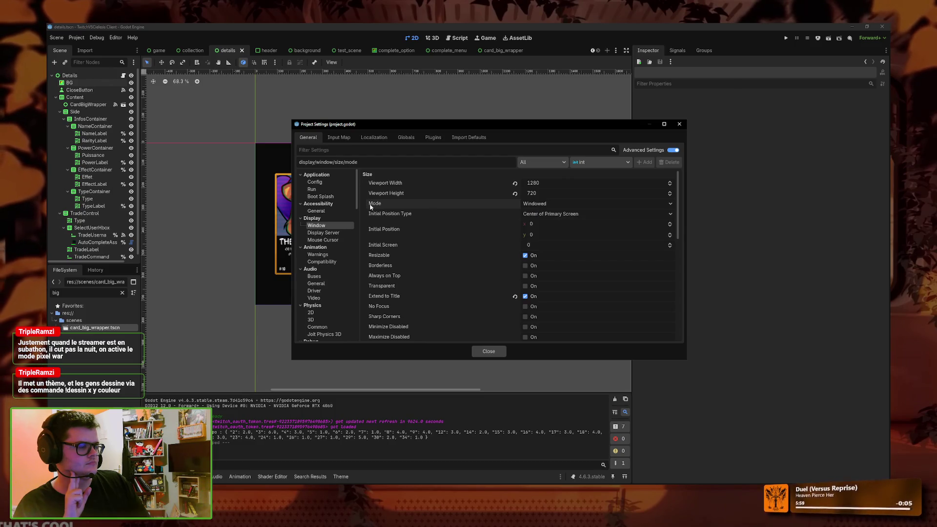
{"action": "left_click", "coordinate": [549, 213]}
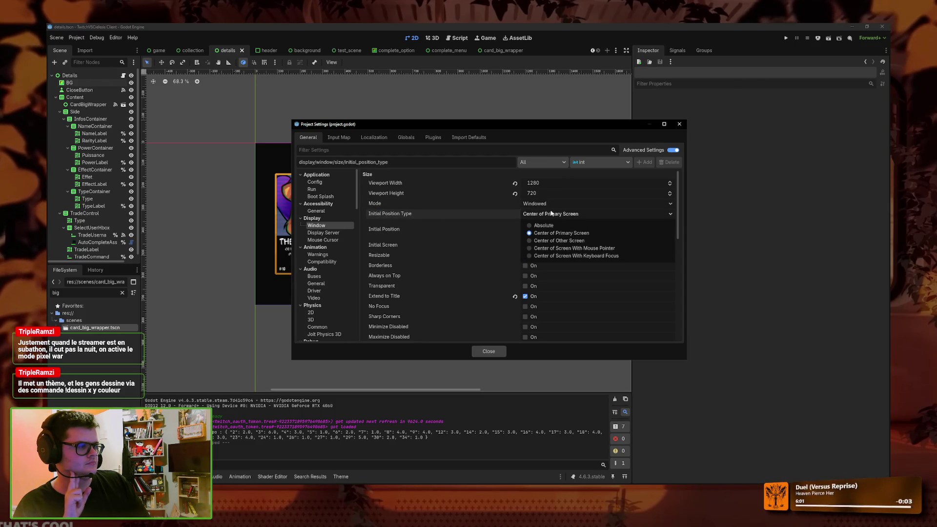
{"action": "left_click", "coordinate": [549, 204]}
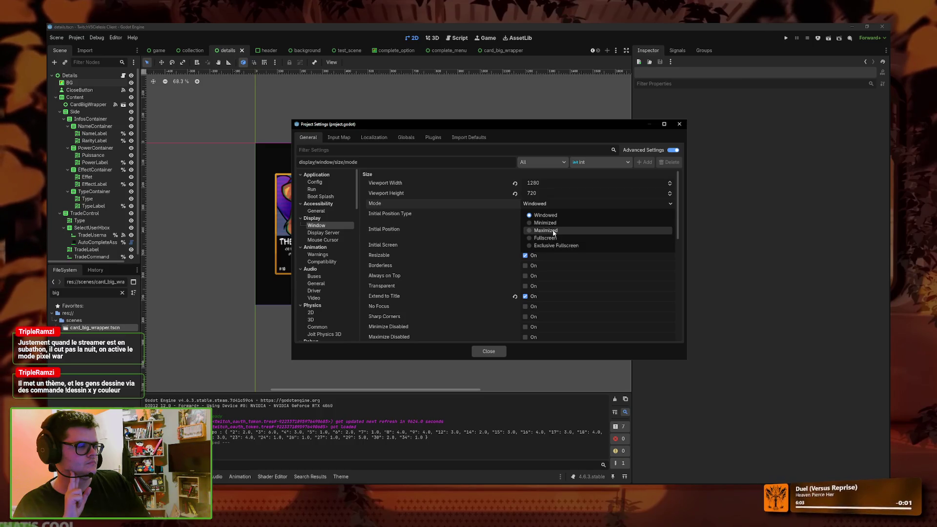
{"action": "left_click", "coordinate": [546, 230]}
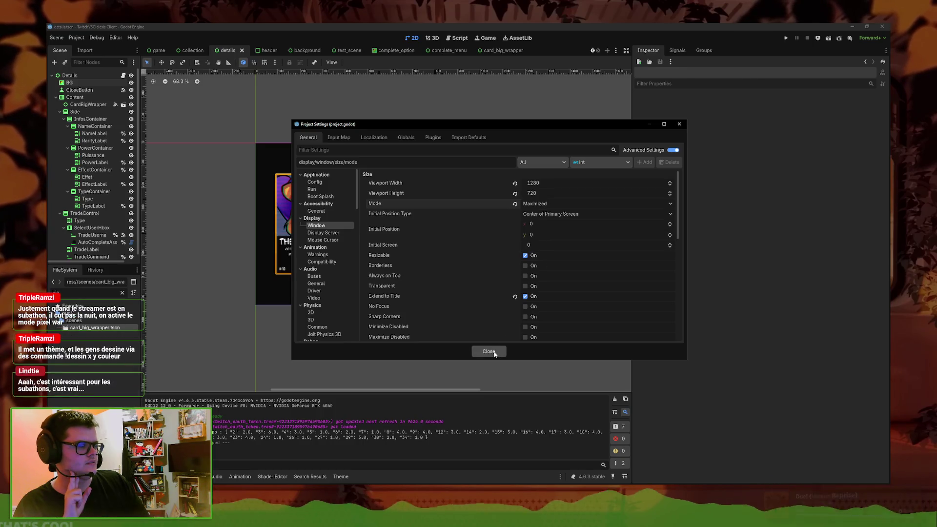
{"action": "left_click", "coordinate": [489, 352]}
Run the game to confirm it opens maximized, then stop it.
{"action": "left_click", "coordinate": [786, 38]}
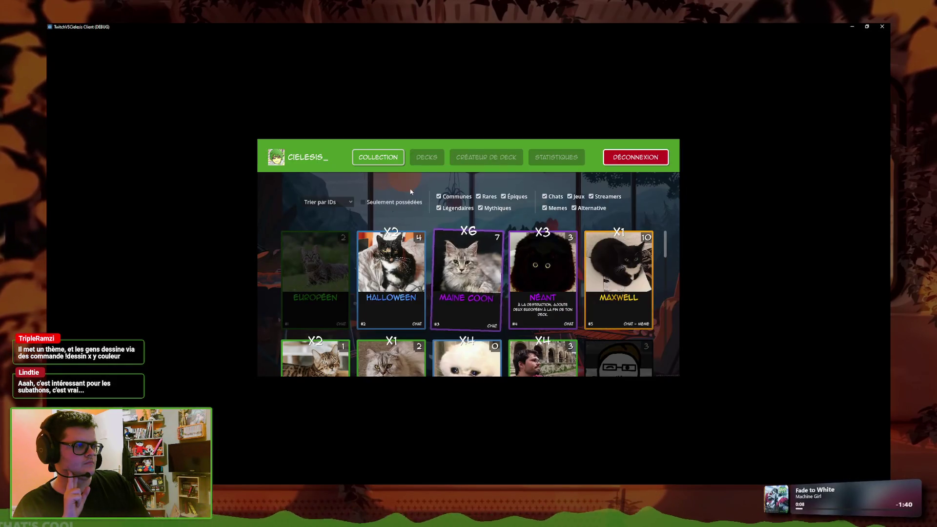
{"action": "left_click", "coordinate": [888, 27]}
{"action": "left_click", "coordinate": [76, 37]}
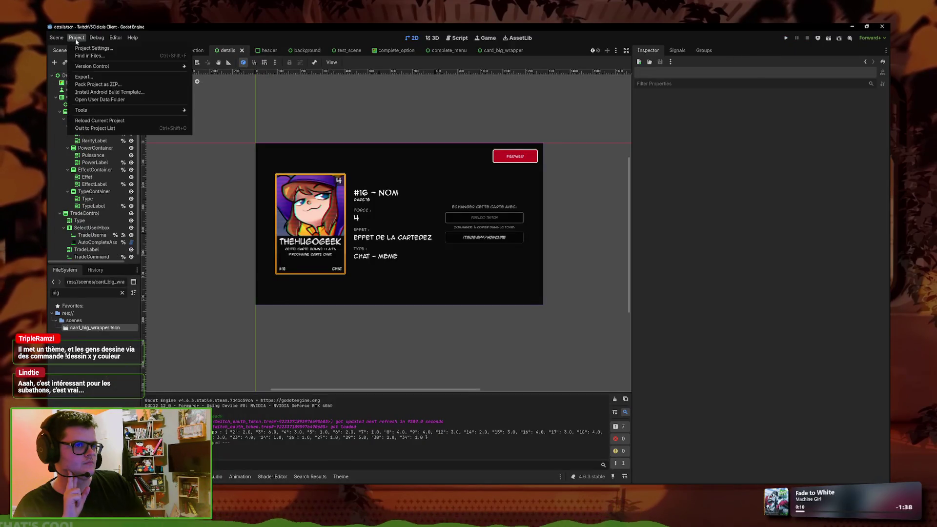
Set Stretch Aspect to expand and run the game to test it.
{"action": "left_click", "coordinate": [93, 46]}
{"action": "scroll", "coordinate": [481, 235], "scroll_direction": "down", "scroll_amount": 10}
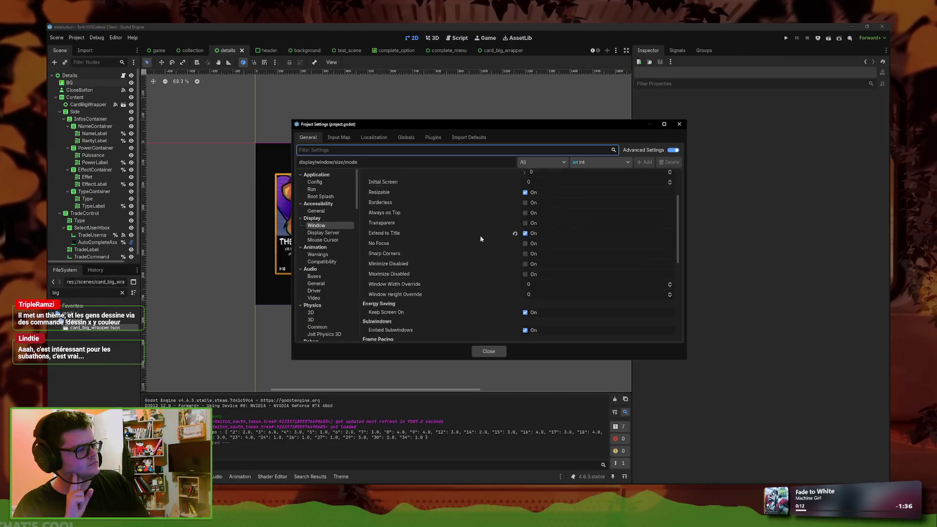
{"action": "left_click", "coordinate": [540, 247]}
{"action": "left_click", "coordinate": [541, 288]}
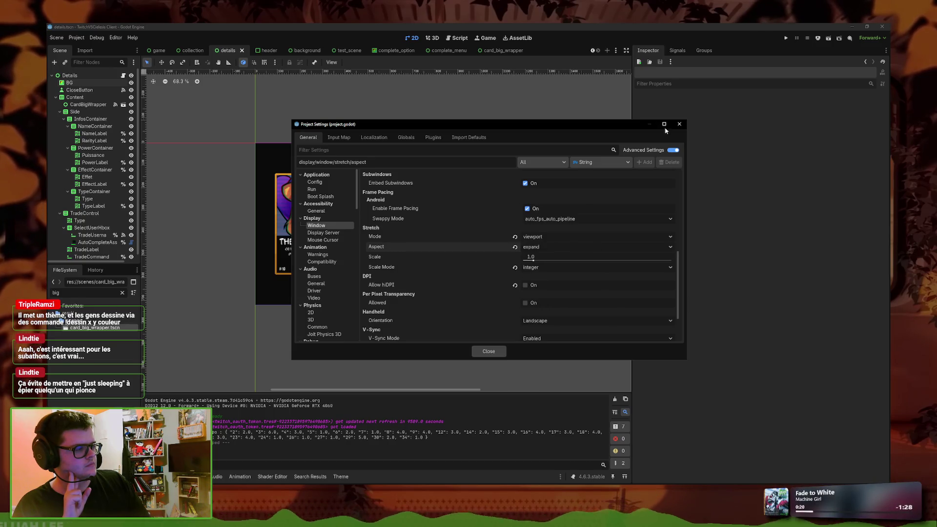
{"action": "left_click", "coordinate": [679, 124]}
{"action": "key", "text": "F5"}
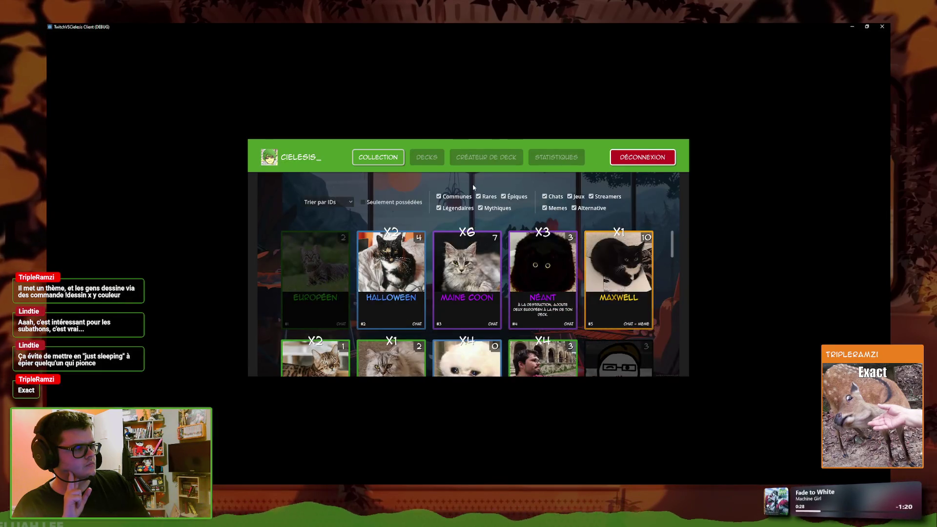
{"action": "key", "text": "alt+F4"}
Change the Stretch Aspect to keep_width in Project Settings.
{"action": "left_click", "coordinate": [76, 37]}
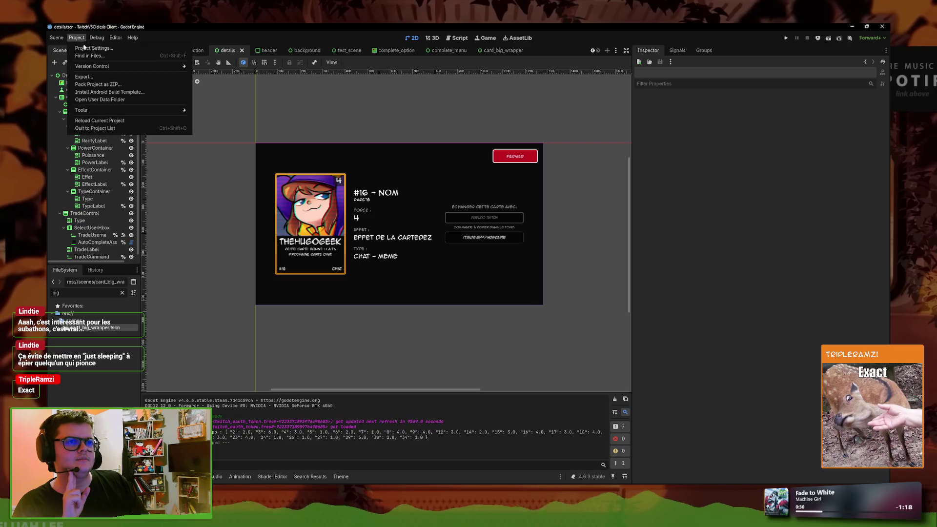
{"action": "left_click", "coordinate": [88, 47]}
{"action": "scroll", "coordinate": [512, 288], "scroll_direction": "down", "scroll_amount": 3}
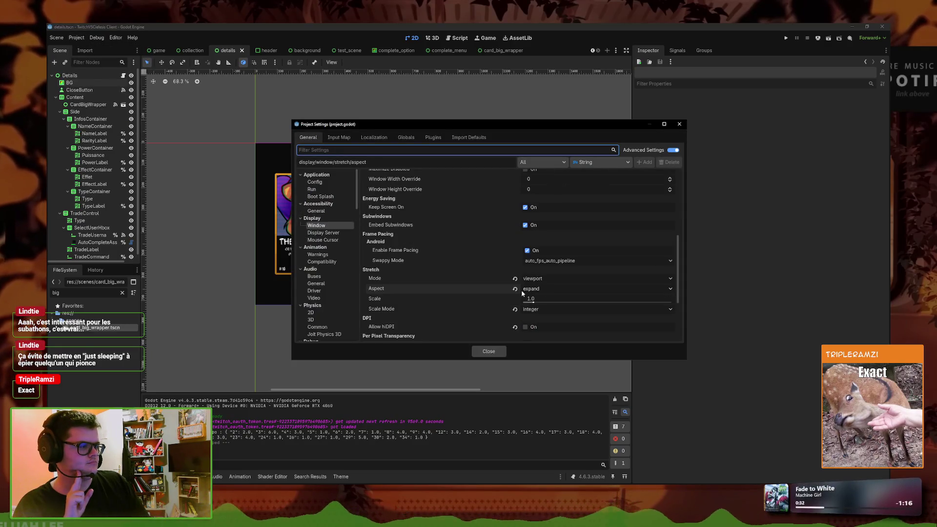
{"action": "mouse_move", "coordinate": [418, 292]}
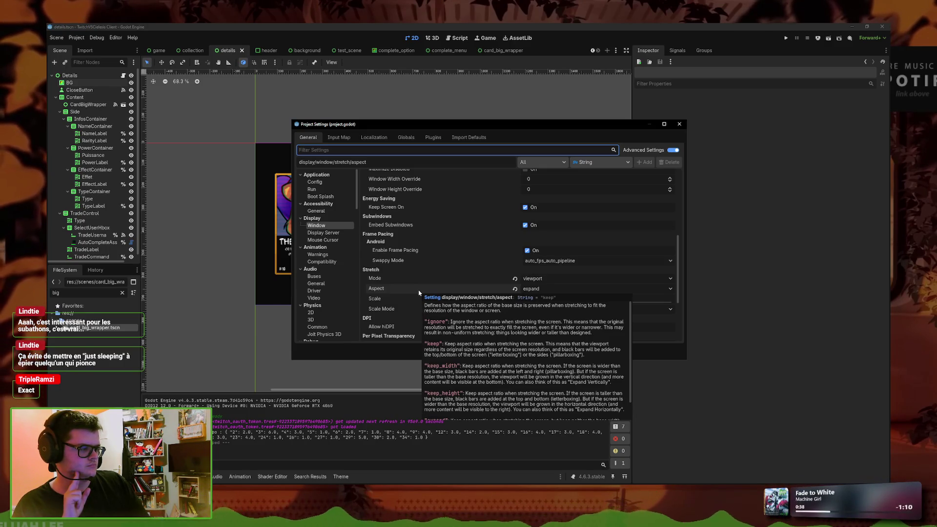
{"action": "left_click", "coordinate": [544, 289]}
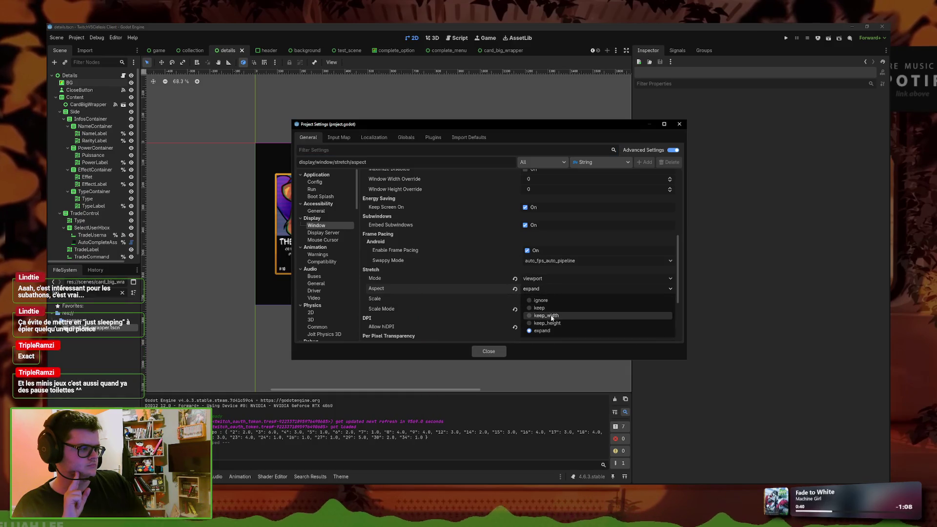
{"action": "left_click", "coordinate": [550, 308]}
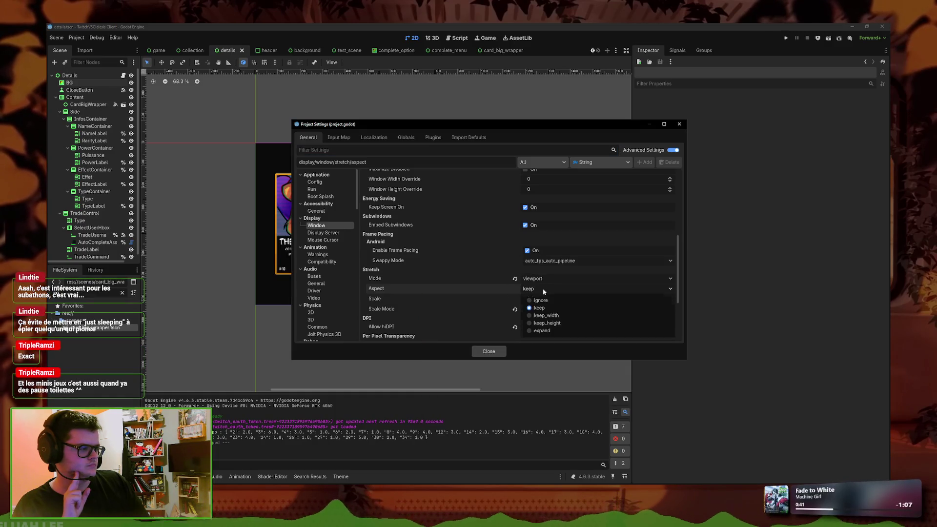
{"action": "left_click", "coordinate": [545, 316]}
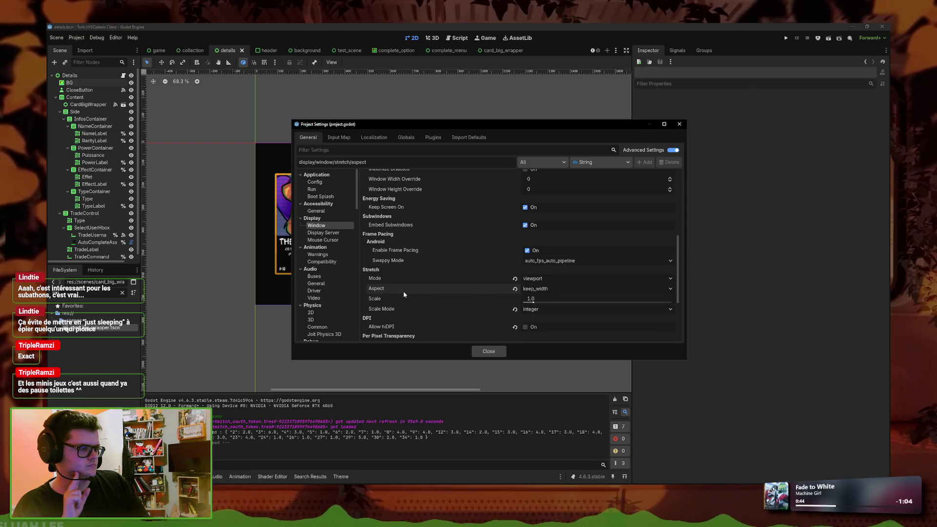
Uncheck Extend to Title and close Project Settings.
{"action": "scroll", "coordinate": [403, 294], "scroll_direction": "up", "scroll_amount": 5}
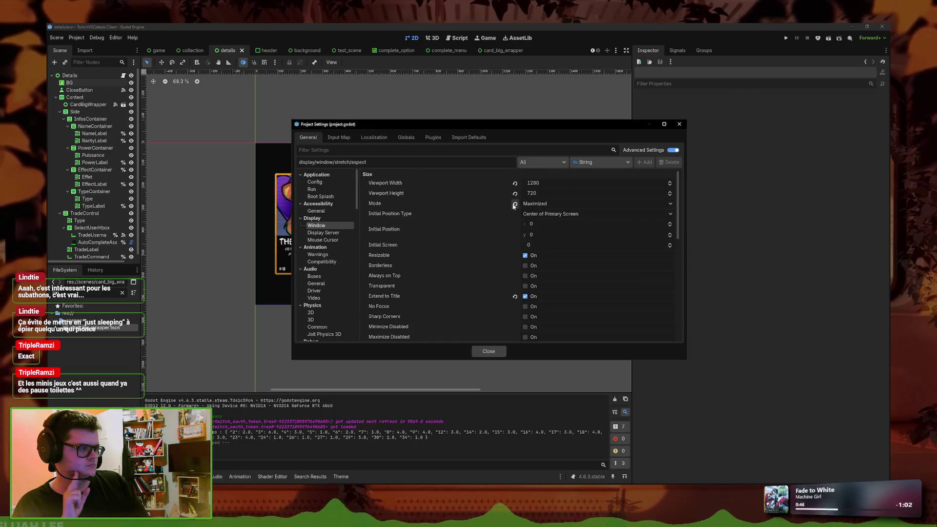
{"action": "scroll", "coordinate": [451, 278], "scroll_direction": "down", "scroll_amount": 3}
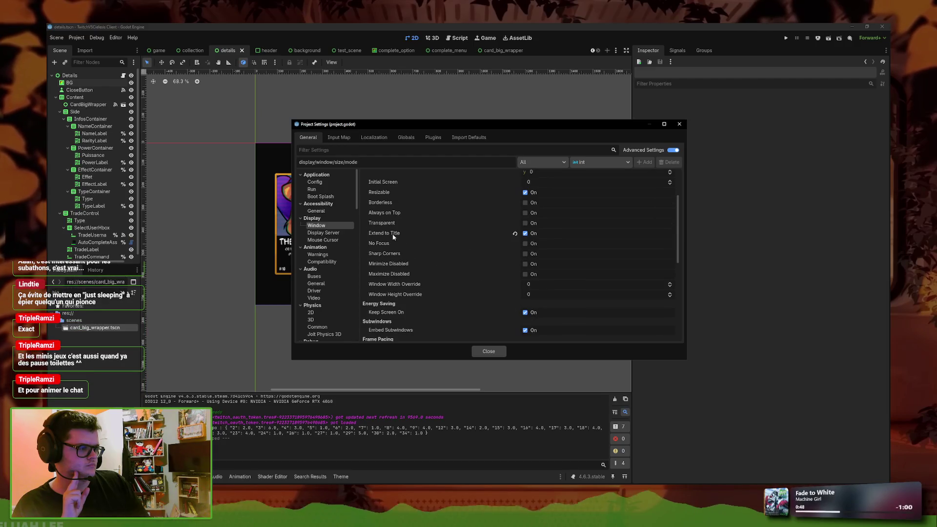
{"action": "mouse_move", "coordinate": [393, 236]}
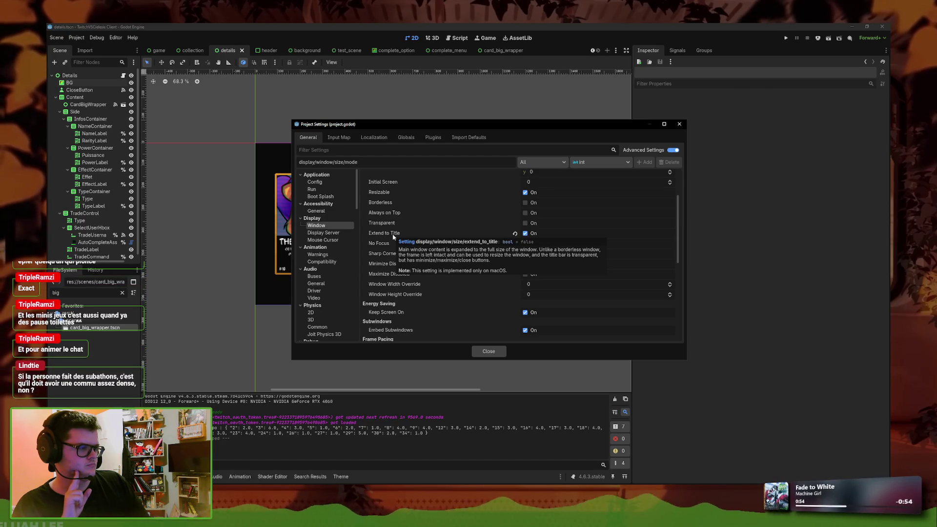
{"action": "left_click", "coordinate": [526, 233]}
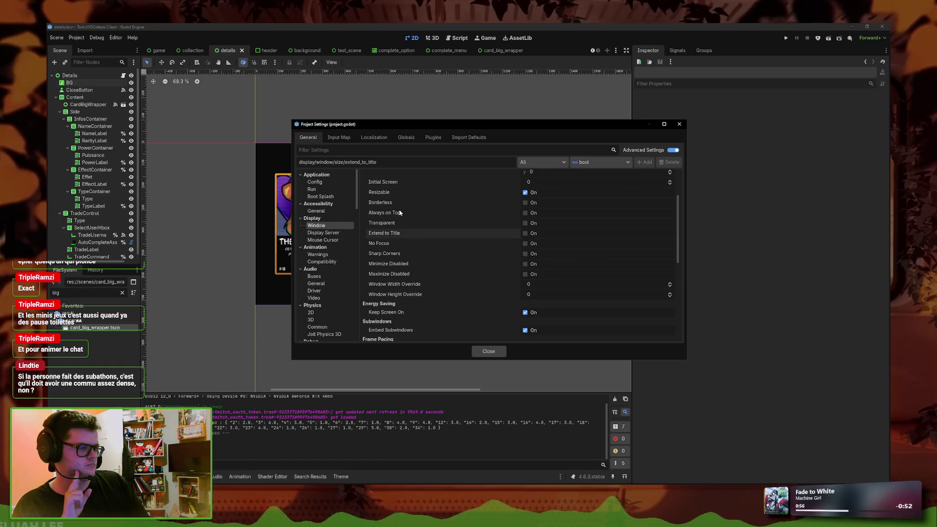
{"action": "scroll", "coordinate": [442, 312], "scroll_direction": "down", "scroll_amount": 5}
{"action": "scroll", "coordinate": [492, 318], "scroll_direction": "down", "scroll_amount": 2}
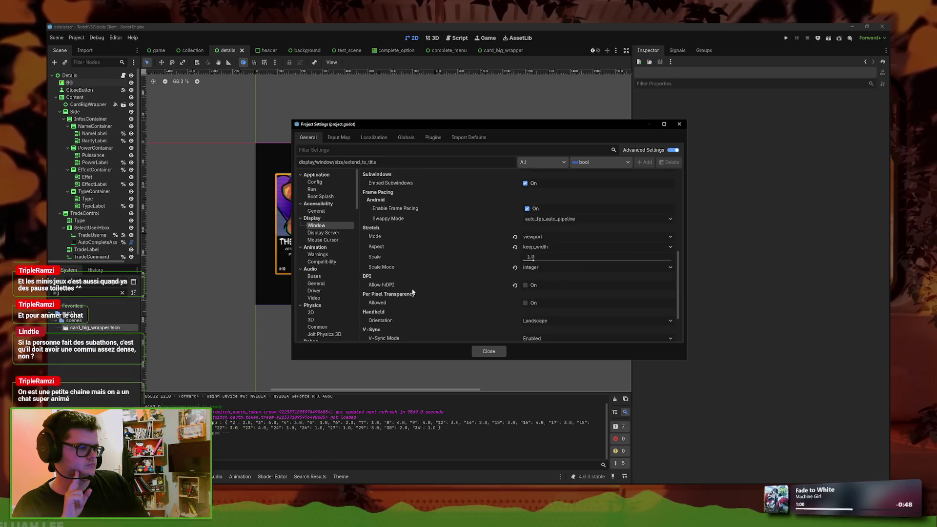
{"action": "left_click", "coordinate": [486, 352]}
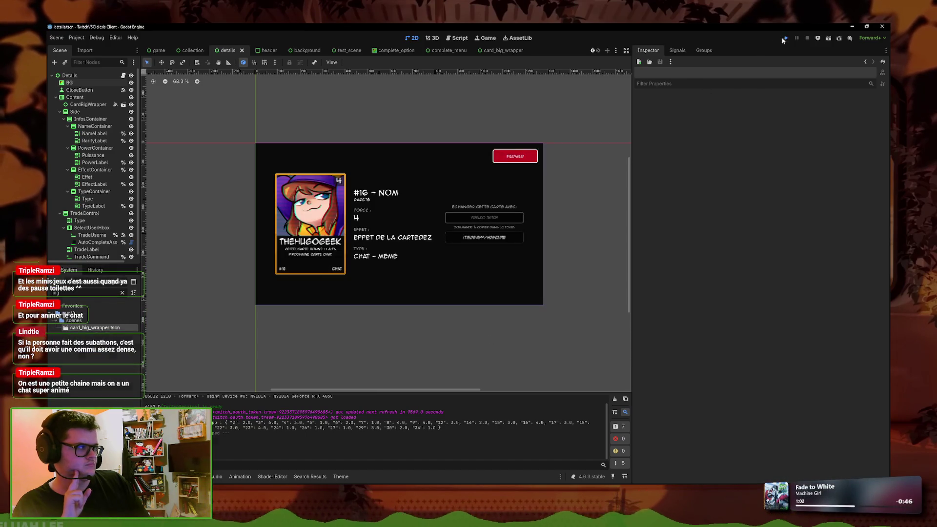
Run the game and set its embedded view sizing to Stretch to Fit.
{"action": "left_click", "coordinate": [784, 38]}
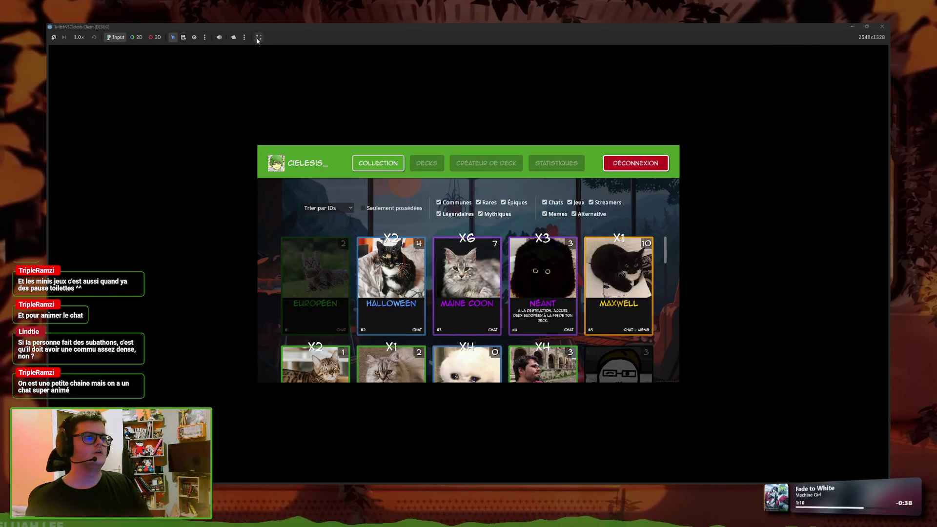
{"action": "left_click", "coordinate": [259, 38]}
{"action": "left_click", "coordinate": [286, 87]}
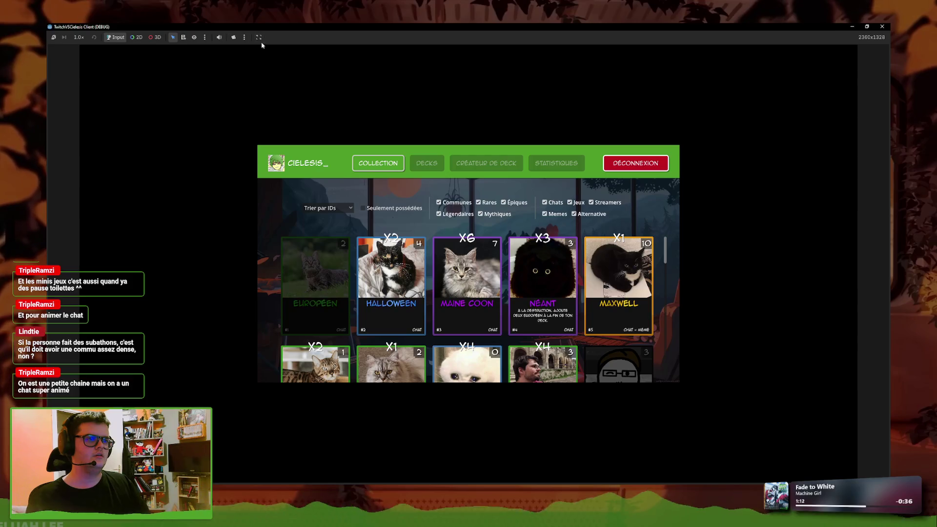
{"action": "left_click", "coordinate": [259, 37]}
{"action": "left_click", "coordinate": [274, 73]}
{"action": "left_click", "coordinate": [258, 38]}
{"action": "left_click", "coordinate": [280, 88]}
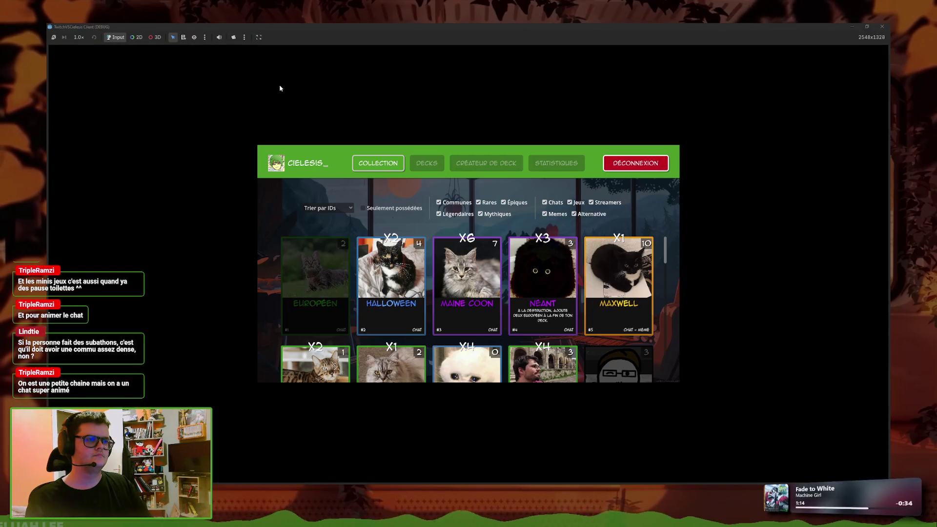
{"action": "key", "text": "alt+Tab"}
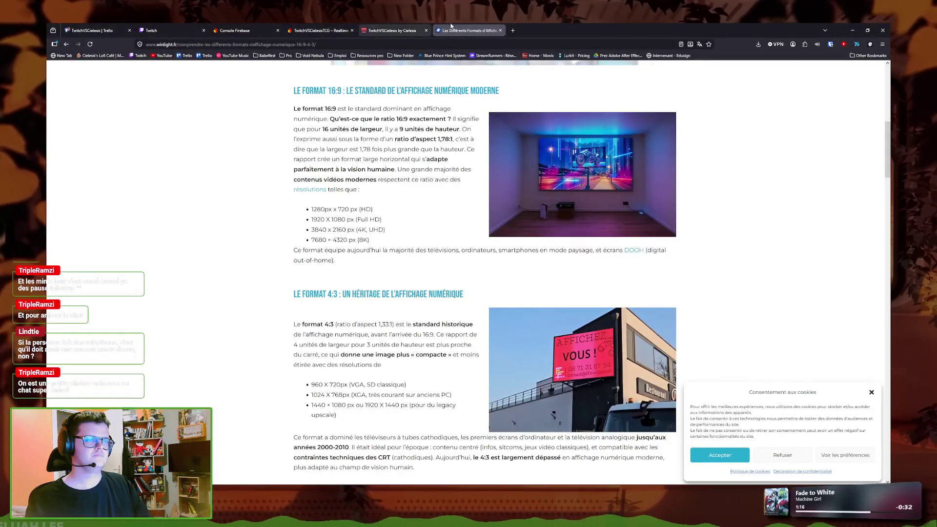
Switch to the winlight.fr article on 16:9 and 4:3 display formats in Firefox.
{"action": "key", "text": "alt+Tab"}
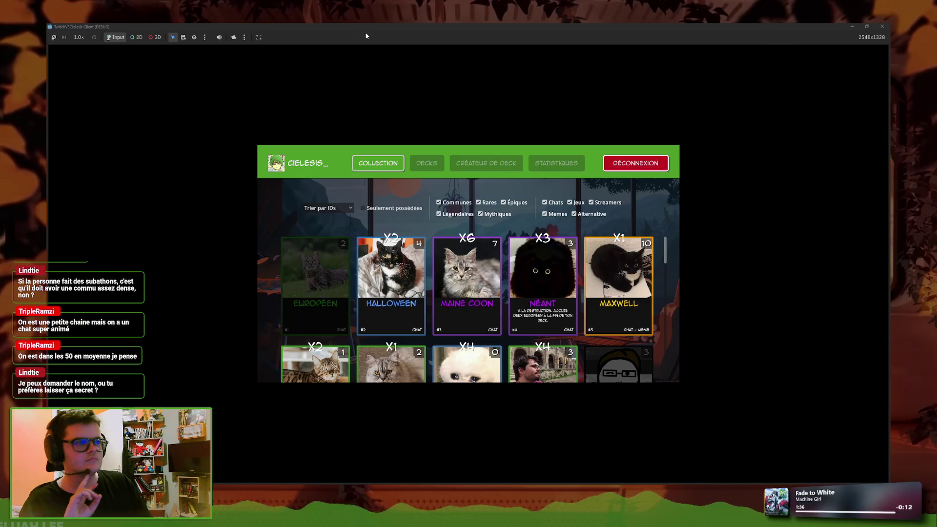
Stop the game, keep stretch mode viewport with scale mode fractional, and rerun the project.
{"action": "key", "text": "alt+Tab"}
{"action": "key", "text": "F8"}
{"action": "left_click", "coordinate": [76, 37]}
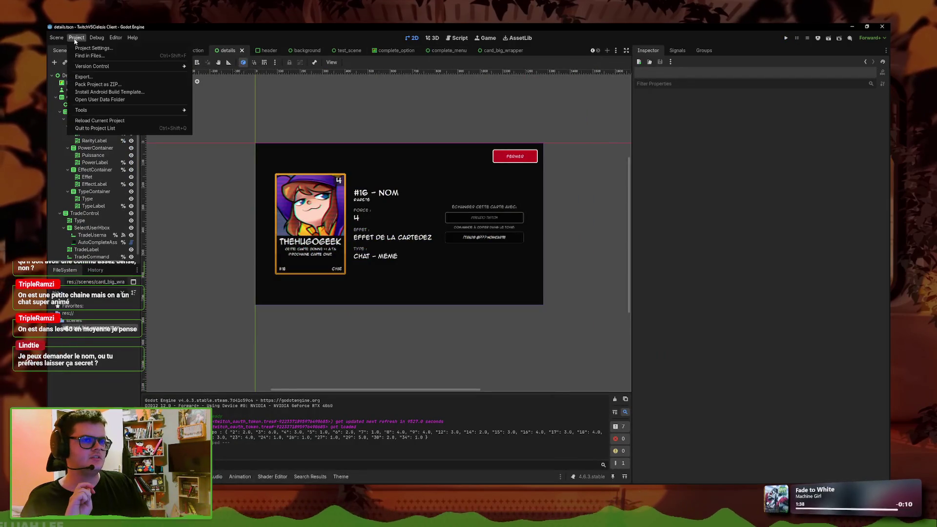
{"action": "left_click", "coordinate": [90, 48]}
{"action": "scroll", "coordinate": [492, 288], "scroll_direction": "down", "scroll_amount": 5}
{"action": "left_click", "coordinate": [532, 279]}
{"action": "left_click", "coordinate": [543, 305]}
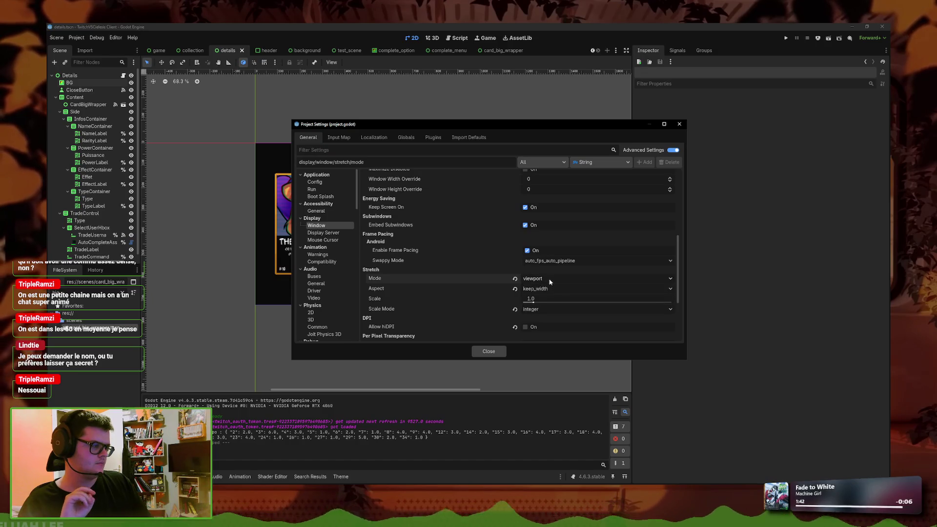
{"action": "left_click", "coordinate": [544, 309]}
{"action": "left_click", "coordinate": [542, 328]}
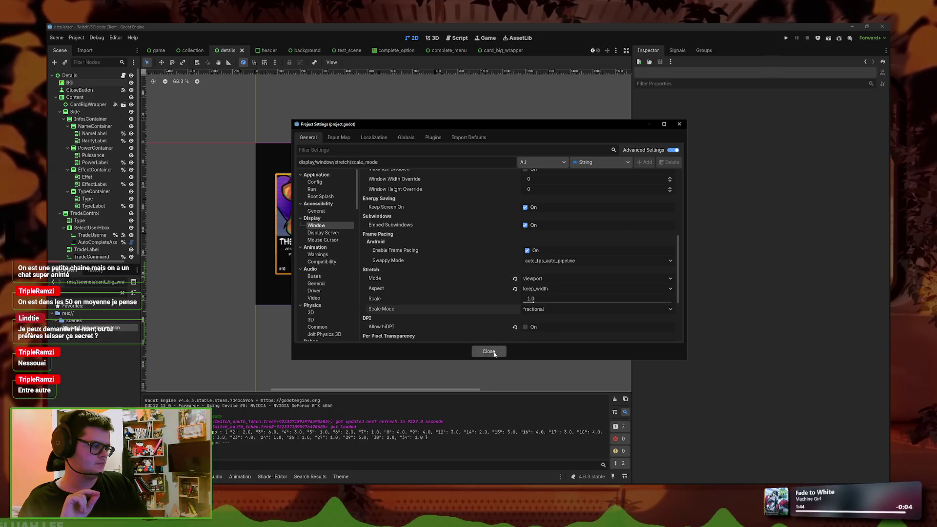
{"action": "left_click", "coordinate": [489, 351]}
{"action": "left_click", "coordinate": [786, 38]}
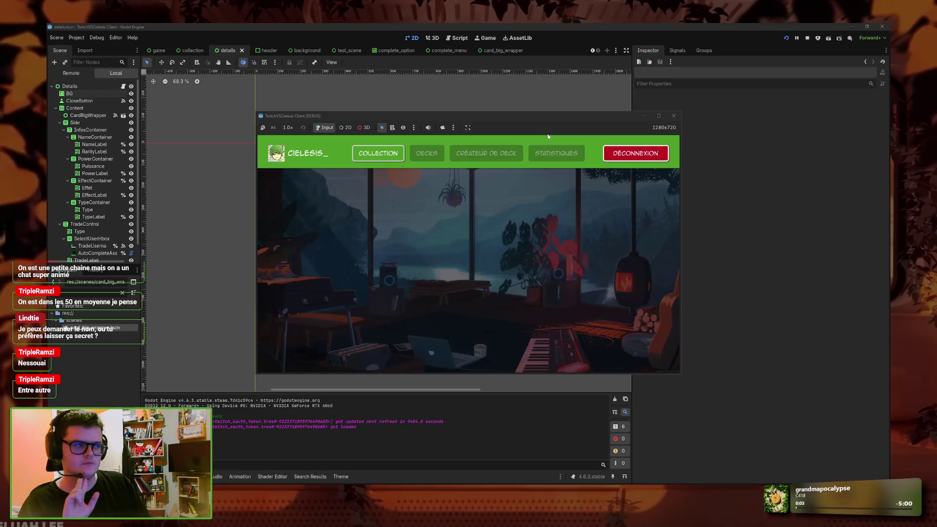
Maximize the running game and set its embedded view to Keep Aspect Ratio.
{"action": "left_click", "coordinate": [659, 115]}
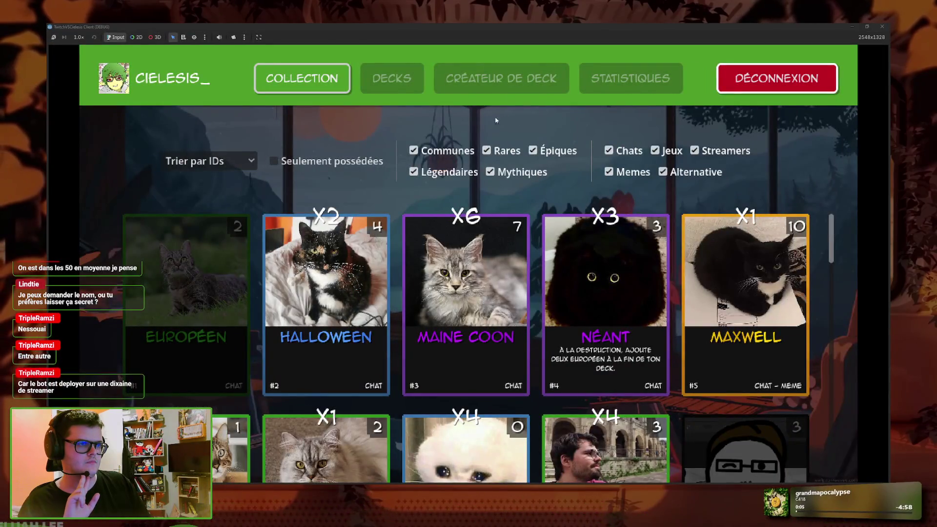
{"action": "left_click", "coordinate": [259, 38]}
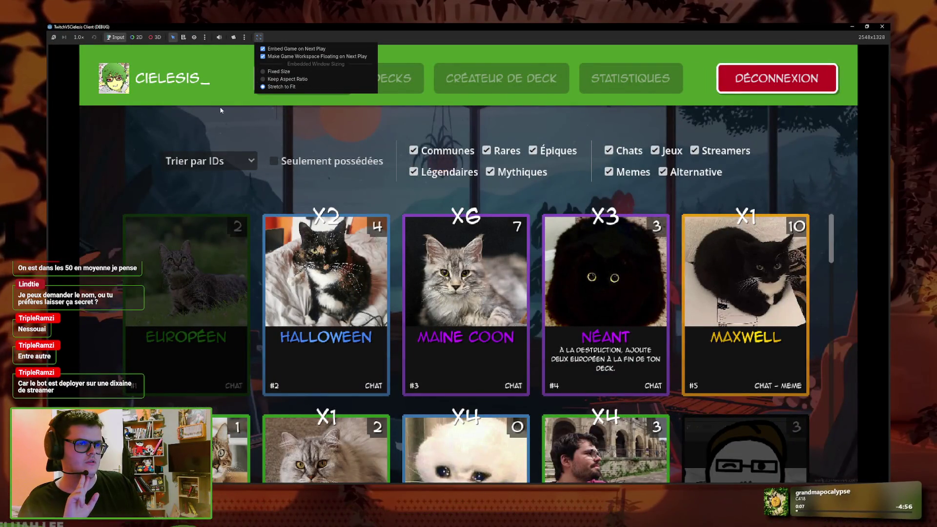
{"action": "left_click", "coordinate": [286, 79]}
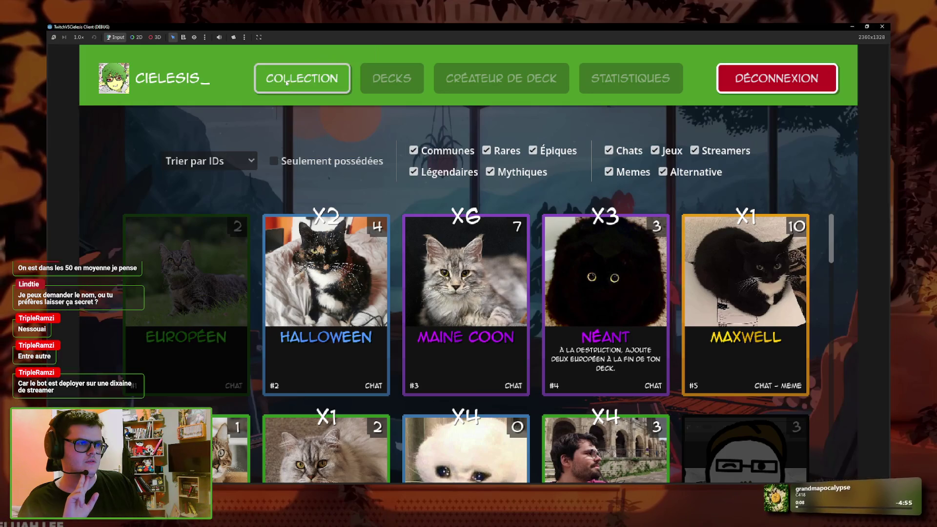
{"action": "left_click", "coordinate": [258, 37]}
{"action": "left_click", "coordinate": [285, 49]}
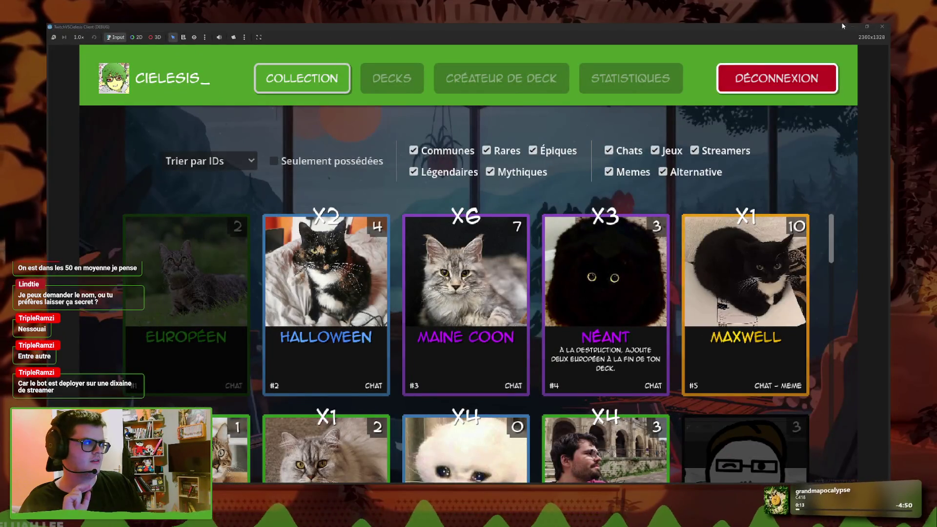
{"action": "key", "text": "F8"}
Bring up the Stretch Aspect choices in Project Settings, comparing against the game window size.
{"action": "left_click", "coordinate": [76, 38]}
{"action": "left_click", "coordinate": [88, 49]}
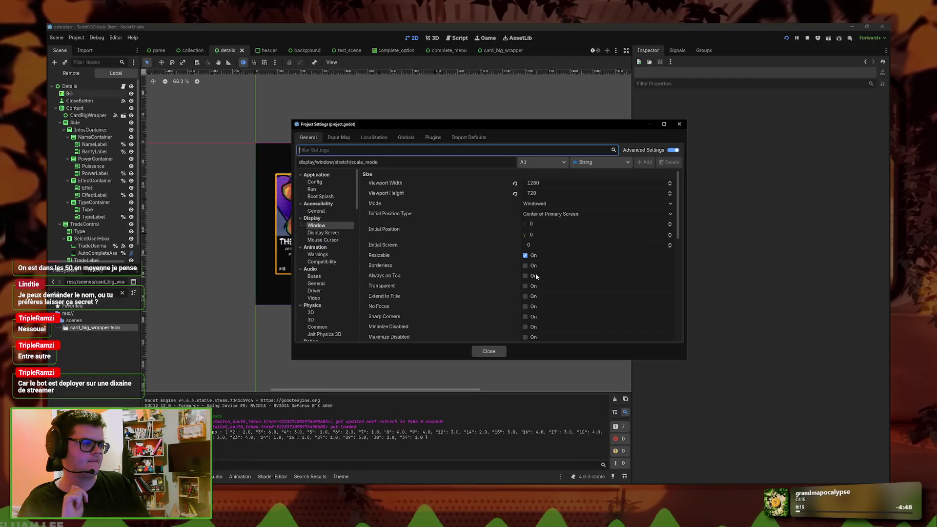
{"action": "scroll", "coordinate": [533, 275], "scroll_direction": "down", "scroll_amount": 10}
{"action": "left_click", "coordinate": [543, 292]}
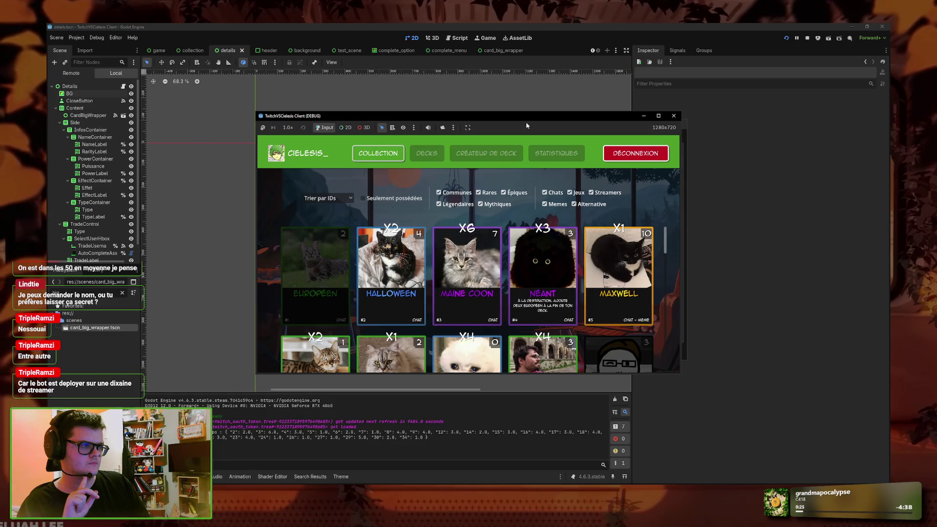
{"action": "left_click", "coordinate": [660, 116]}
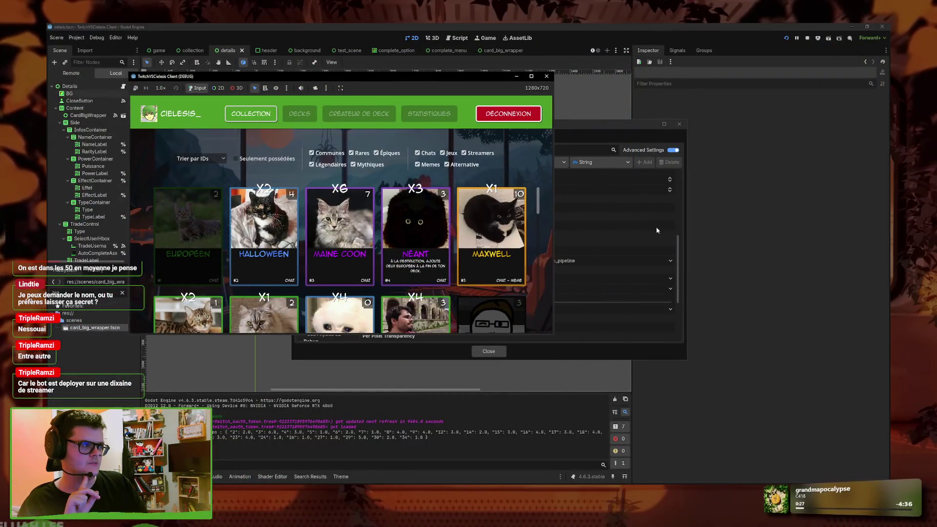
{"action": "left_click", "coordinate": [571, 289]}
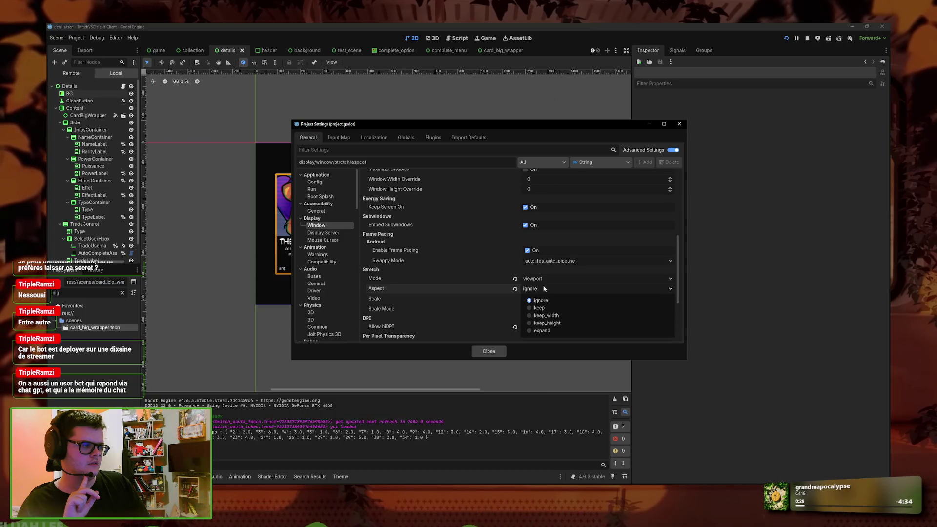
Set Stretch Aspect to keep and test the game window maximized and restored.
{"action": "left_click", "coordinate": [546, 316]}
{"action": "mouse_move", "coordinate": [456, 523]}
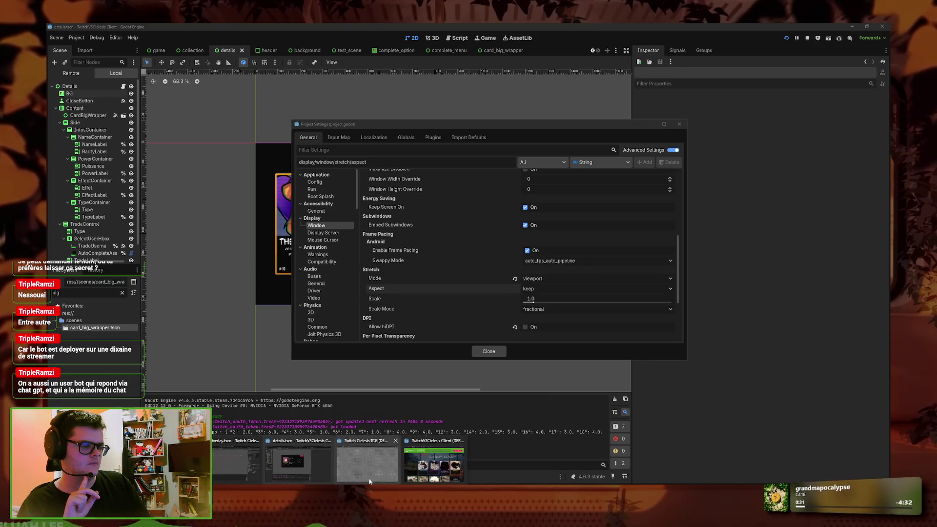
{"action": "left_click", "coordinate": [429, 472]}
{"action": "double_click", "coordinate": [425, 115]}
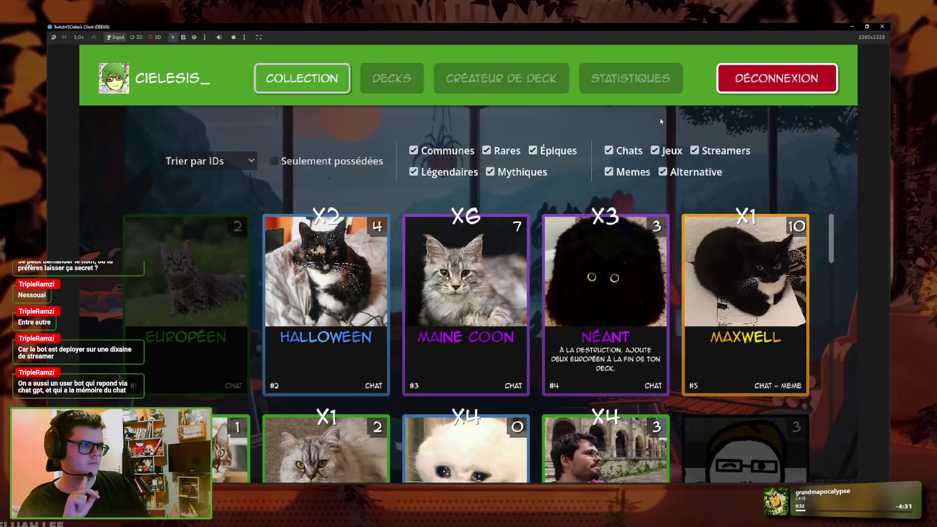
{"action": "double_click", "coordinate": [429, 26]}
Keep scale mode fractional, switch Stretch Aspect to expand, and test the resized game window.
{"action": "left_click", "coordinate": [536, 309]}
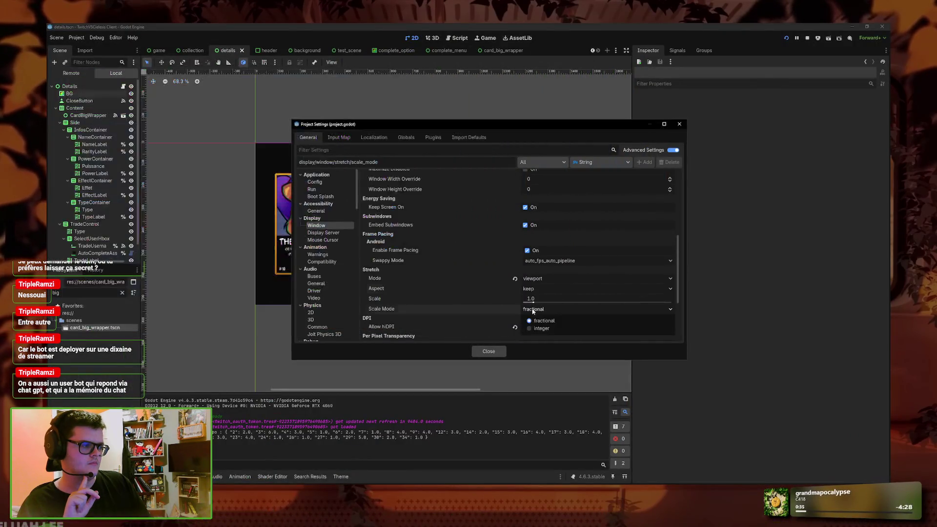
{"action": "left_click", "coordinate": [536, 312]}
{"action": "left_click", "coordinate": [537, 289]}
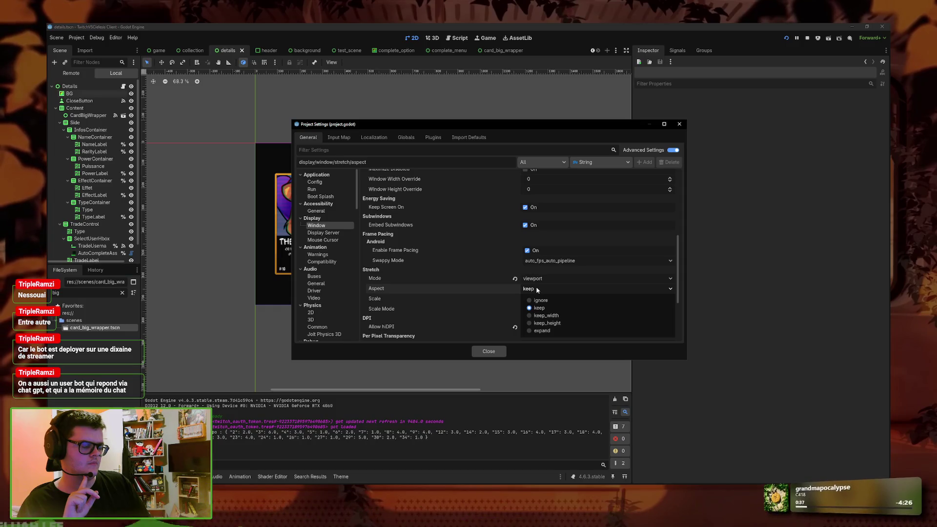
{"action": "left_click", "coordinate": [541, 330]}
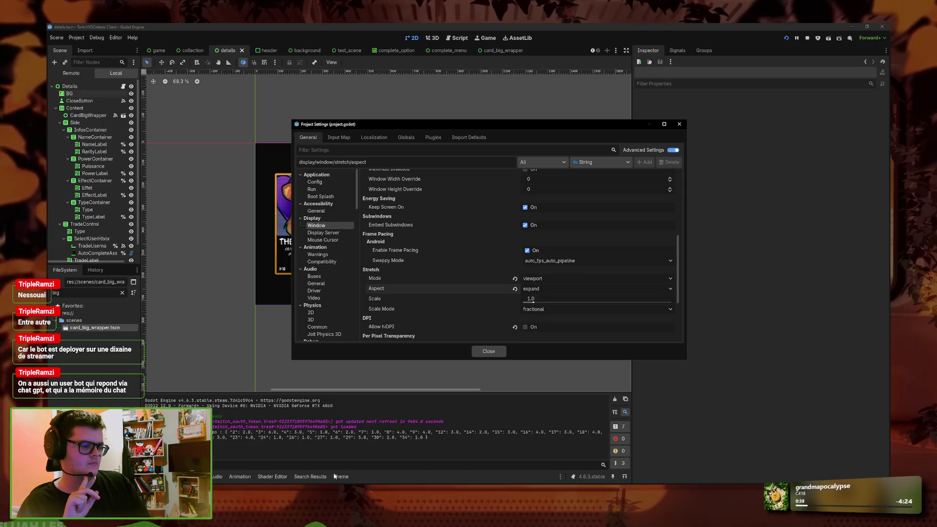
{"action": "left_click", "coordinate": [374, 479]}
{"action": "left_click", "coordinate": [658, 117]}
{"action": "mouse_move", "coordinate": [320, 6]}
{"action": "left_mouse_down"}
{"action": "mouse_move", "coordinate": [319, 70]}
{"action": "mouse_move", "coordinate": [246, 76]}
{"action": "left_mouse_up"}
Set Stretch Aspect to ignore and relaunch the game maximized to test it.
{"action": "left_click", "coordinate": [546, 282]}
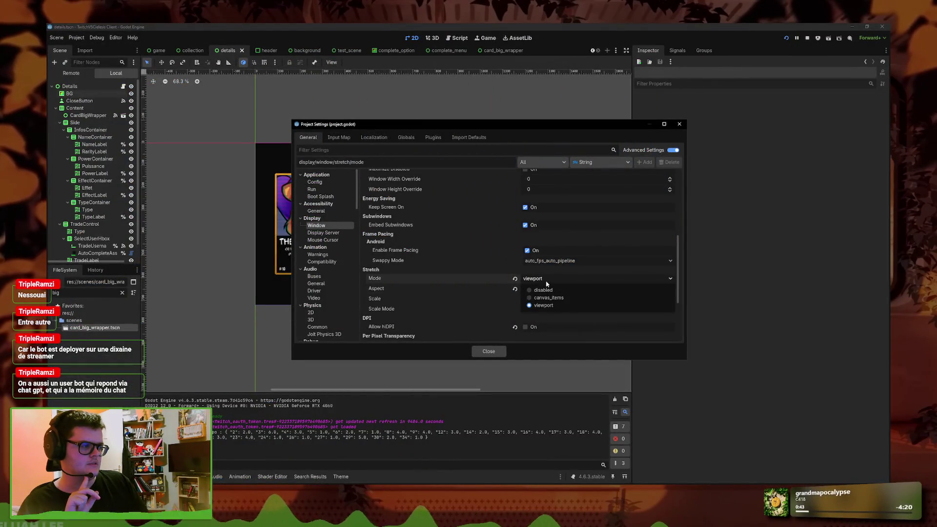
{"action": "left_click", "coordinate": [547, 282]}
{"action": "left_click", "coordinate": [548, 291]}
{"action": "left_click", "coordinate": [545, 300]}
{"action": "key", "text": "F5"}
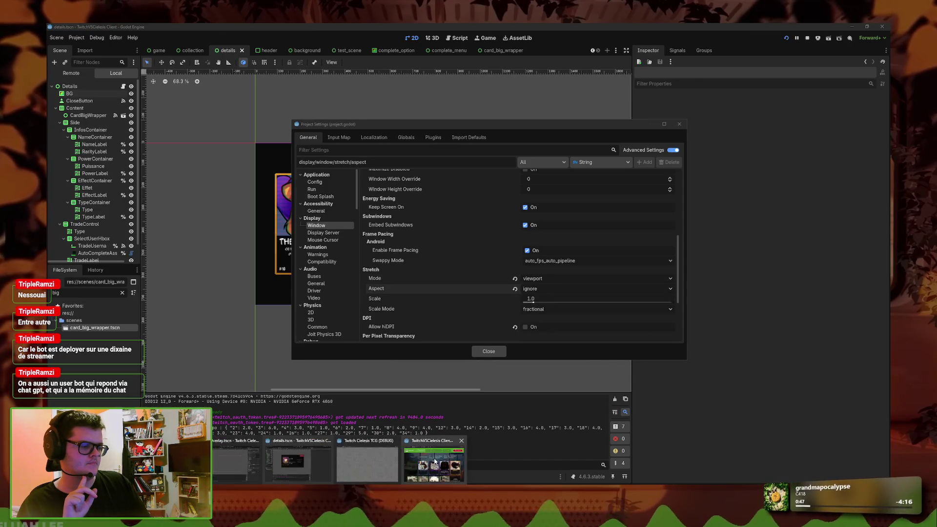
{"action": "left_click", "coordinate": [659, 116]}
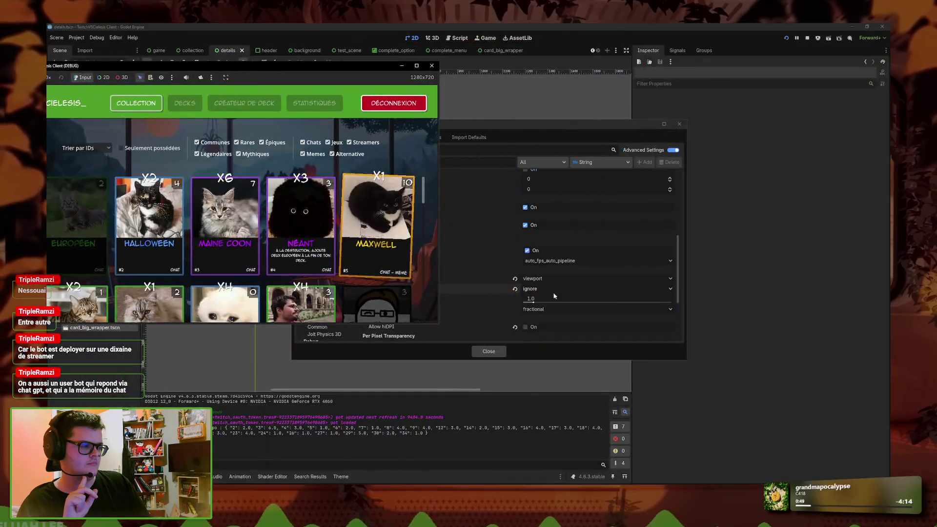
Confirm Stretch Aspect ignore and scale mode fractional.
{"action": "left_click", "coordinate": [541, 288]}
{"action": "left_click", "coordinate": [501, 345]}
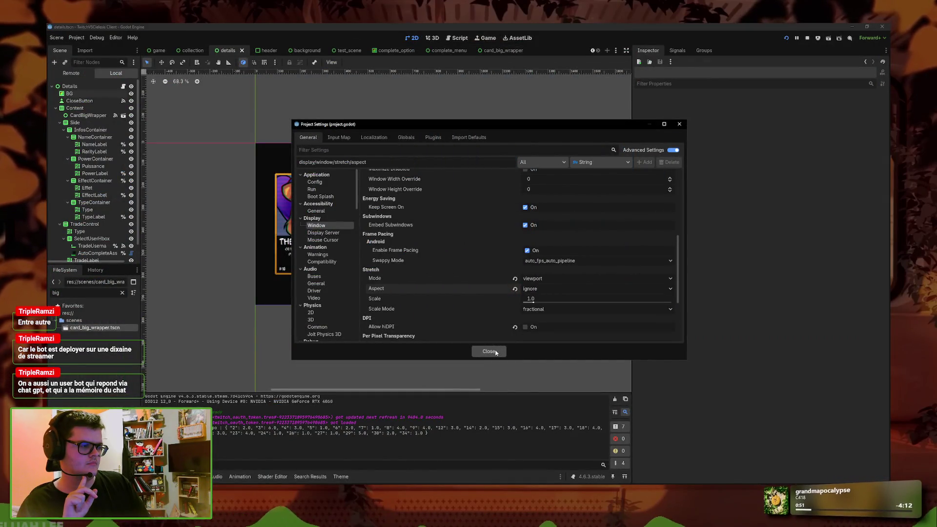
{"action": "left_click", "coordinate": [542, 309]}
{"action": "left_click", "coordinate": [542, 319]}
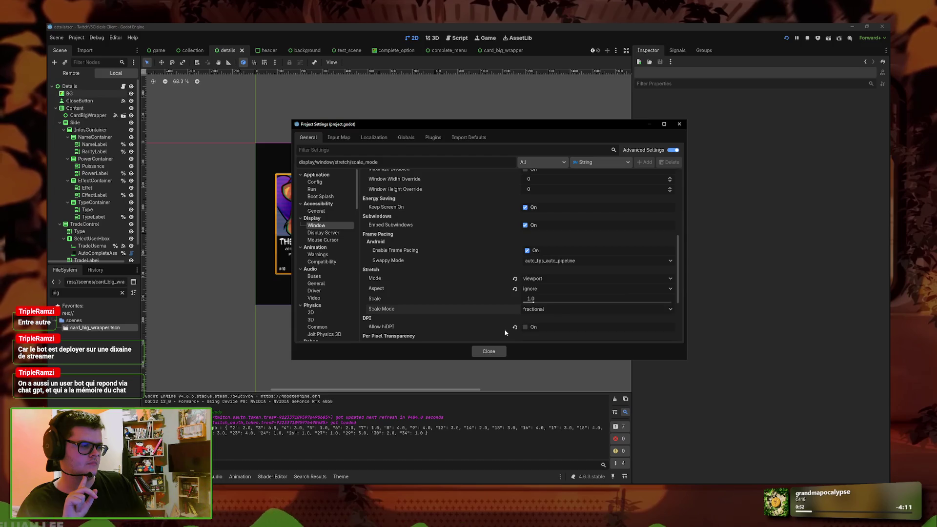
Close Project Settings, run the game, and test maximizing and restoring its window.
{"action": "left_click", "coordinate": [488, 351]}
{"action": "left_click", "coordinate": [786, 38]}
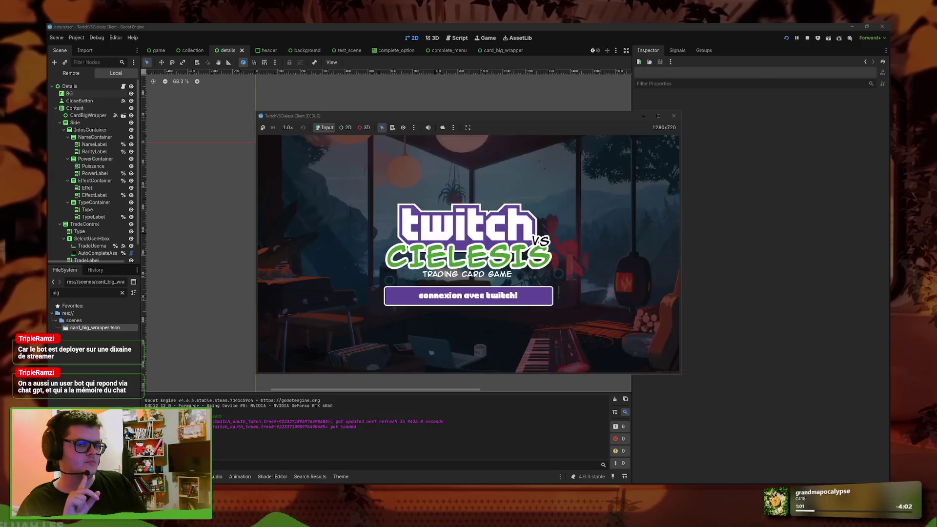
{"action": "double_click", "coordinate": [644, 123]}
{"action": "mouse_move", "coordinate": [693, 6]}
{"action": "left_mouse_down"}
{"action": "mouse_move", "coordinate": [346, 86]}
{"action": "mouse_move", "coordinate": [456, 92]}
{"action": "left_mouse_up"}
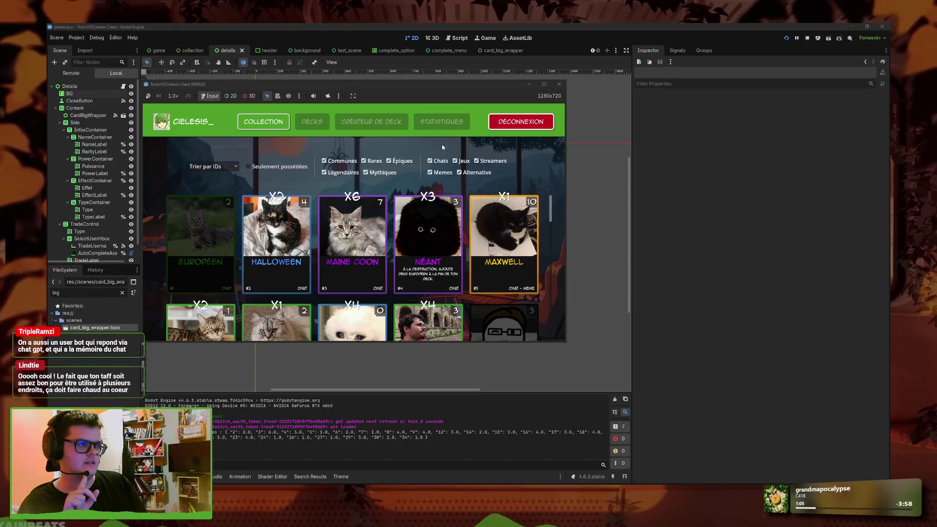
{"action": "left_click", "coordinate": [543, 84]}
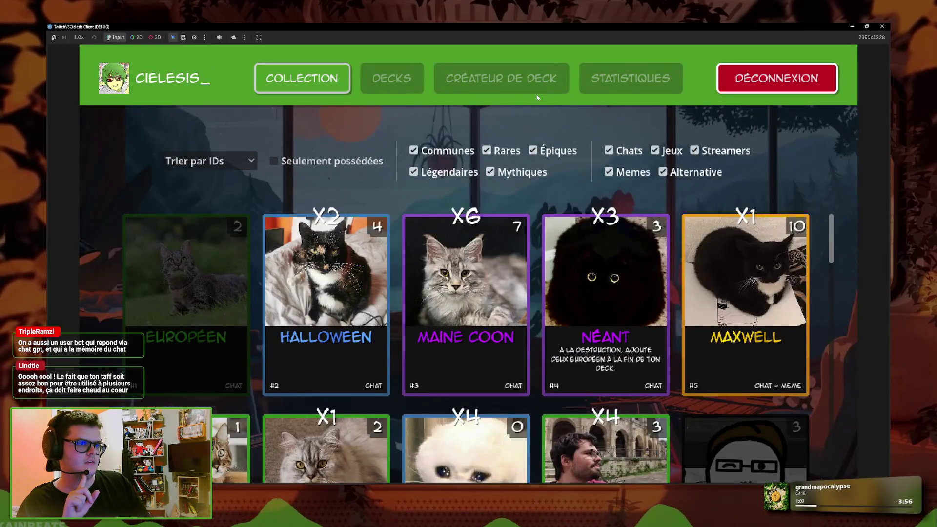
{"action": "double_click", "coordinate": [505, 26]}
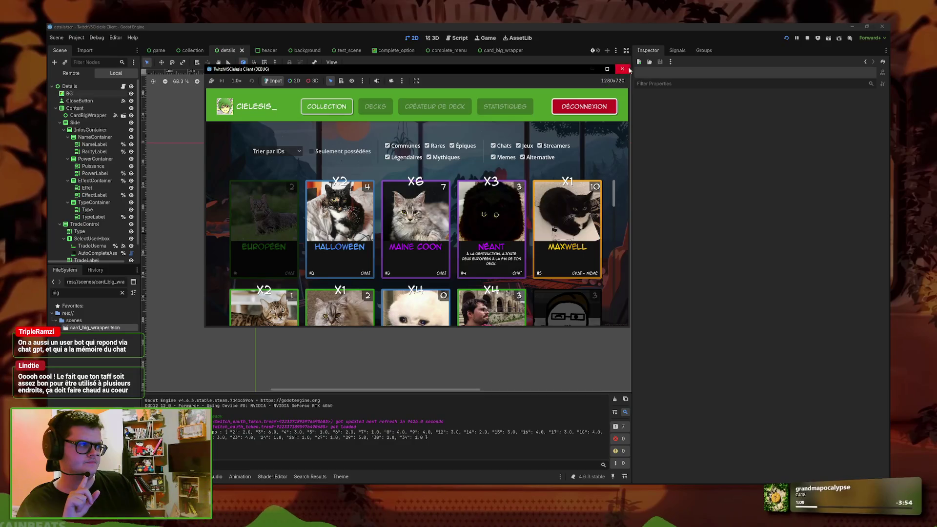
{"action": "left_click", "coordinate": [544, 83]}
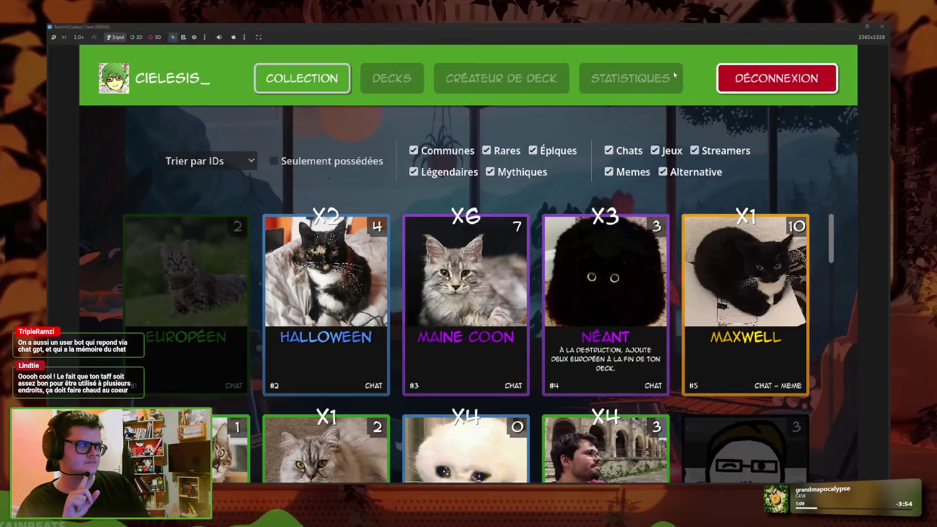
Try fill-width, Keep Aspect Ratio and Fixed Size game views, settle on Keep Aspect Ratio, and close the game.
{"action": "right_click", "coordinate": [257, 26]}
{"action": "left_click", "coordinate": [275, 64]}
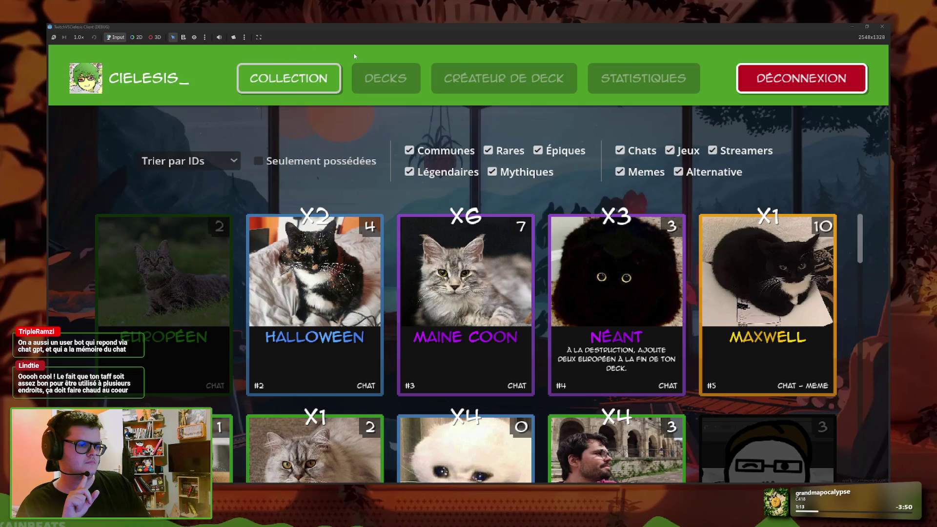
{"action": "left_click", "coordinate": [259, 37]}
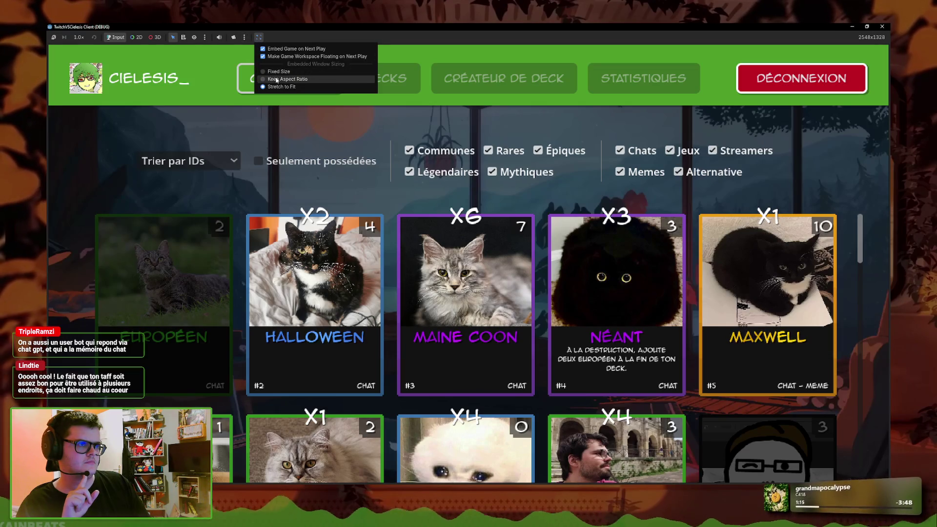
{"action": "left_click", "coordinate": [277, 78]}
{"action": "left_click", "coordinate": [277, 72]}
{"action": "left_click", "coordinate": [258, 37]}
{"action": "left_click", "coordinate": [276, 78]}
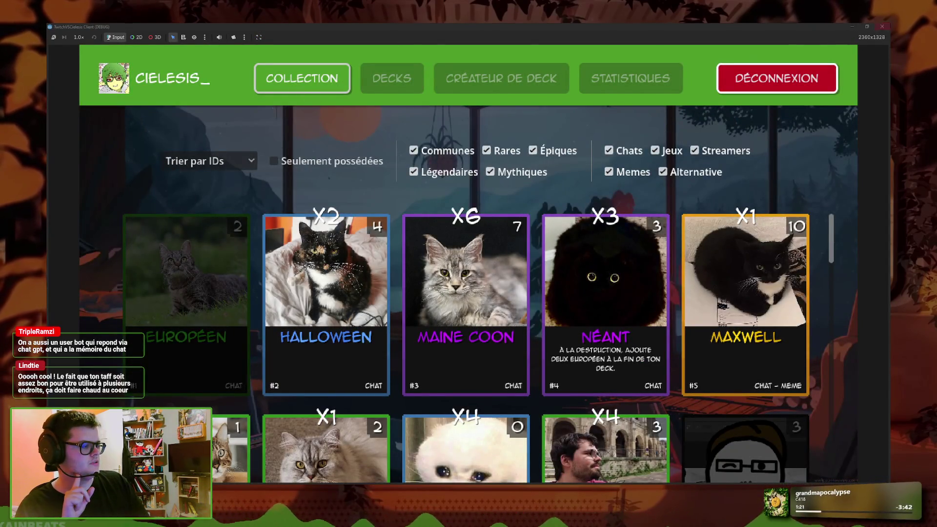
{"action": "left_click", "coordinate": [882, 27]}
{"action": "left_click", "coordinate": [76, 38]}
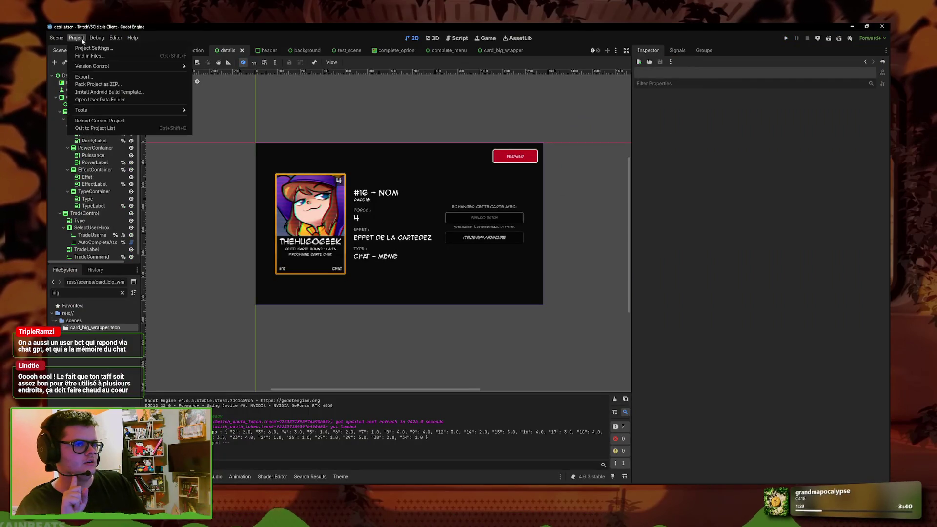
Scroll Project Settings to the Display > Window Stretch section, then launch the second project.
{"action": "left_click", "coordinate": [88, 52]}
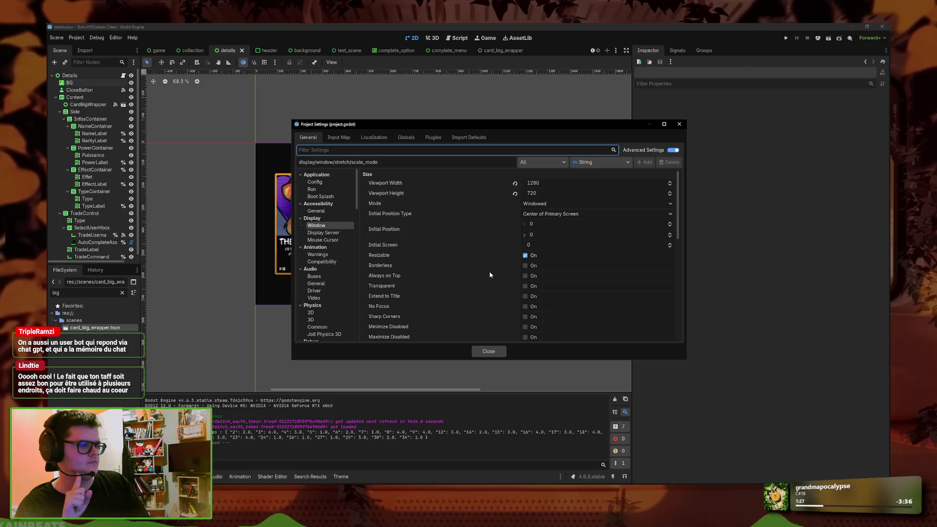
{"action": "scroll", "coordinate": [488, 273], "scroll_direction": "down", "scroll_amount": 3}
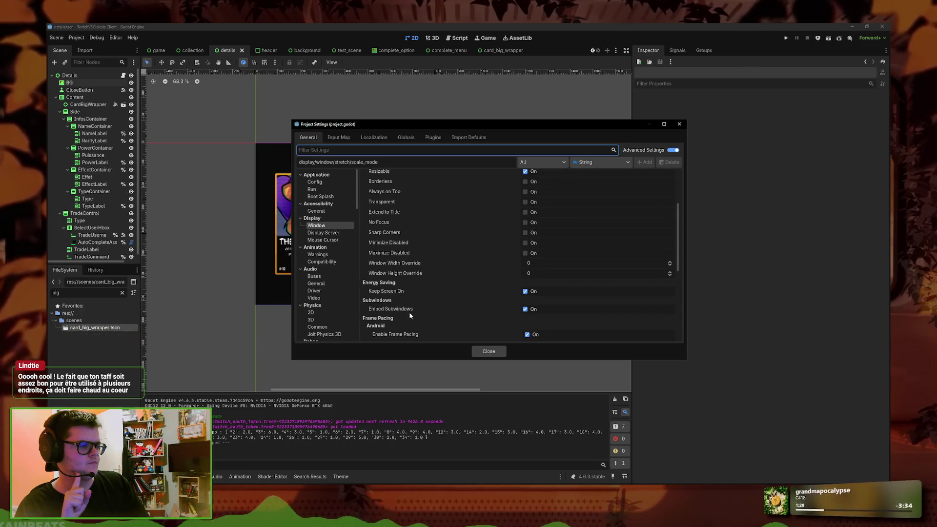
{"action": "scroll", "coordinate": [408, 308], "scroll_direction": "down", "scroll_amount": 3}
{"action": "scroll", "coordinate": [395, 288], "scroll_direction": "down", "scroll_amount": 2}
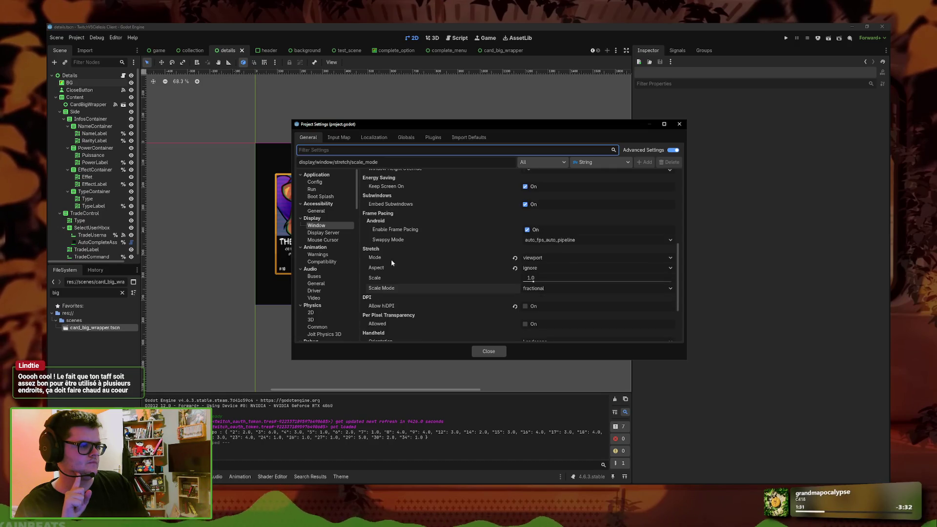
{"action": "mouse_move", "coordinate": [379, 259]}
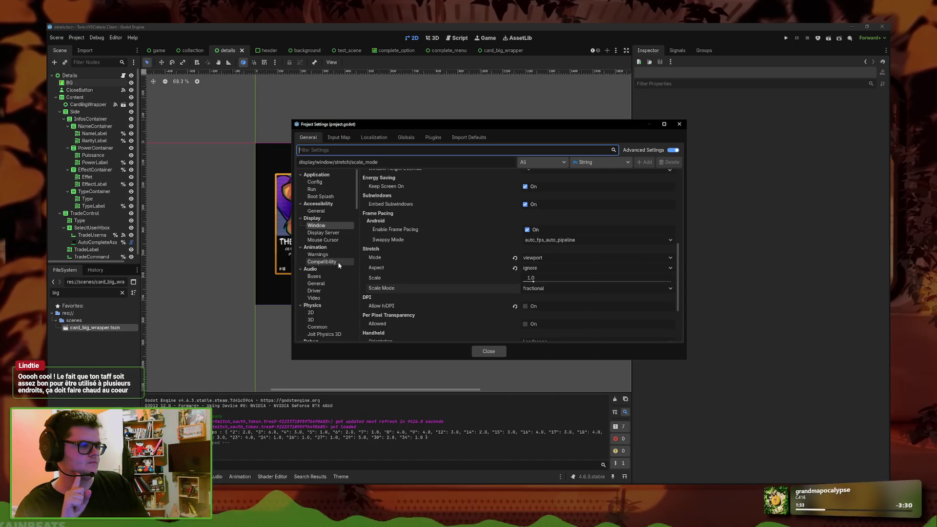
{"action": "scroll", "coordinate": [350, 261], "scroll_direction": "down", "scroll_amount": 1}
{"action": "scroll", "coordinate": [390, 271], "scroll_direction": "down", "scroll_amount": 1}
{"action": "scroll", "coordinate": [393, 271], "scroll_direction": "down", "scroll_amount": 1}
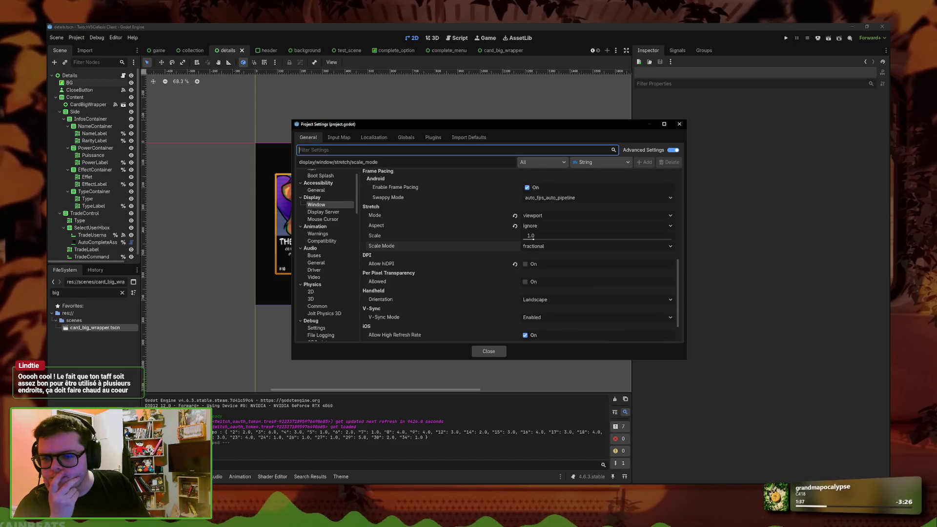
{"action": "key", "text": "F5"}
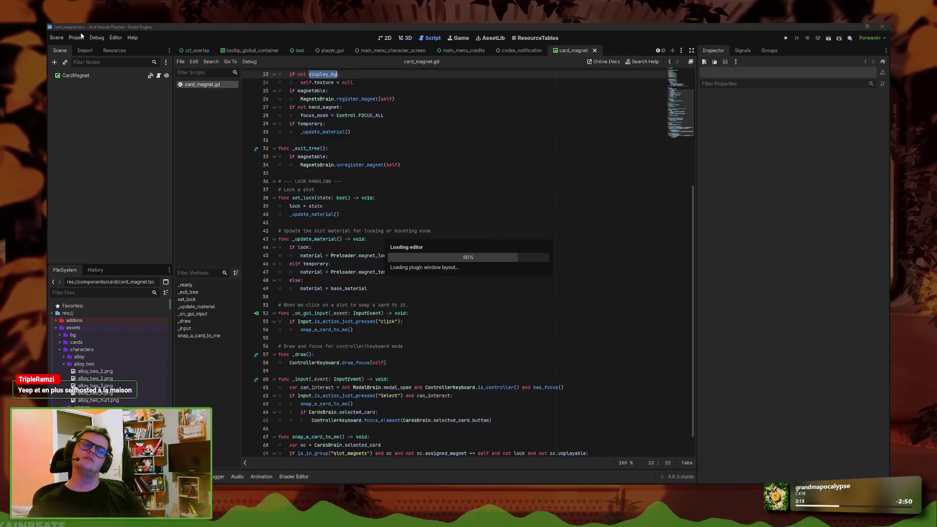
Check the other project's Stretch settings (mode canvas_items), then return to the card client.
{"action": "left_click", "coordinate": [77, 38]}
{"action": "left_click", "coordinate": [91, 50]}
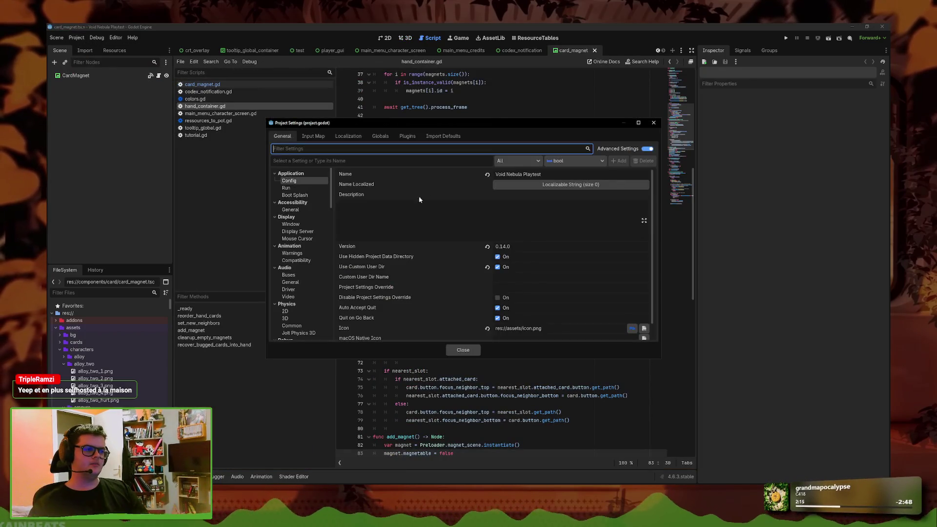
{"action": "left_click", "coordinate": [290, 224]}
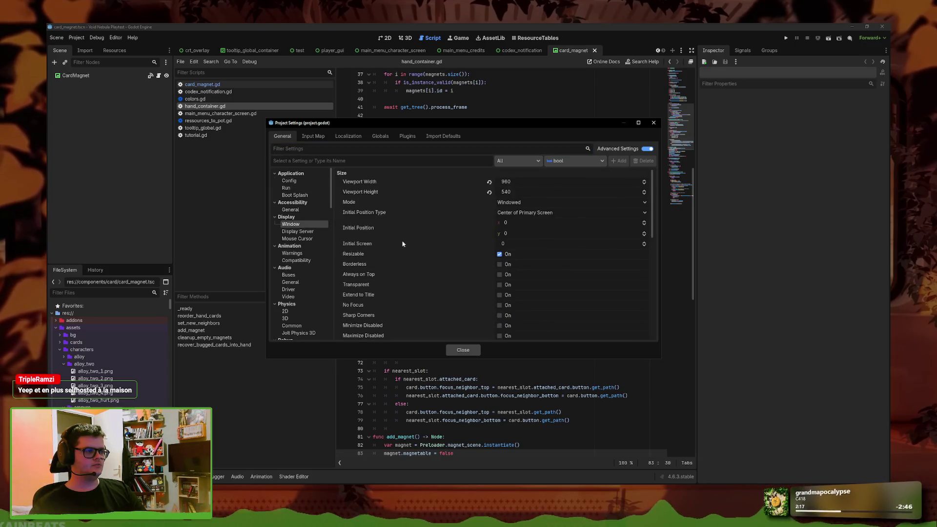
{"action": "scroll", "coordinate": [466, 215], "scroll_direction": "down", "scroll_amount": 5}
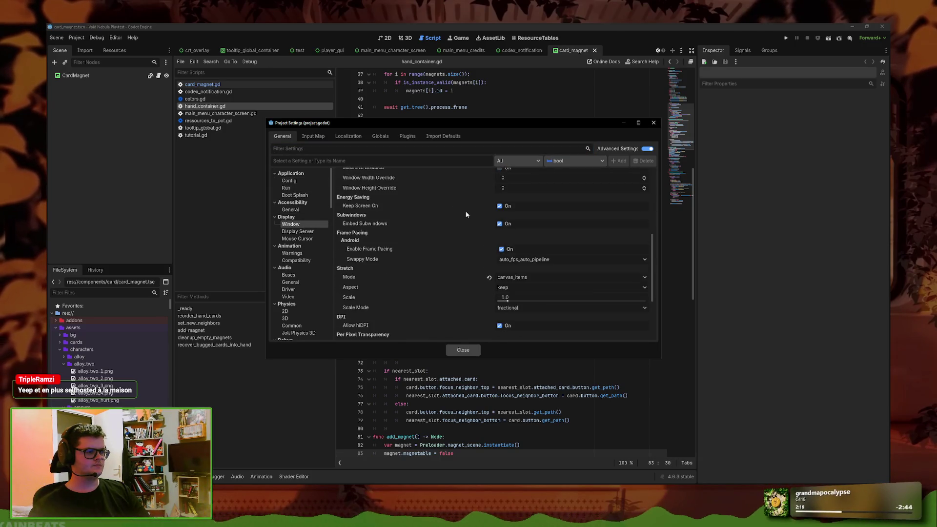
{"action": "left_click", "coordinate": [523, 277]}
{"action": "left_click", "coordinate": [524, 278]}
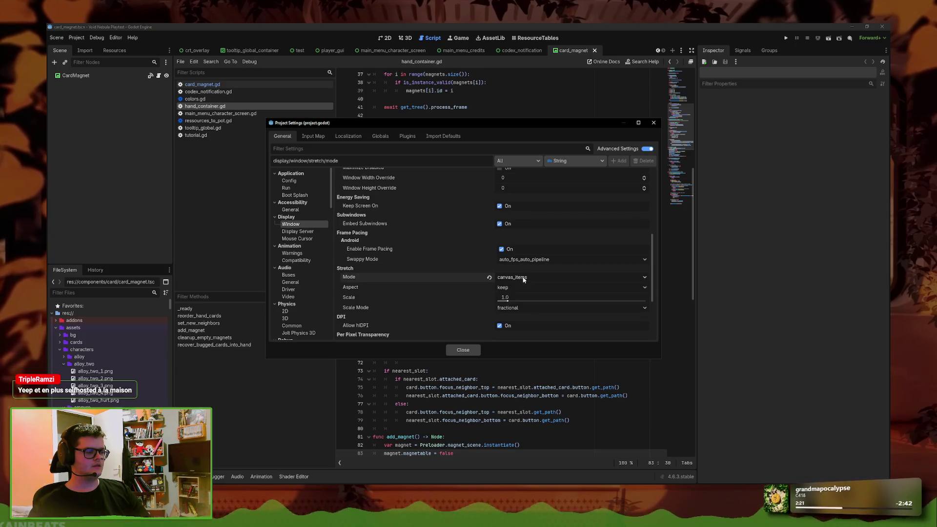
{"action": "left_click", "coordinate": [507, 292]}
{"action": "left_click", "coordinate": [527, 285]}
{"action": "mouse_move", "coordinate": [419, 469]}
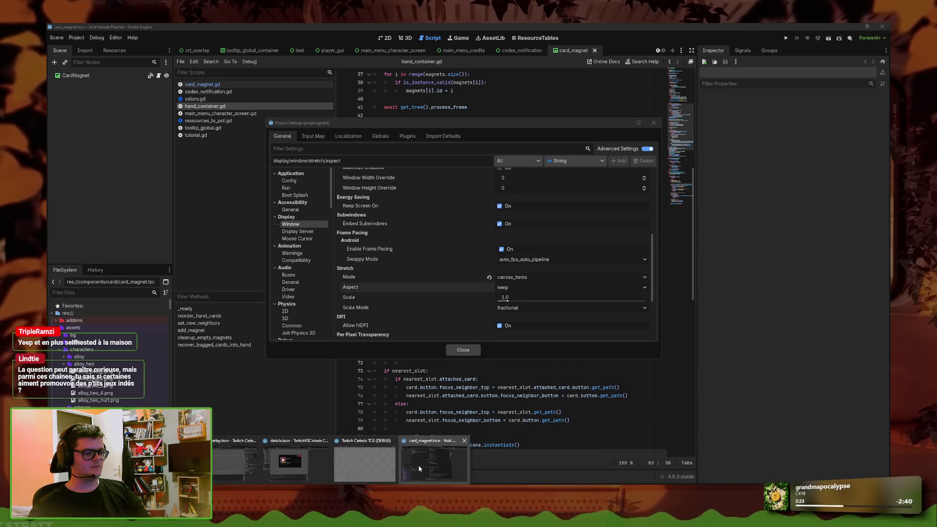
{"action": "left_click", "coordinate": [362, 455]}
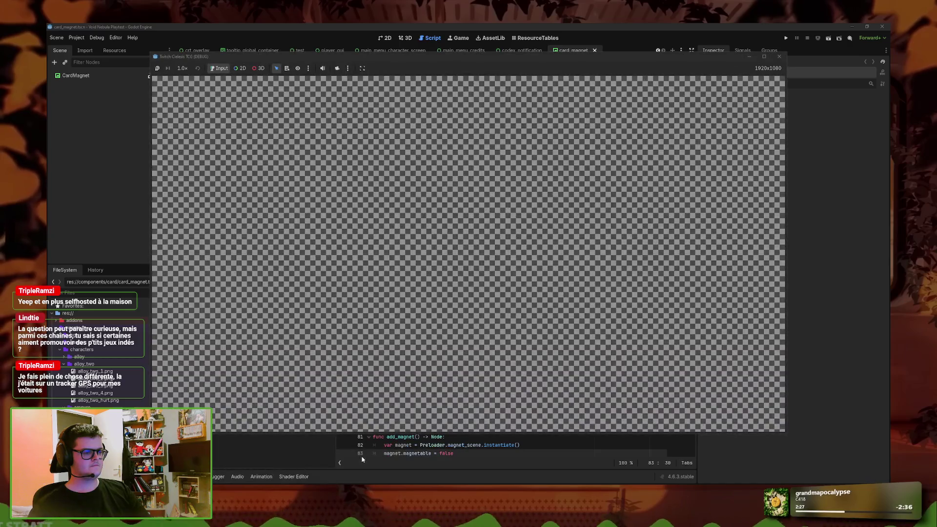
{"action": "mouse_move", "coordinate": [344, 521]}
{"action": "left_click", "coordinate": [294, 467]}
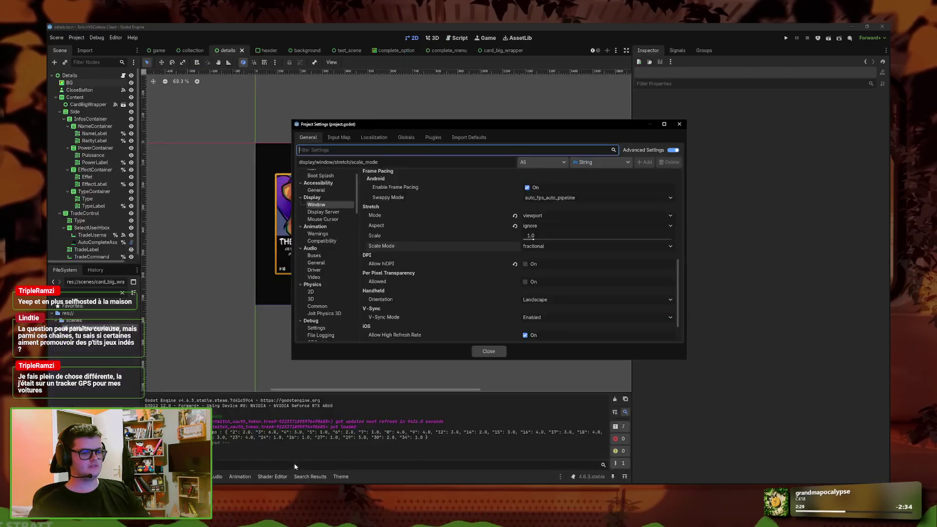
Set Stretch Mode to canvas_items and Aspect to keep, then run the card client.
{"action": "left_click", "coordinate": [540, 216]}
{"action": "left_click", "coordinate": [539, 235]}
{"action": "left_click", "coordinate": [542, 227]}
{"action": "left_click", "coordinate": [541, 267]}
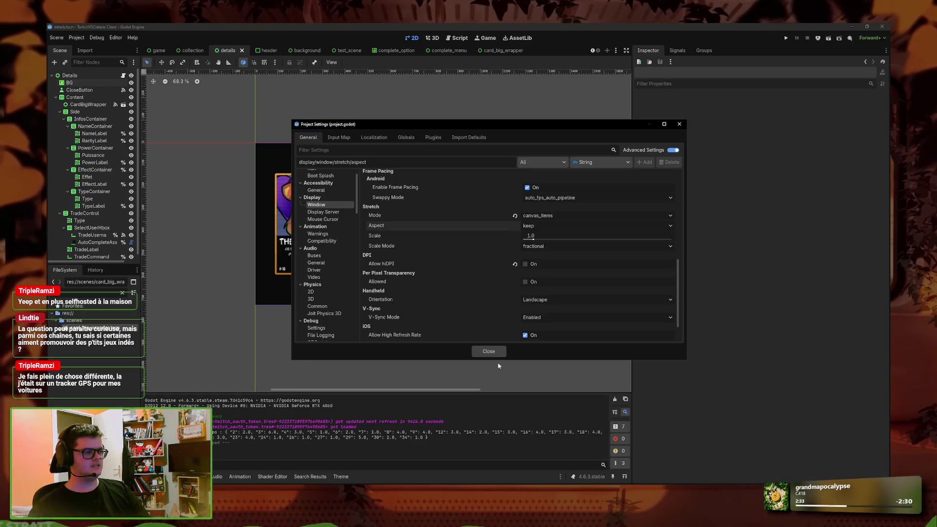
{"action": "left_click", "coordinate": [488, 352]}
{"action": "left_click", "coordinate": [786, 38]}
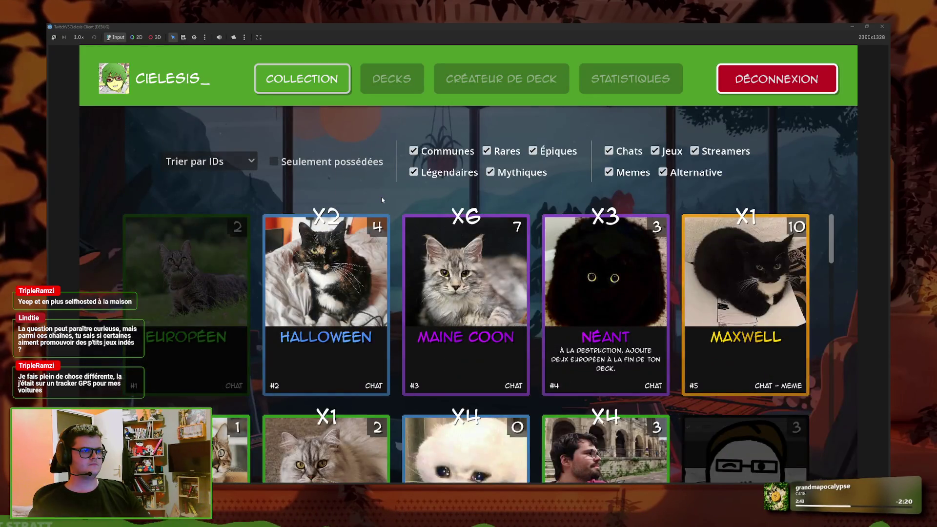
Open and close the Maine Coon card's details popup in the running game.
{"action": "scroll", "coordinate": [380, 234], "scroll_direction": "down", "scroll_amount": 3}
{"action": "scroll", "coordinate": [380, 234], "scroll_direction": "up", "scroll_amount": 3}
{"action": "left_click", "coordinate": [460, 303]}
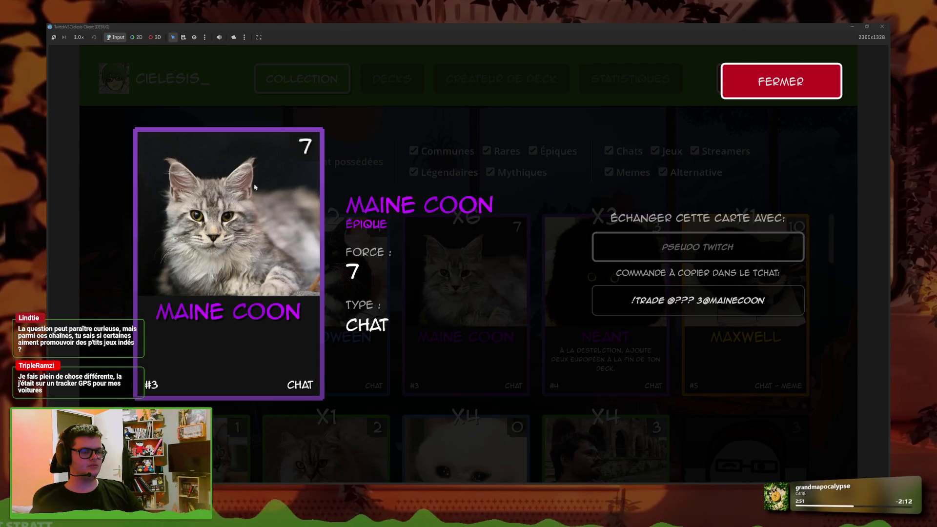
{"action": "left_click", "coordinate": [781, 82]}
Restore the game window to 1280x720, maximise it, then minimise it.
{"action": "scroll", "coordinate": [522, 300], "scroll_direction": "down", "scroll_amount": 3}
{"action": "scroll", "coordinate": [523, 300], "scroll_direction": "down", "scroll_amount": 10}
{"action": "left_click", "coordinate": [259, 37]}
{"action": "left_click", "coordinate": [282, 86]}
{"action": "left_click", "coordinate": [259, 37]}
{"action": "left_click", "coordinate": [278, 71]}
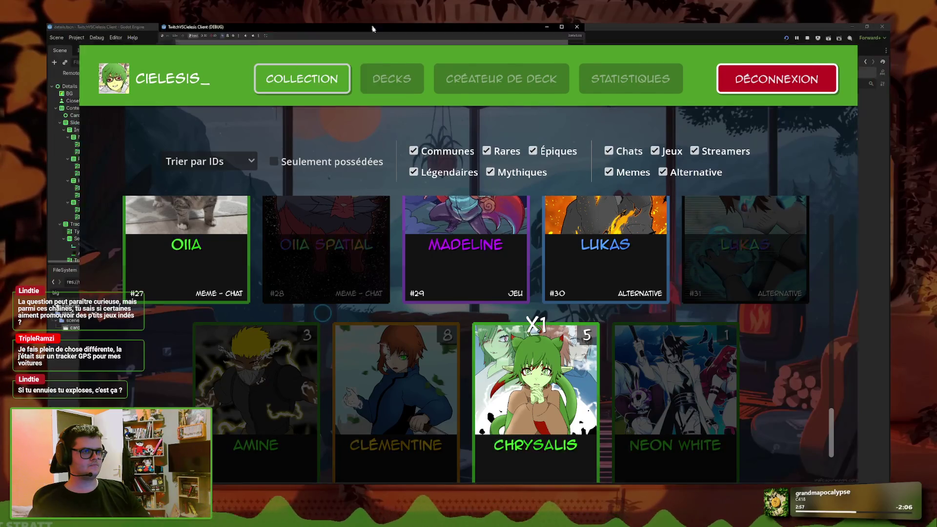
{"action": "left_click_drag", "start_coordinate": [370, 25], "coordinate": [356, 74]}
{"action": "double_click", "coordinate": [357, 74]}
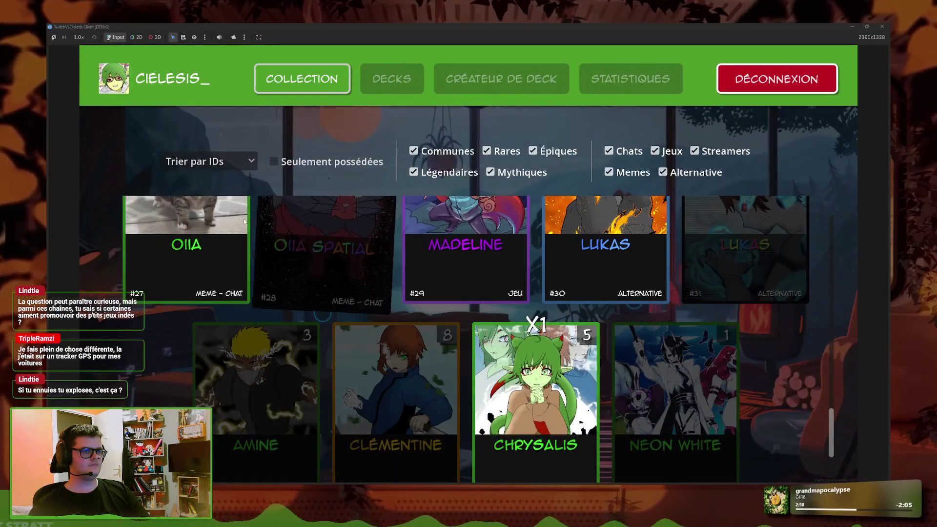
{"action": "left_click", "coordinate": [853, 26]}
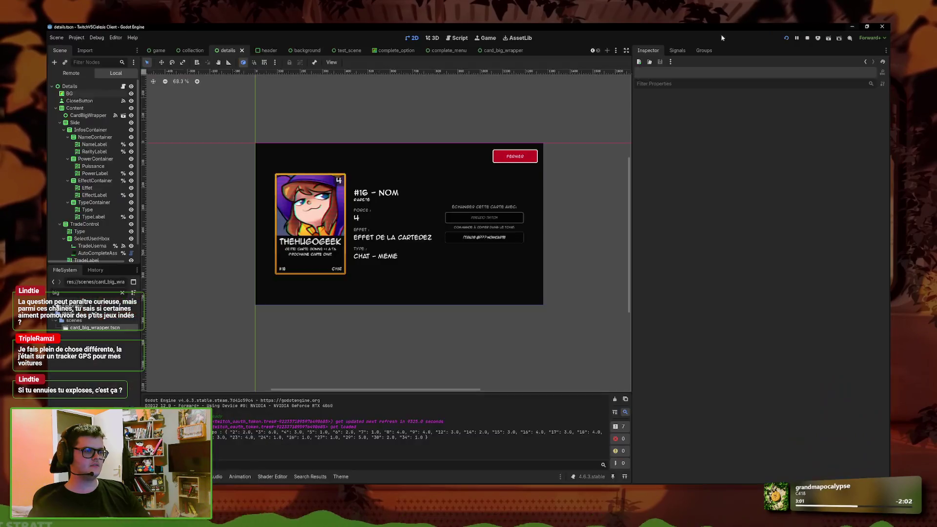
Check the Stretch Aspect setting in Project Settings, leaving it on keep.
{"action": "left_click", "coordinate": [76, 39]}
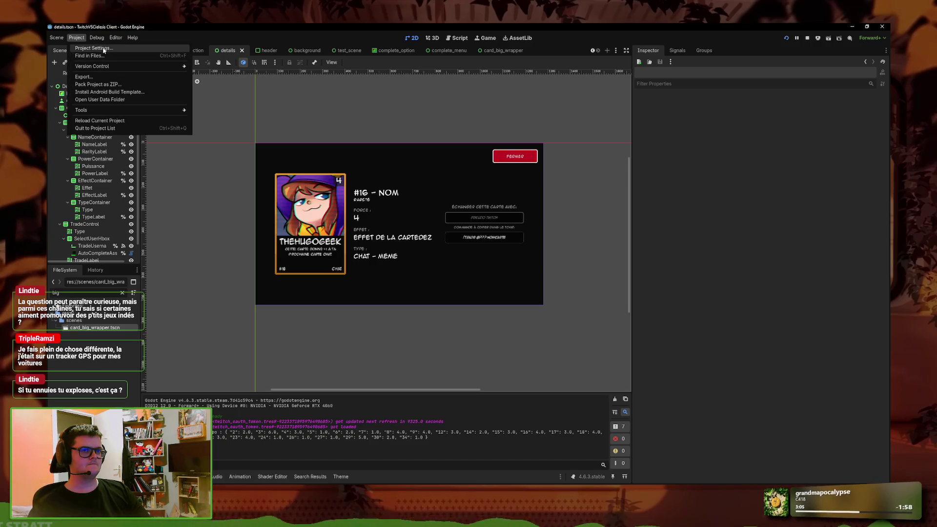
{"action": "left_click", "coordinate": [104, 48]}
{"action": "scroll", "coordinate": [520, 273], "scroll_direction": "down", "scroll_amount": 5}
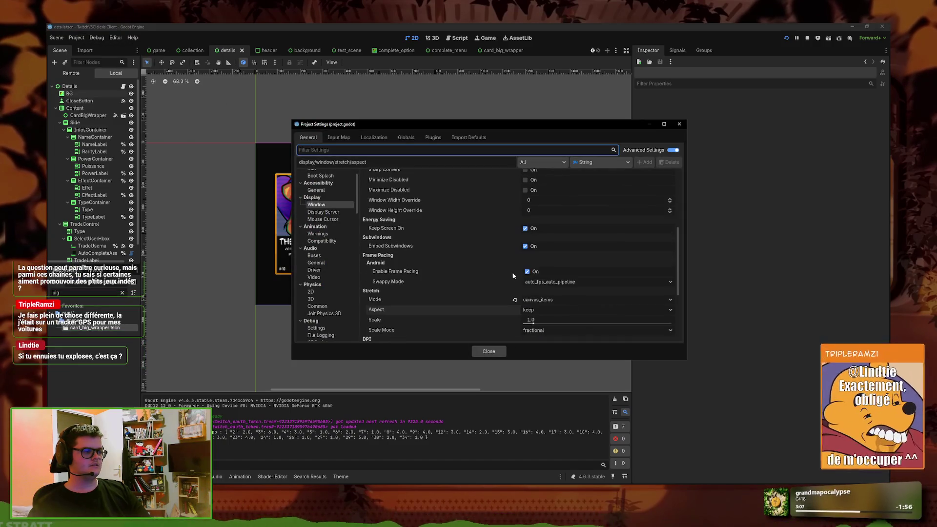
{"action": "scroll", "coordinate": [497, 291], "scroll_direction": "down", "scroll_amount": 1}
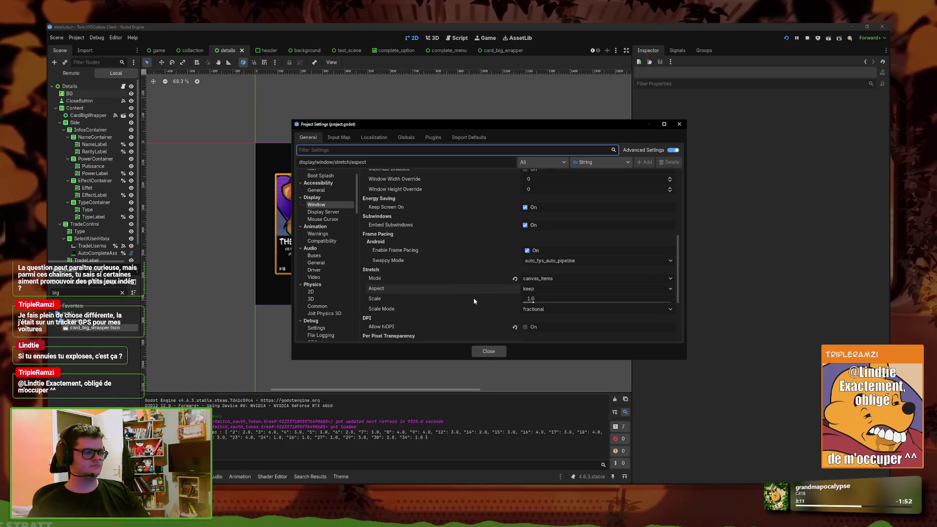
{"action": "left_click", "coordinate": [536, 288]}
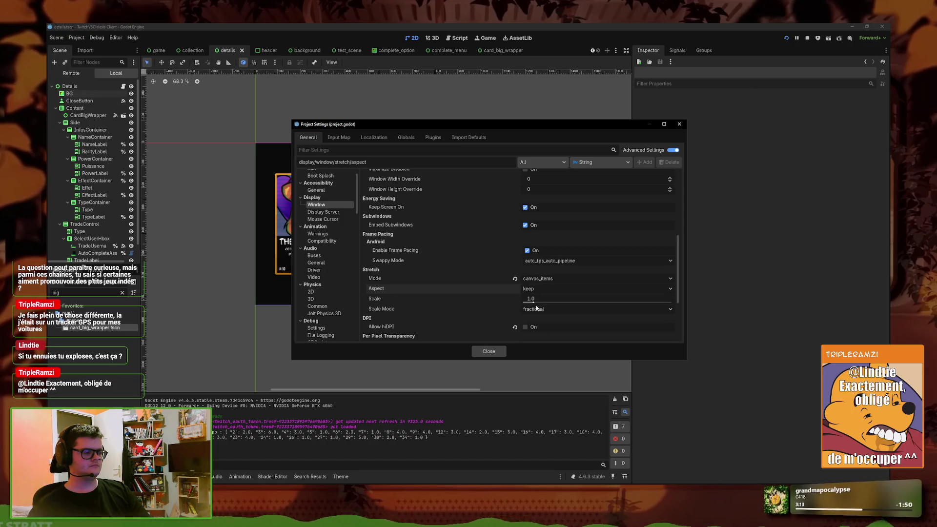
{"action": "left_click", "coordinate": [539, 330]}
Run the game maximised, open and close the Madeline card popup, then stop it.
{"action": "key", "text": "F5"}
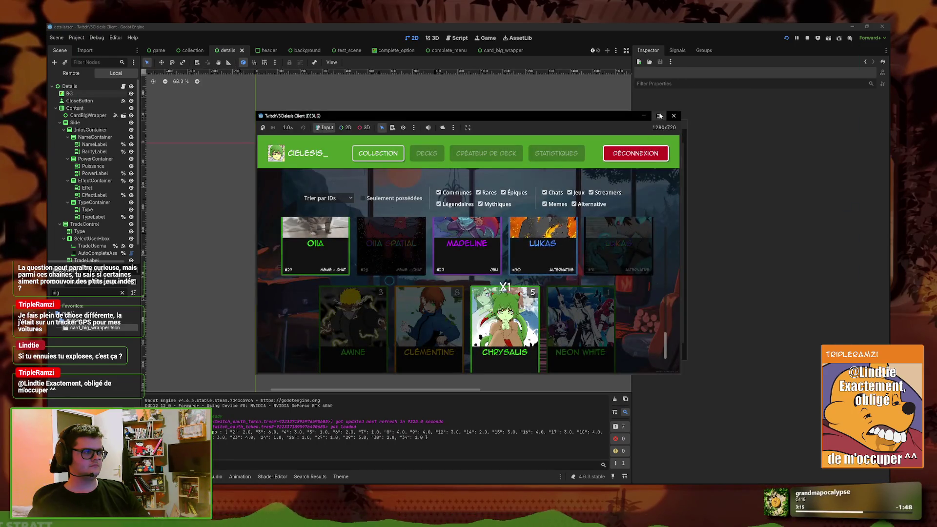
{"action": "left_click", "coordinate": [659, 116]}
{"action": "left_click", "coordinate": [465, 273]}
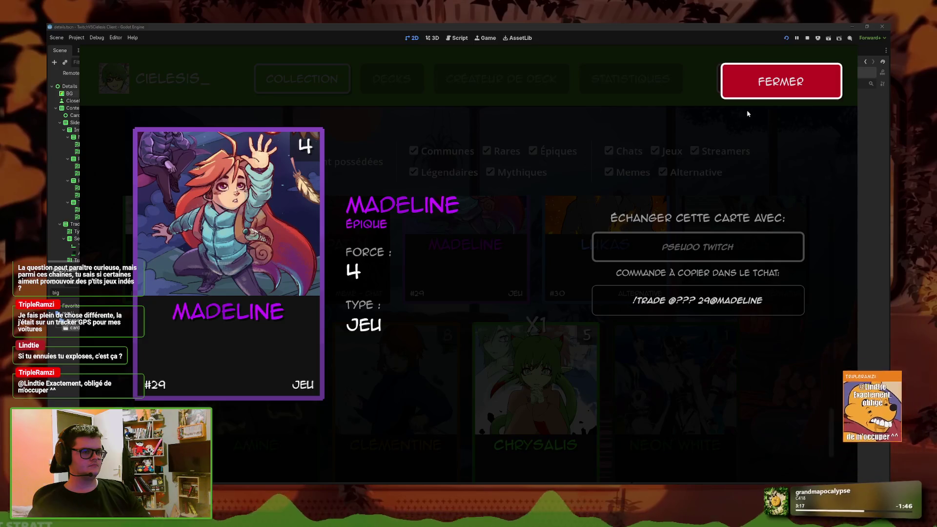
{"action": "left_click", "coordinate": [754, 92]}
{"action": "scroll", "coordinate": [619, 250], "scroll_direction": "up", "scroll_amount": 10}
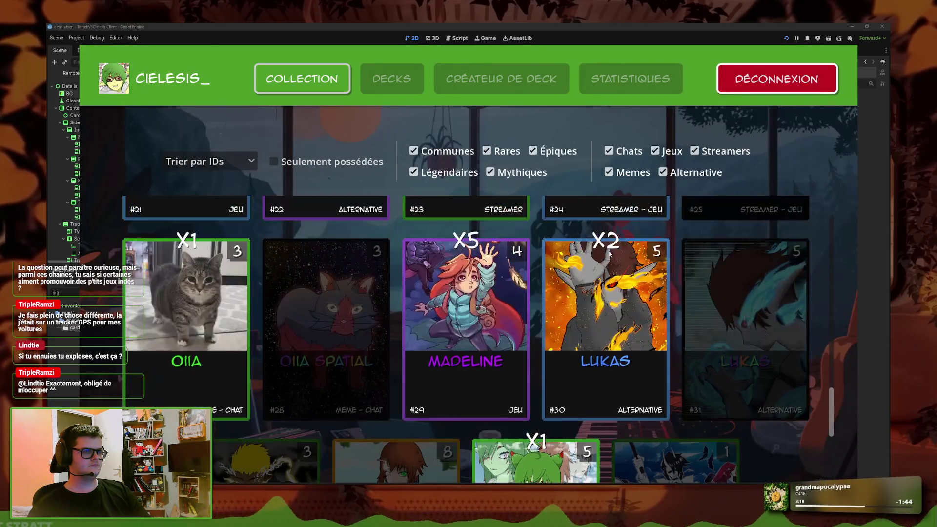
{"action": "scroll", "coordinate": [610, 253], "scroll_direction": "up", "scroll_amount": 5}
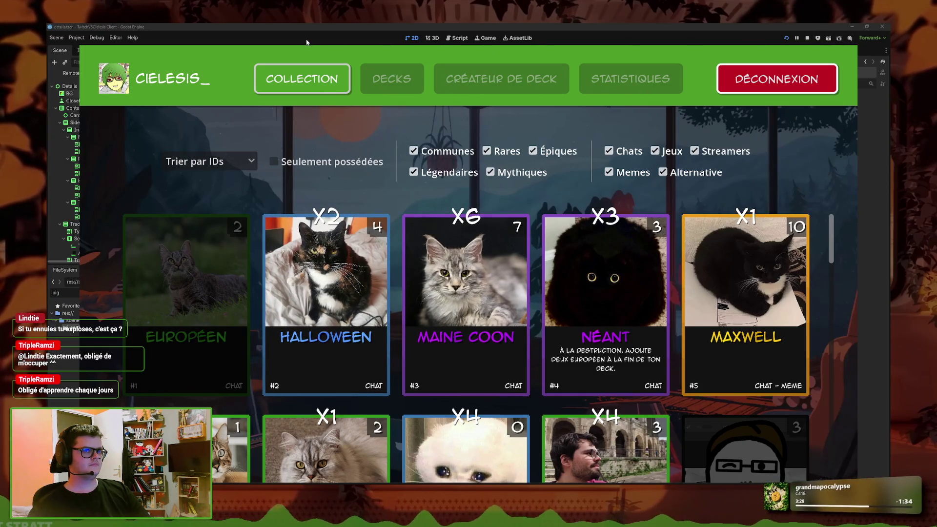
{"action": "key", "text": "F8"}
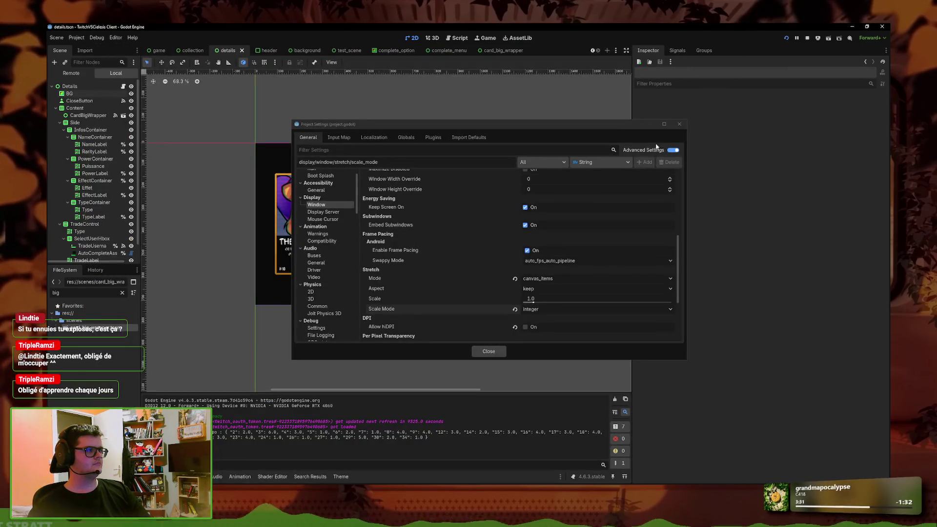
Close Project Settings, run the game with Stretch to Fit embedding, then stop it.
{"action": "left_click", "coordinate": [679, 124]}
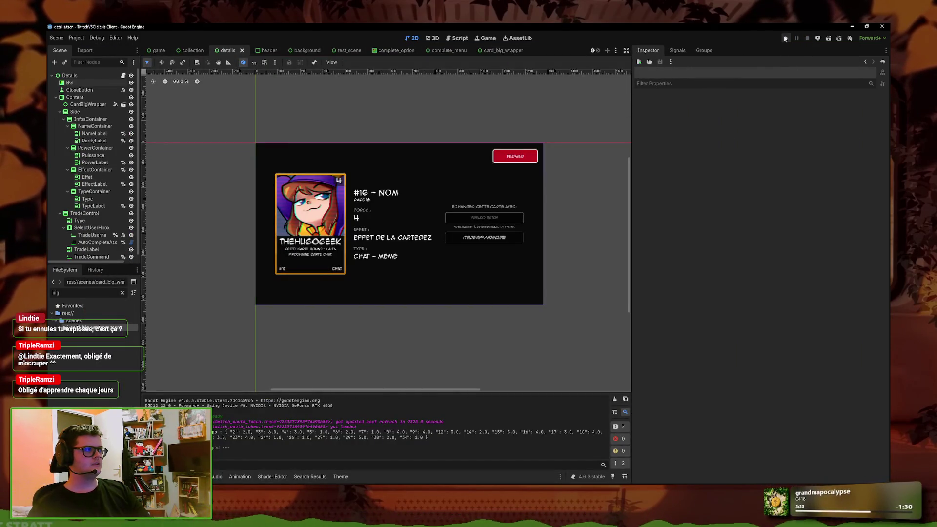
{"action": "left_click", "coordinate": [785, 38]}
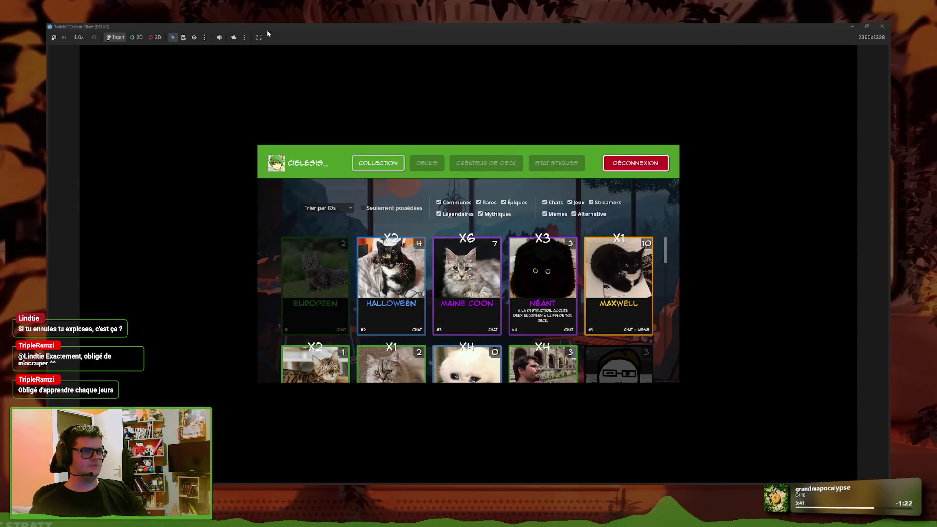
{"action": "left_click", "coordinate": [259, 37]}
{"action": "left_click", "coordinate": [281, 86]}
{"action": "left_click", "coordinate": [258, 37]}
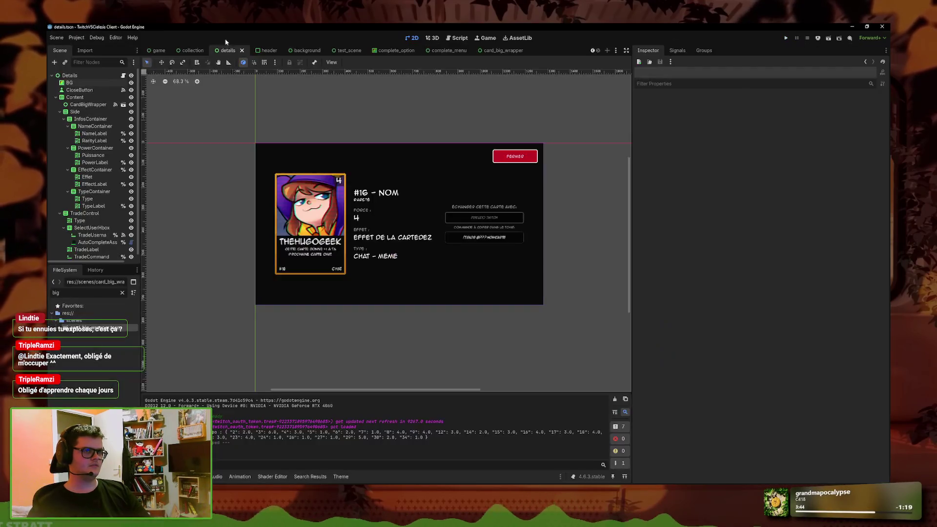
Review the Stretch Scale Mode under Display › Window in Project Settings.
{"action": "left_click", "coordinate": [77, 38]}
{"action": "left_click", "coordinate": [88, 55]}
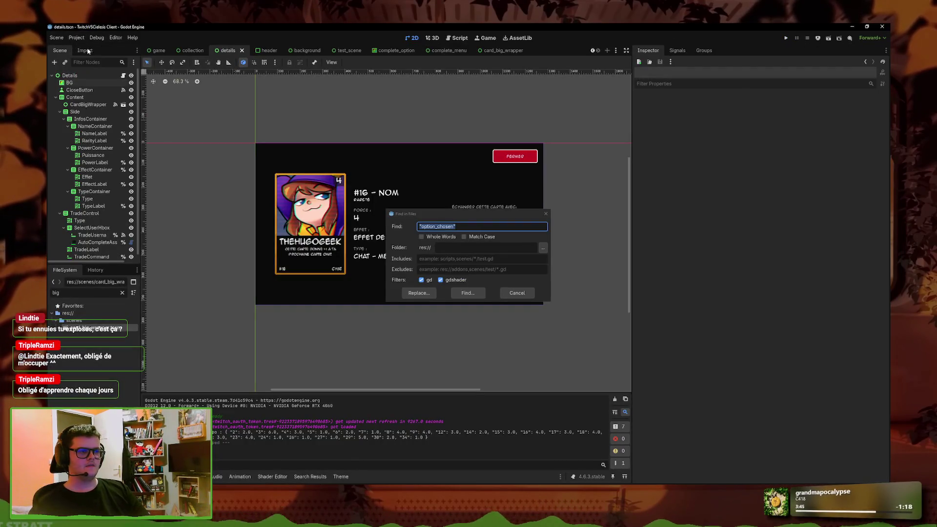
{"action": "left_click", "coordinate": [546, 214]}
{"action": "left_click", "coordinate": [76, 38]}
{"action": "left_click", "coordinate": [88, 48]}
{"action": "scroll", "coordinate": [502, 291], "scroll_direction": "down", "scroll_amount": 2}
{"action": "scroll", "coordinate": [503, 291], "scroll_direction": "down", "scroll_amount": 1}
{"action": "left_click", "coordinate": [530, 288]}
{"action": "left_click", "coordinate": [523, 284]}
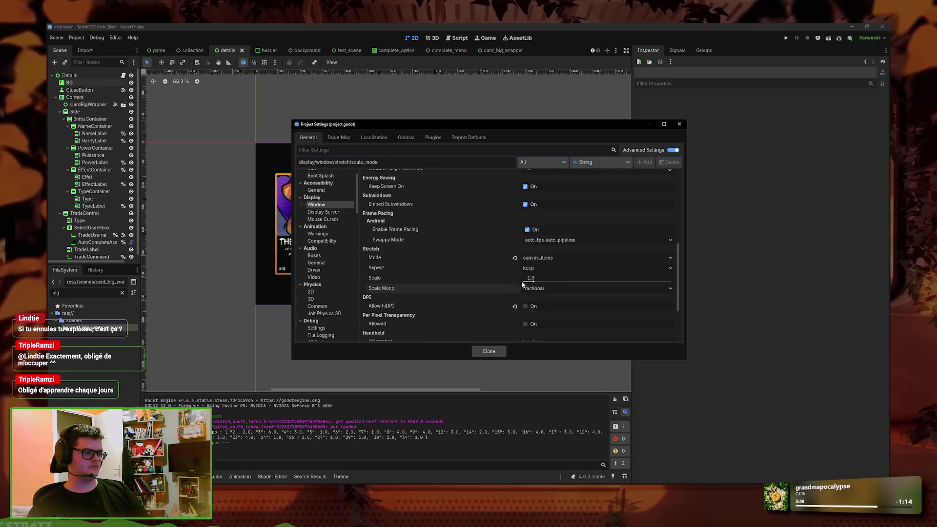
{"action": "left_click", "coordinate": [489, 351]}
Switch the editor to the header scene.
{"action": "scroll", "coordinate": [383, 202], "scroll_direction": "up", "scroll_amount": 4}
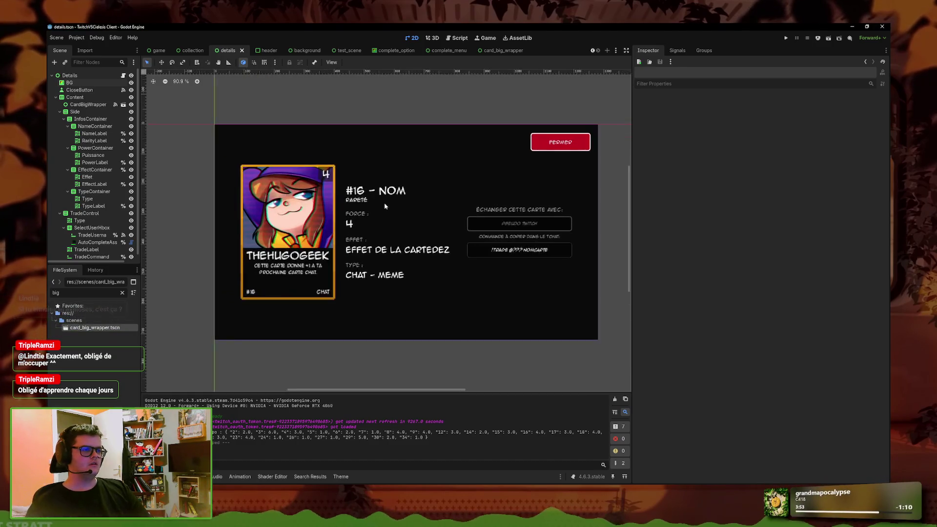
{"action": "scroll", "coordinate": [410, 195], "scroll_direction": "down", "scroll_amount": 3}
{"action": "left_click", "coordinate": [260, 50]}
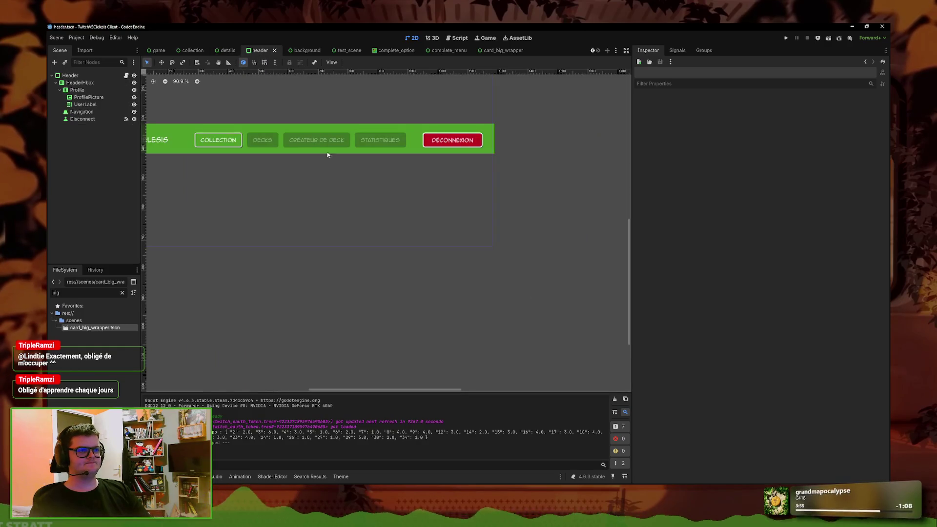
Select the Header panel and try top content margins of 20 and 30.
{"action": "scroll", "coordinate": [435, 229], "scroll_direction": "up", "scroll_amount": 2}
{"action": "scroll", "coordinate": [289, 197], "scroll_direction": "up", "scroll_amount": 2}
{"action": "scroll", "coordinate": [303, 195], "scroll_direction": "down", "scroll_amount": 2}
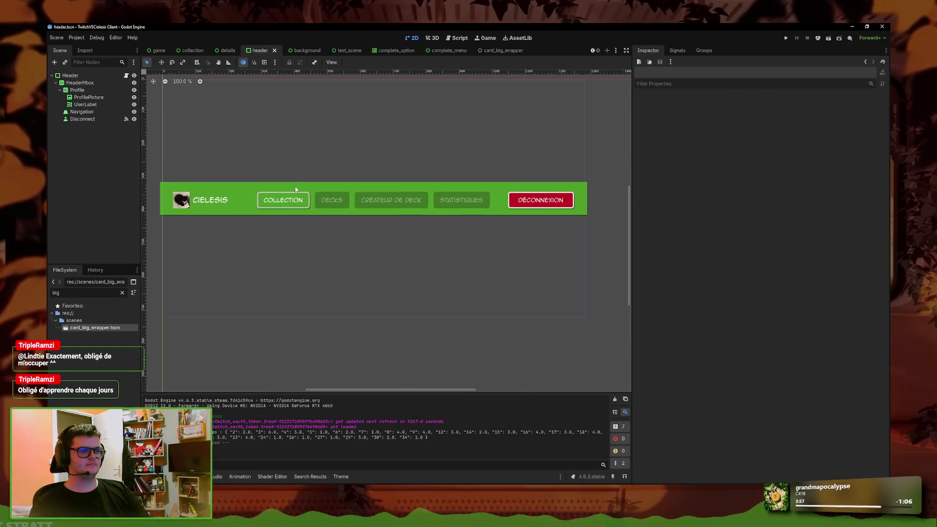
{"action": "left_click", "coordinate": [353, 206]}
{"action": "left_click_drag", "start_coordinate": [394, 235], "coordinate": [394, 232]}
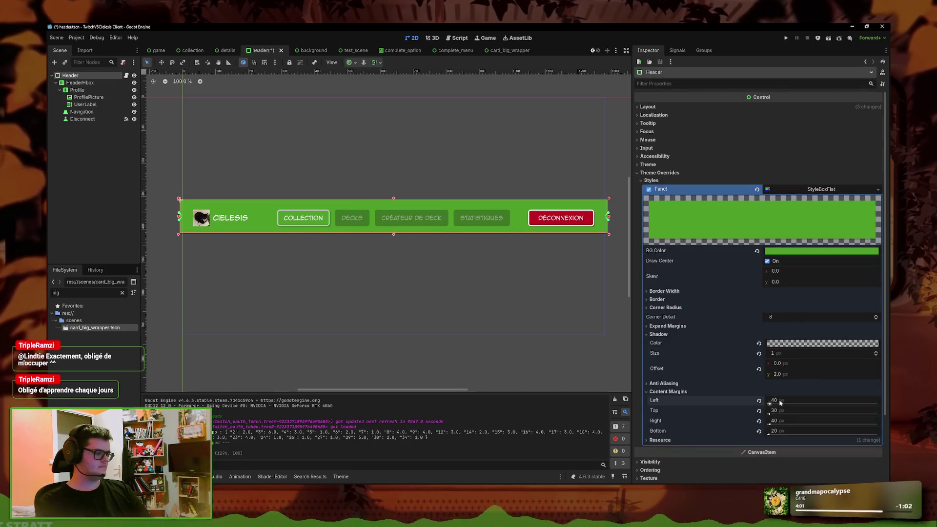
{"action": "key", "text": "Tab"}
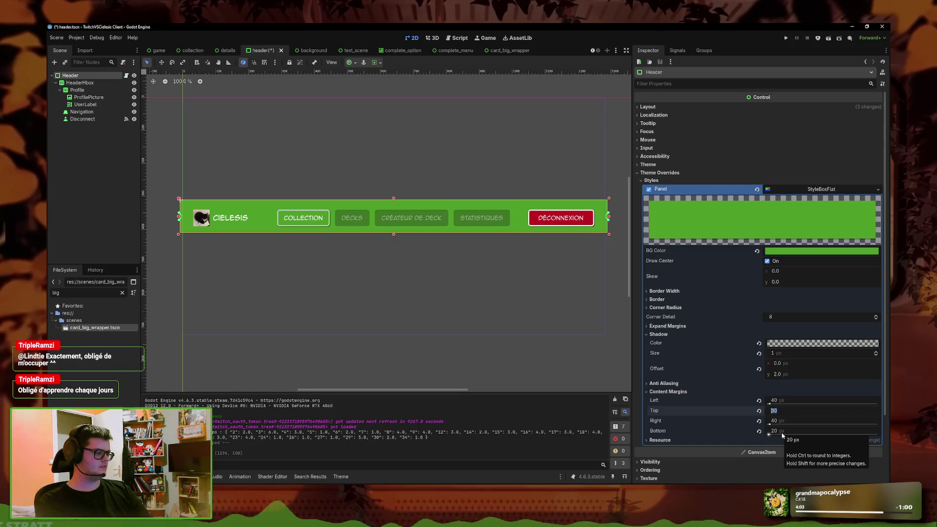
{"action": "key", "text": "Return"}
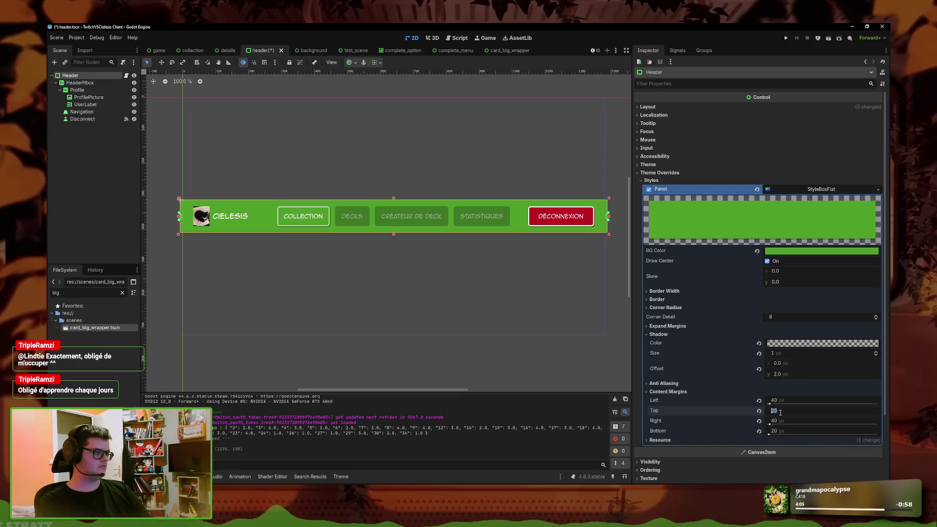
{"action": "type", "text": "30"}
{"action": "key", "text": "Return"}
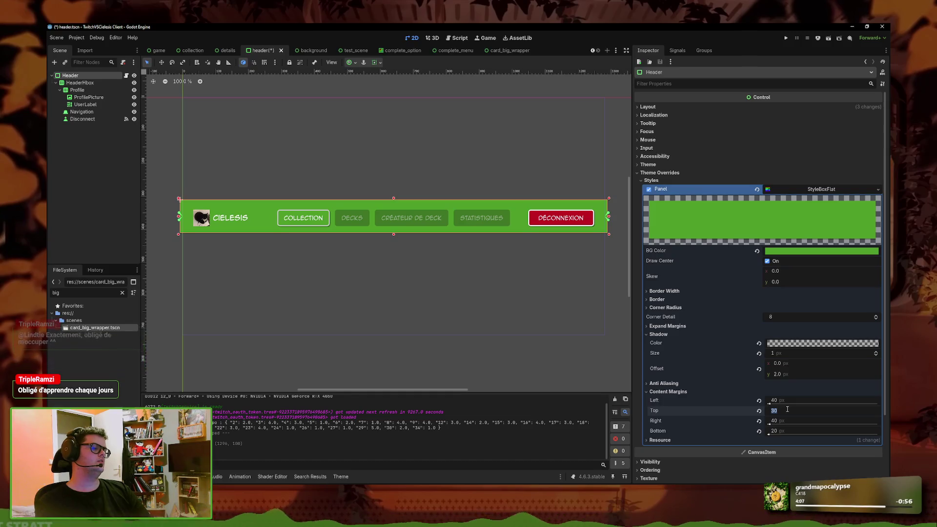
Set the header's bottom content margin to 10 and try top margins of 10 and 20.
{"action": "left_click", "coordinate": [782, 433]}
{"action": "left_click", "coordinate": [781, 410]}
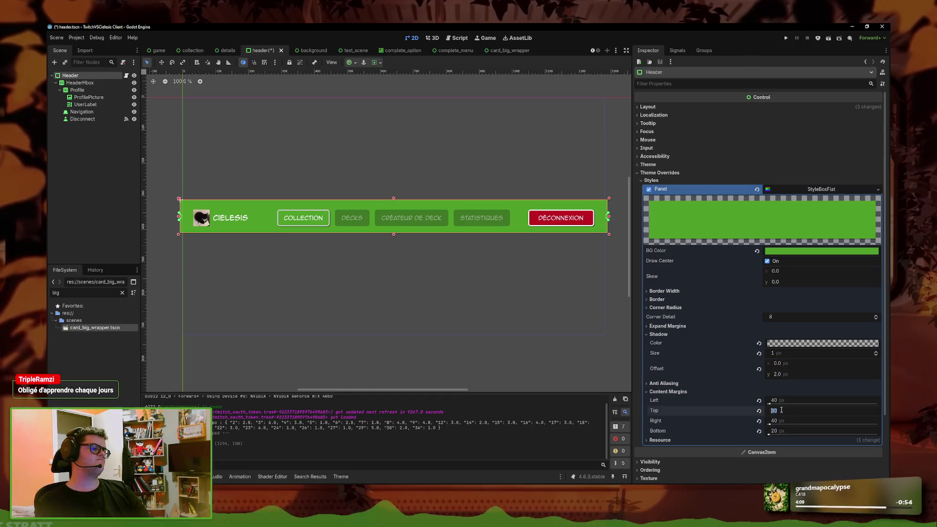
{"action": "type", "text": "0"}
{"action": "key", "text": "Return"}
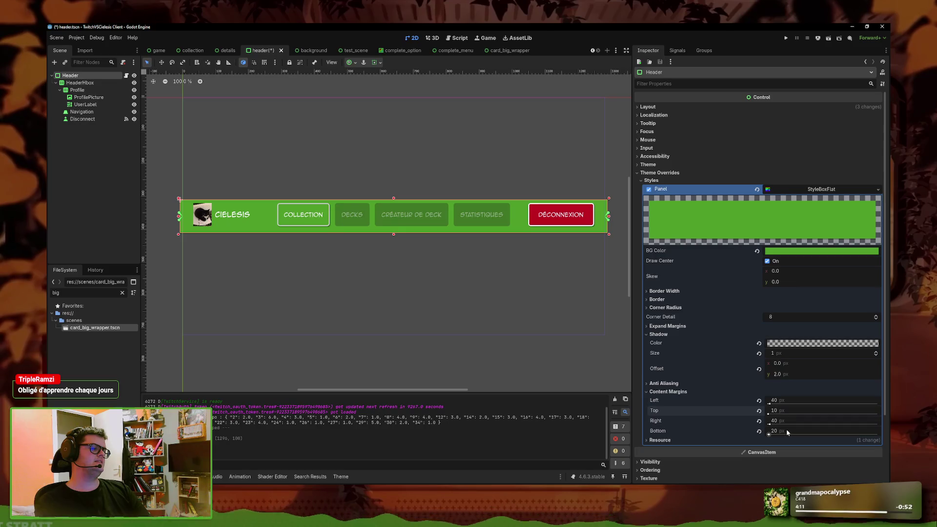
{"action": "left_click", "coordinate": [786, 430]}
{"action": "type", "text": "10"}
{"action": "key", "text": "Return"}
{"action": "left_click", "coordinate": [782, 412]}
{"action": "type", "text": "20"}
{"action": "key", "text": "Return"}
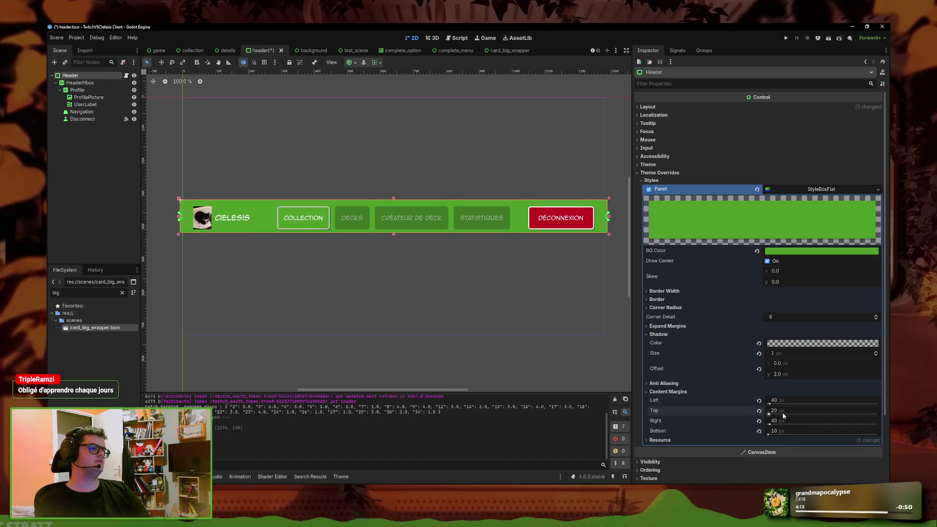
Set left/right content margins to 20 and top to 10, then move the header up.
{"action": "left_click_drag", "start_coordinate": [394, 238], "coordinate": [395, 228]}
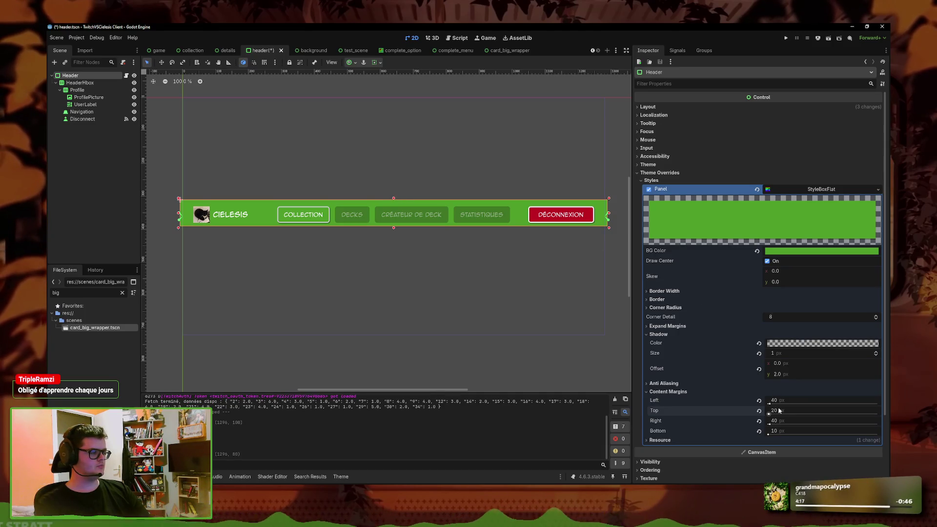
{"action": "left_click", "coordinate": [782, 420]}
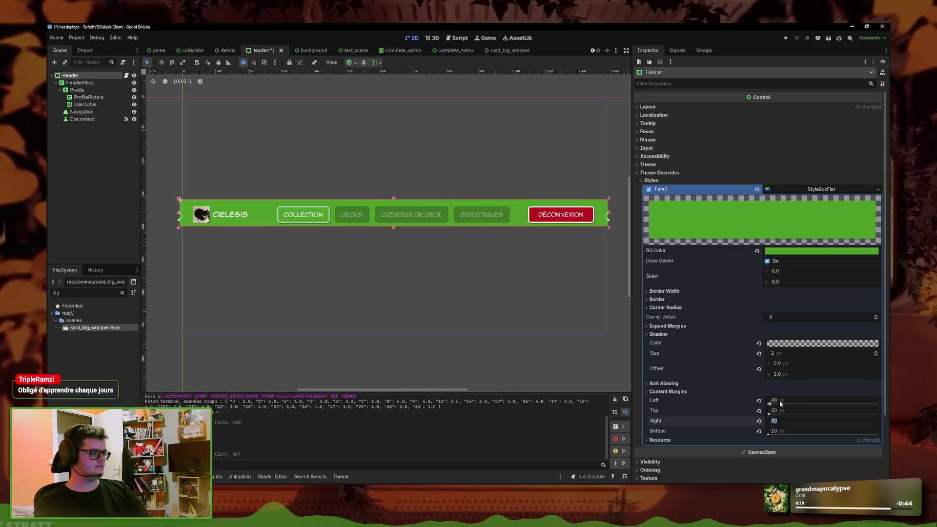
{"action": "type", "text": "20"}
{"action": "key", "text": "Return"}
{"action": "left_click", "coordinate": [780, 400]}
{"action": "type", "text": "20"}
{"action": "key", "text": "Return"}
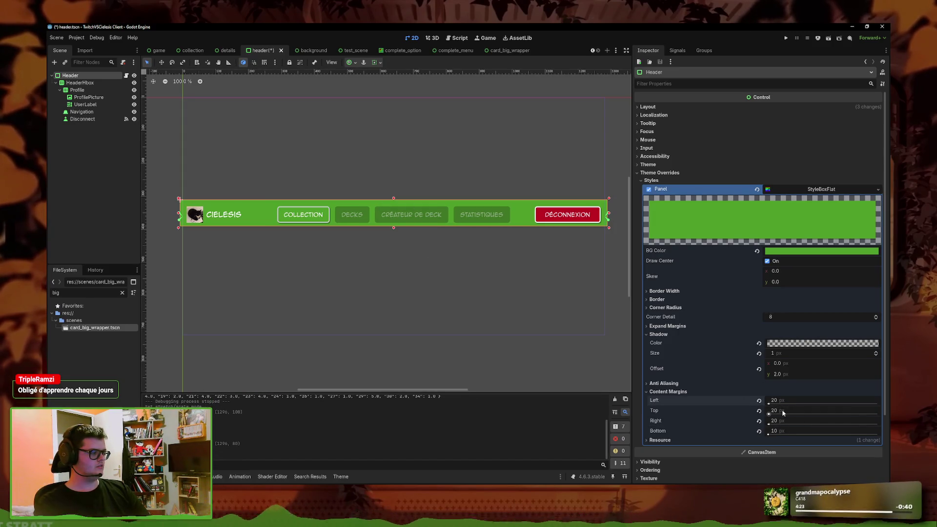
{"action": "left_click_drag", "start_coordinate": [782, 413], "coordinate": [445, 241]}
{"action": "mouse_move", "coordinate": [393, 212]}
{"action": "left_mouse_down"}
{"action": "mouse_move", "coordinate": [399, 115]}
{"action": "mouse_move", "coordinate": [419, 144]}
{"action": "left_mouse_up"}
{"action": "left_click", "coordinate": [671, 106]}
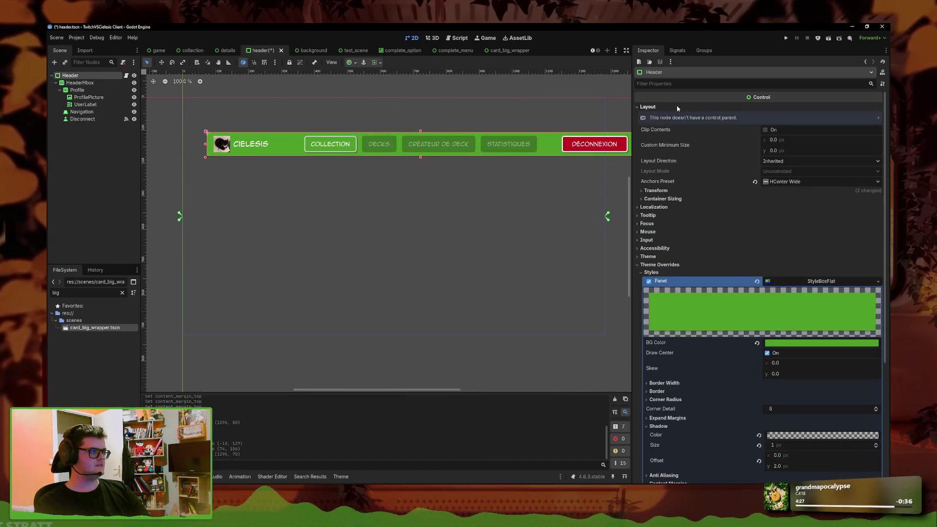
Apply the HCenter Wide anchor preset to the header and save the scene.
{"action": "left_click_drag", "start_coordinate": [443, 186], "coordinate": [436, 224]}
{"action": "scroll", "coordinate": [432, 229], "scroll_direction": "down", "scroll_amount": 1}
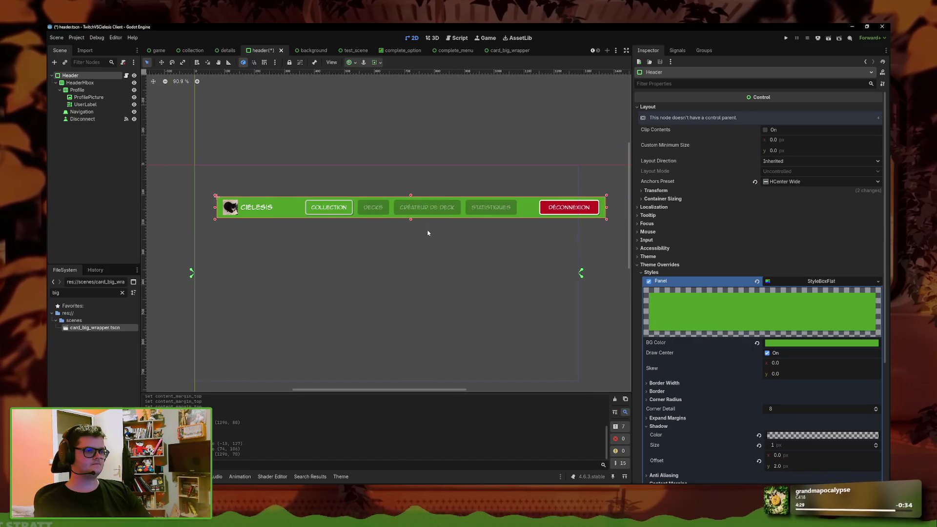
{"action": "left_click", "coordinate": [349, 62]}
{"action": "left_click", "coordinate": [376, 63]}
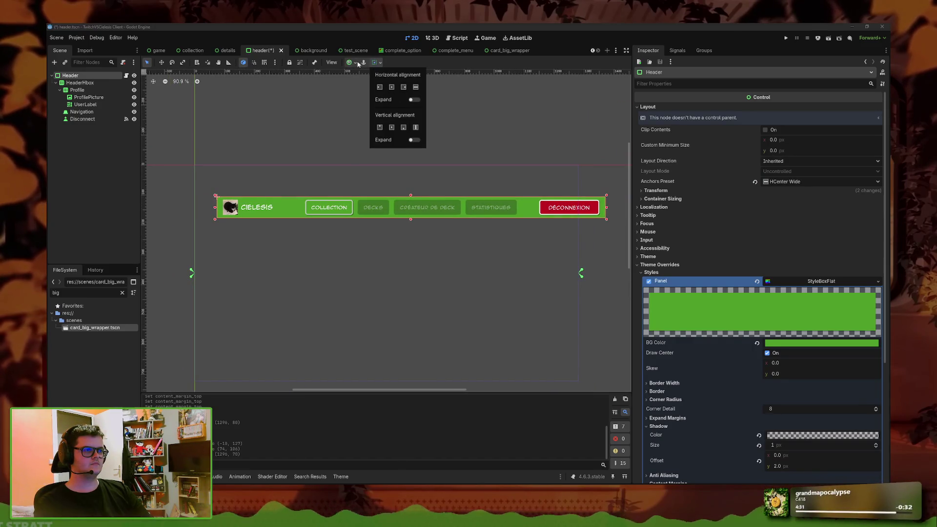
{"action": "left_click", "coordinate": [358, 64]}
{"action": "left_click", "coordinate": [389, 99]}
{"action": "left_click", "coordinate": [508, 142]}
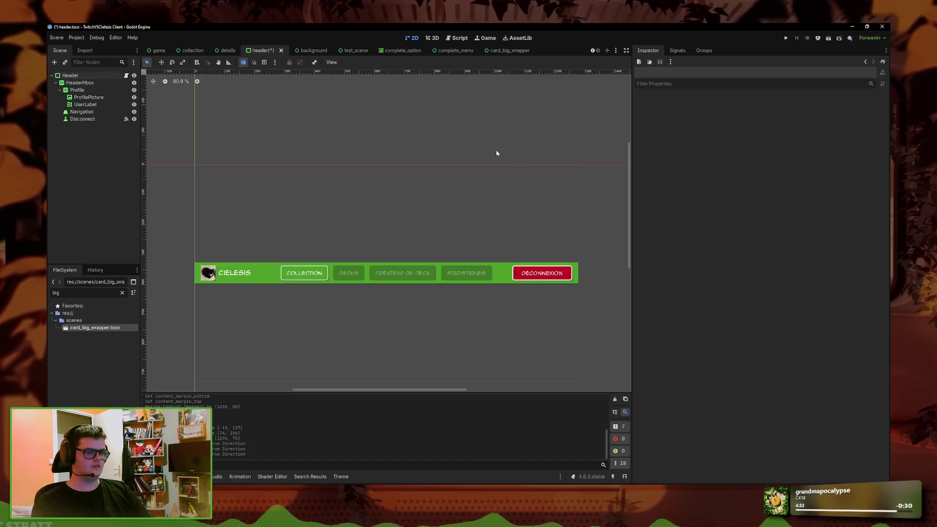
{"action": "key", "text": "ctrl+s"}
Set the UserLabel's Normal Font Size theme override to 16.
{"action": "left_click", "coordinate": [233, 275]}
{"action": "scroll", "coordinate": [684, 342], "scroll_direction": "down", "scroll_amount": 5}
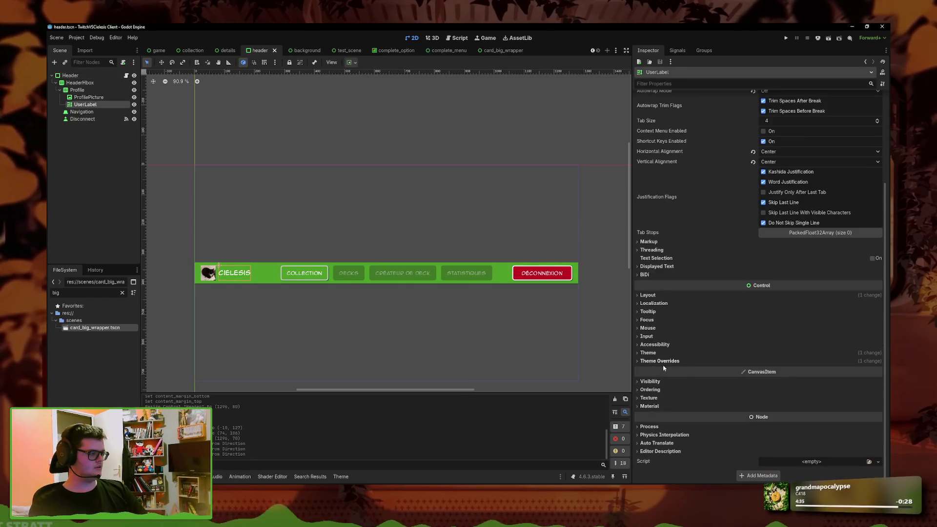
{"action": "left_click", "coordinate": [648, 353]}
{"action": "left_click", "coordinate": [659, 380]}
{"action": "left_click", "coordinate": [655, 413]}
{"action": "left_click", "coordinate": [776, 422]}
{"action": "type", "text": "16"}
{"action": "key", "text": "Return"}
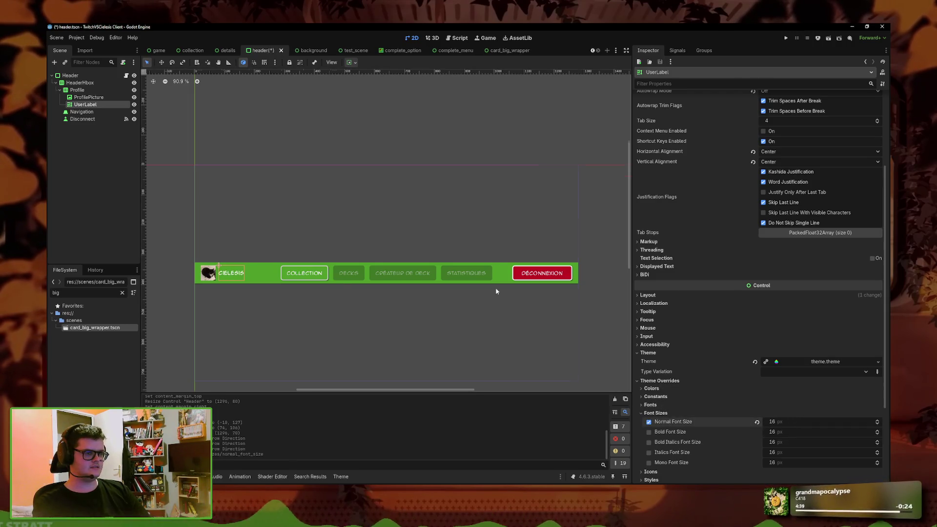
{"action": "scroll", "coordinate": [492, 292], "scroll_direction": "down", "scroll_amount": 1}
Select the Navigation node and filter the files for 'theme'.
{"action": "left_click", "coordinate": [540, 274]}
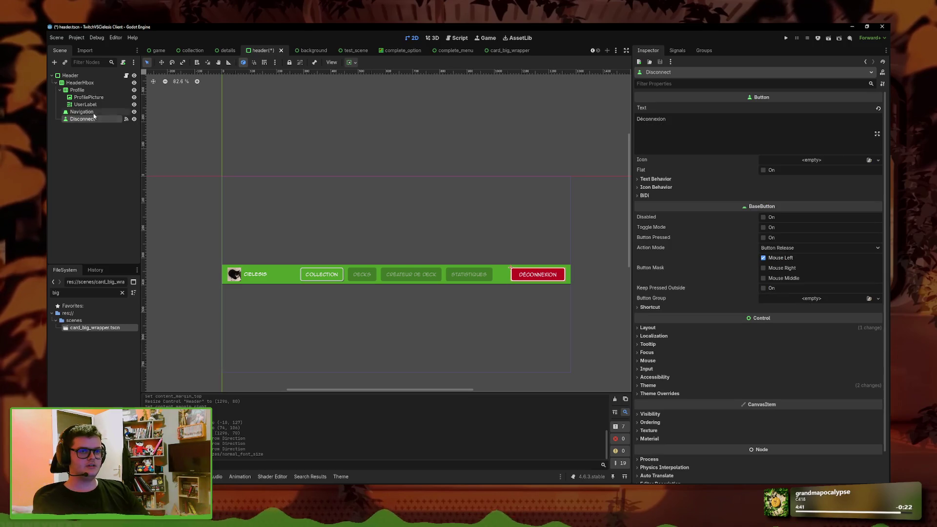
{"action": "left_click", "coordinate": [93, 113]}
{"action": "type", "text": "theme"}
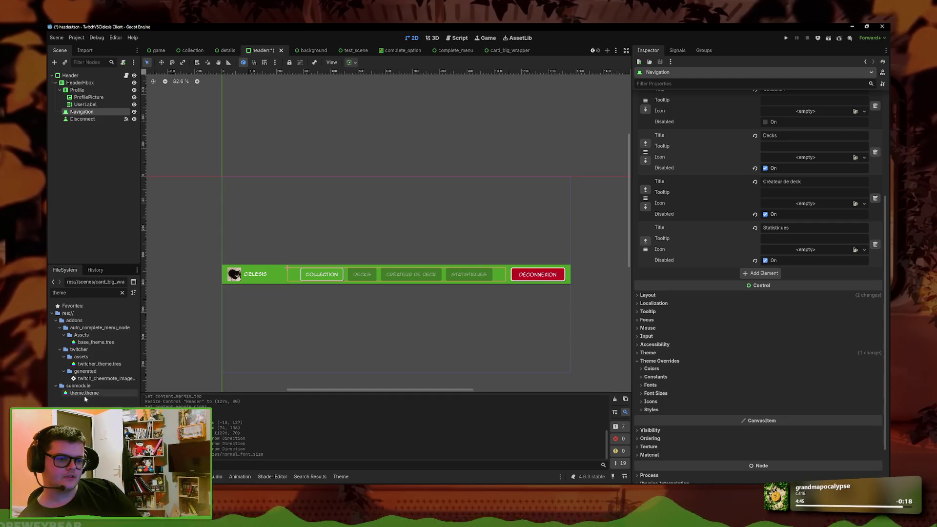
Open theme.theme and set the Button type's font_size to 12.
{"action": "double_click", "coordinate": [85, 393]}
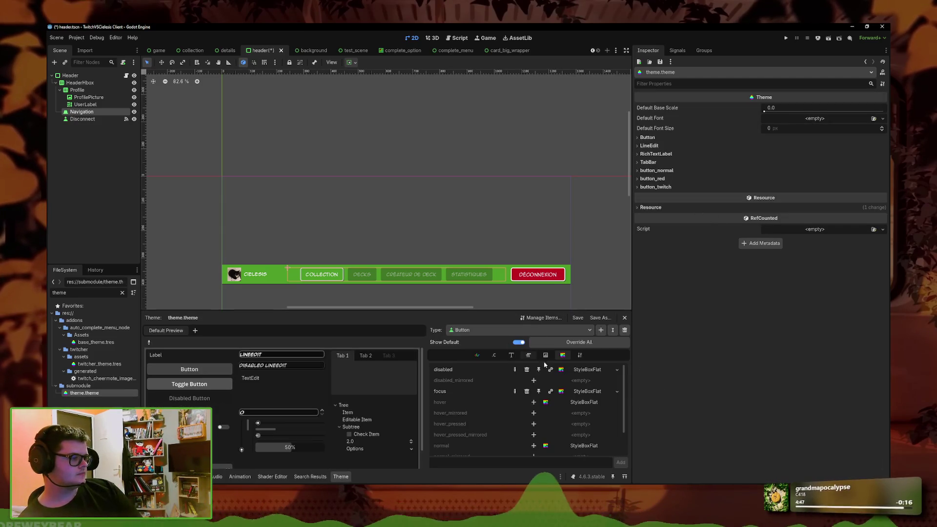
{"action": "left_click", "coordinate": [528, 355]}
{"action": "left_click", "coordinate": [579, 370]}
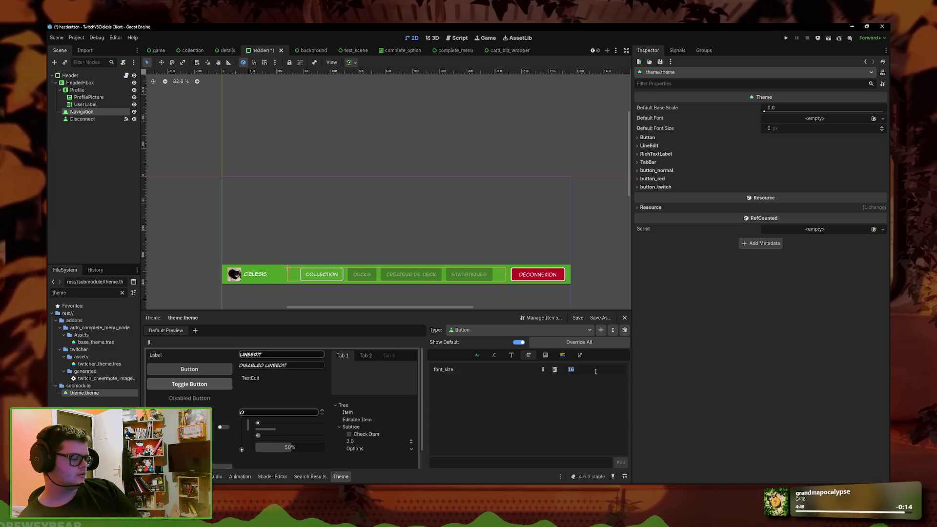
{"action": "type", "text": "12"}
{"action": "key", "text": "Return"}
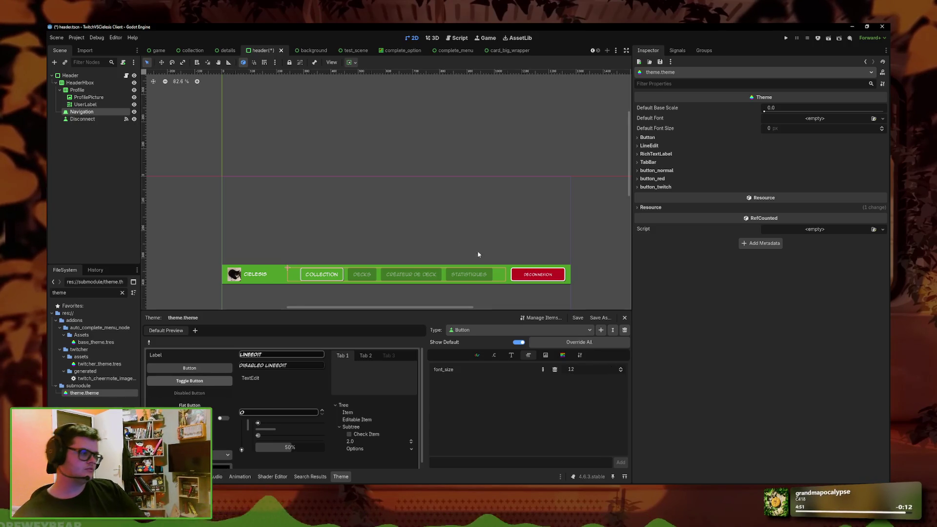
{"action": "scroll", "coordinate": [476, 250], "scroll_direction": "up", "scroll_amount": 1}
{"action": "left_click", "coordinate": [527, 330]}
{"action": "left_click", "coordinate": [539, 374]}
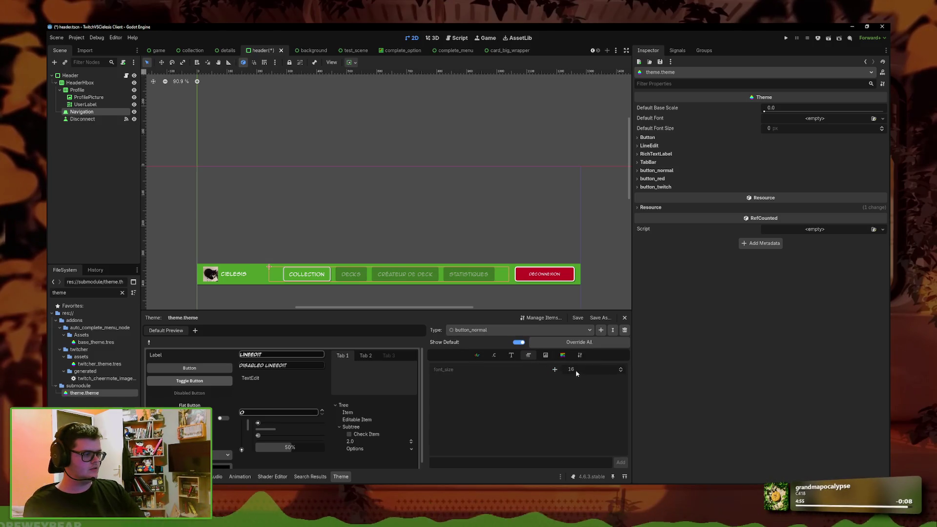
Override font_size to 12 for button_red, button_twitch and TabBar.
{"action": "left_click", "coordinate": [517, 330]}
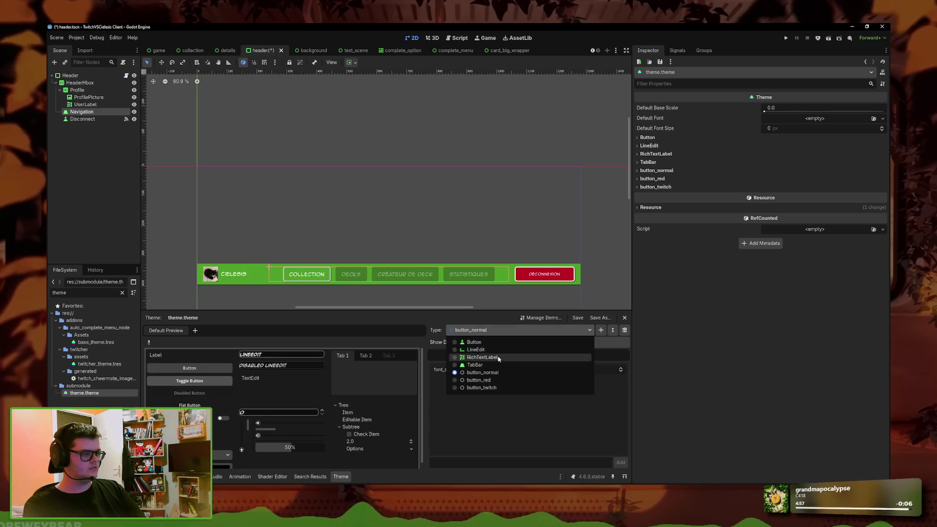
{"action": "left_click", "coordinate": [494, 380]}
{"action": "left_click", "coordinate": [558, 371]}
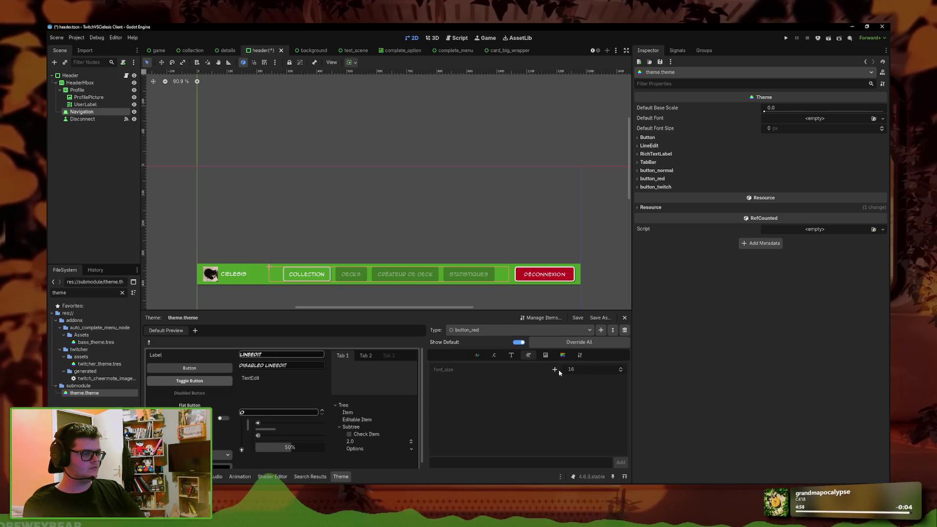
{"action": "left_click", "coordinate": [518, 330]}
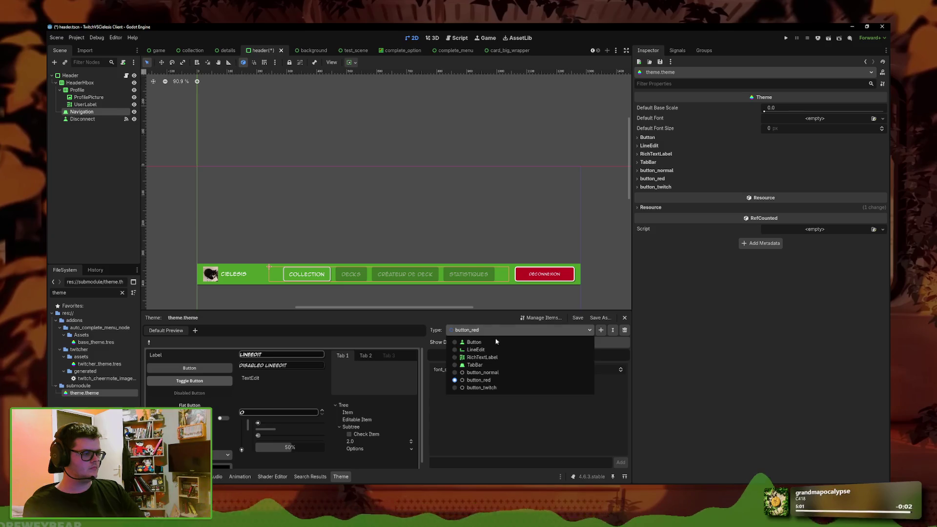
{"action": "left_click", "coordinate": [494, 387]}
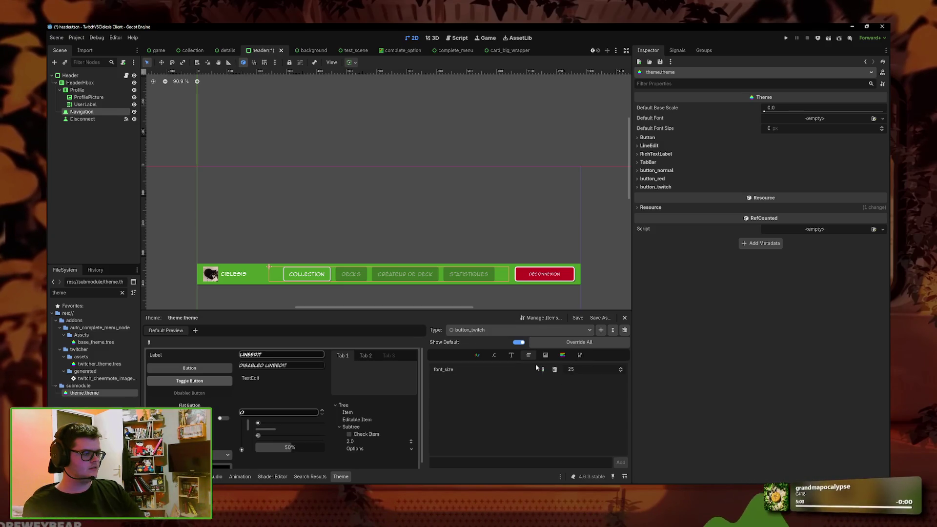
{"action": "left_click", "coordinate": [572, 369]}
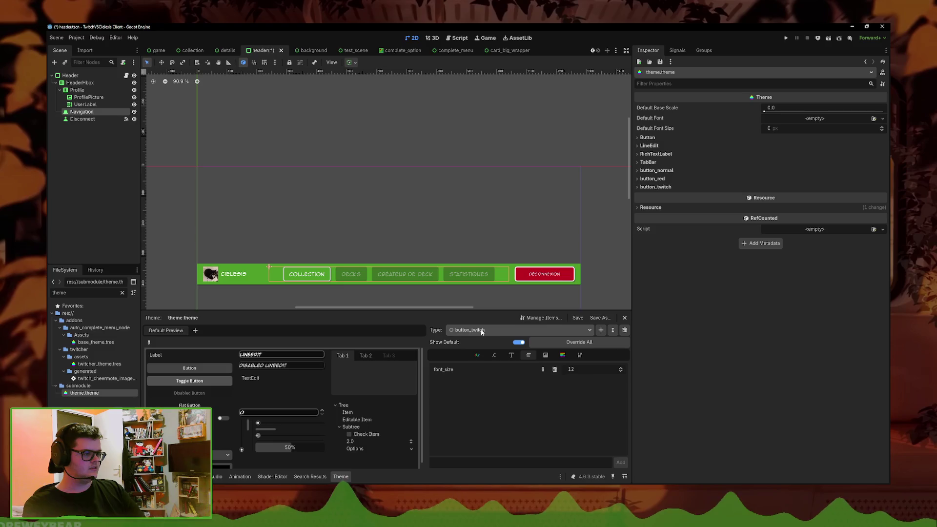
{"action": "left_click", "coordinate": [518, 330]}
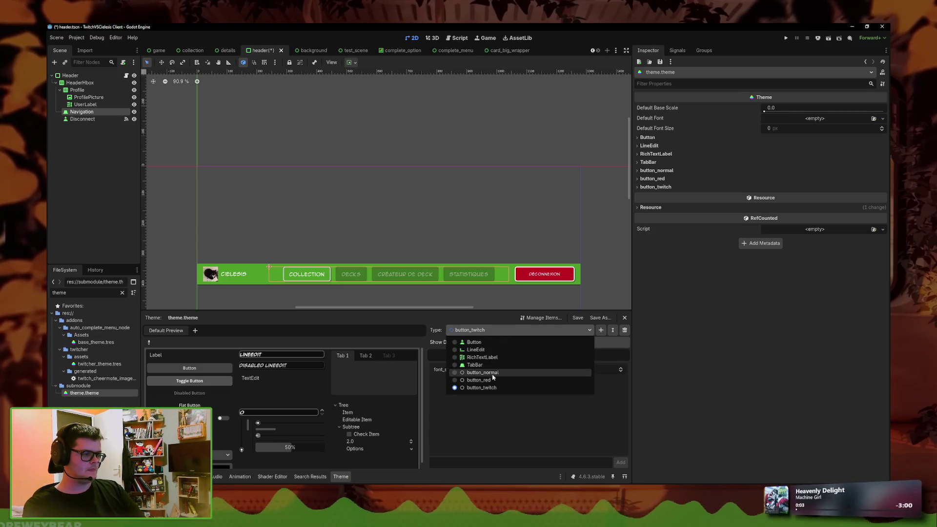
{"action": "left_click", "coordinate": [492, 367]}
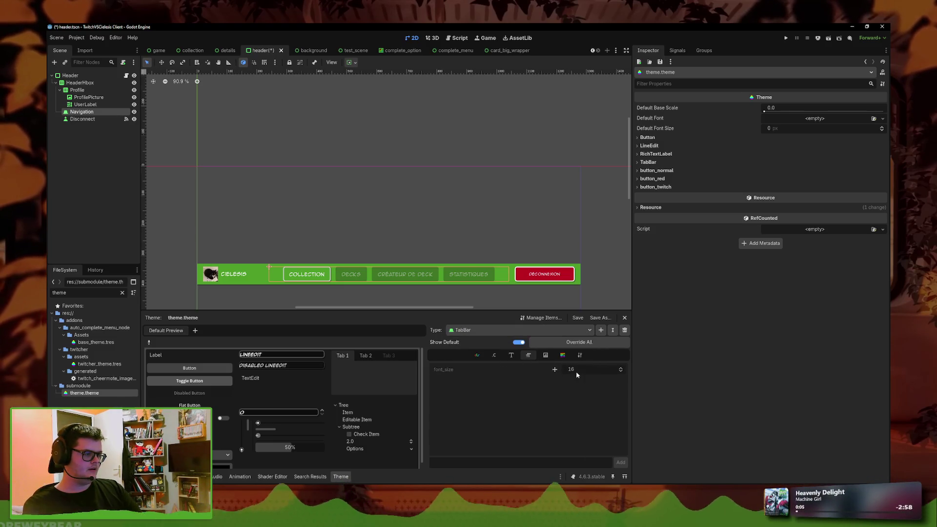
{"action": "key", "text": "Return"}
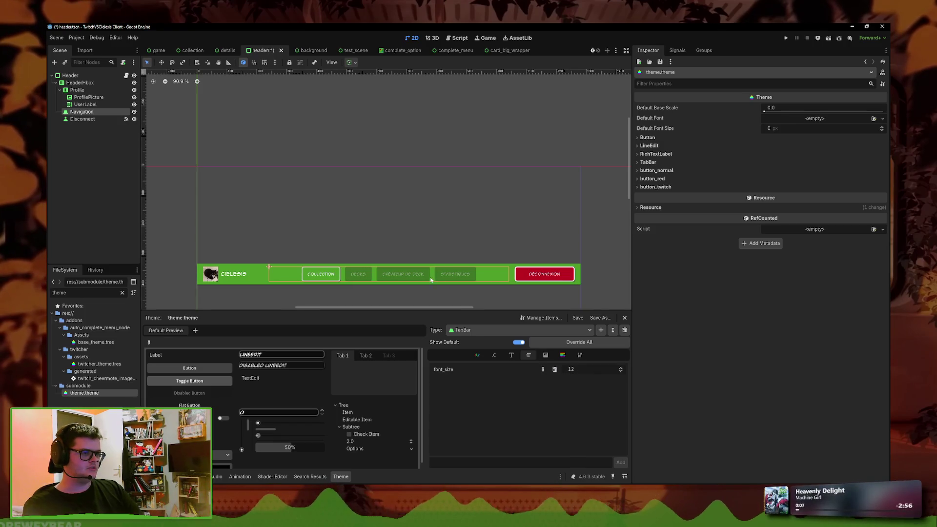
Check RichTextLabel's font size of 12 and save the header scene.
{"action": "scroll", "coordinate": [441, 258], "scroll_direction": "up", "scroll_amount": 3}
{"action": "scroll", "coordinate": [442, 257], "scroll_direction": "left", "scroll_amount": 2}
{"action": "left_click", "coordinate": [491, 332]}
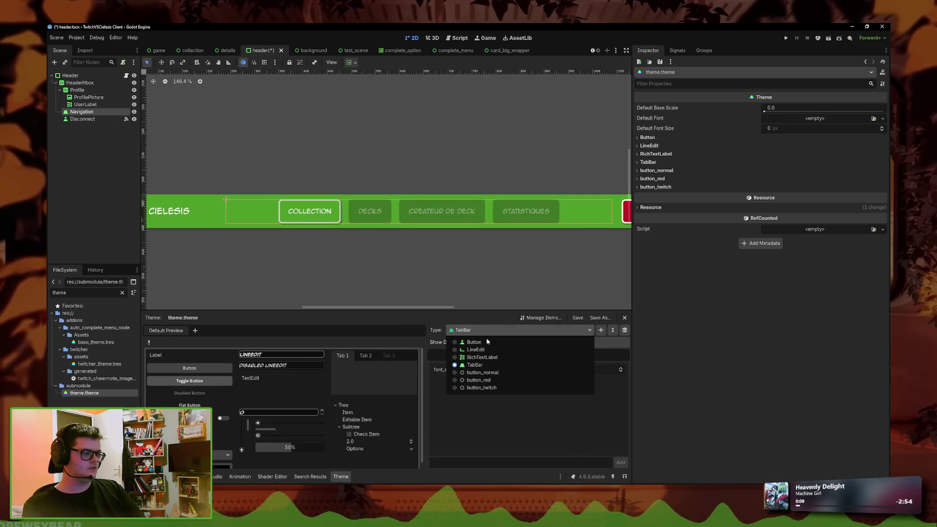
{"action": "left_click", "coordinate": [512, 364]}
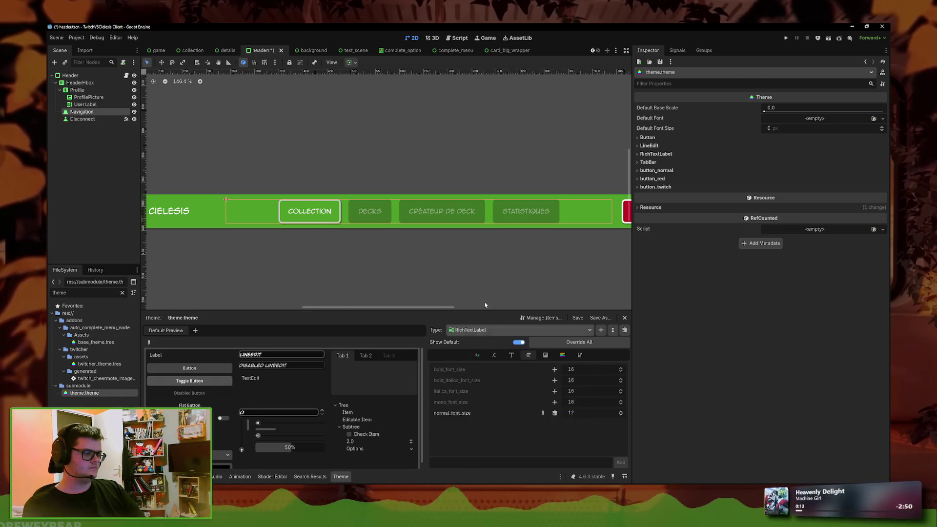
{"action": "scroll", "coordinate": [439, 266], "scroll_direction": "down", "scroll_amount": 1}
{"action": "key", "text": "ctrl+s"}
{"action": "scroll", "coordinate": [376, 254], "scroll_direction": "down", "scroll_amount": 2}
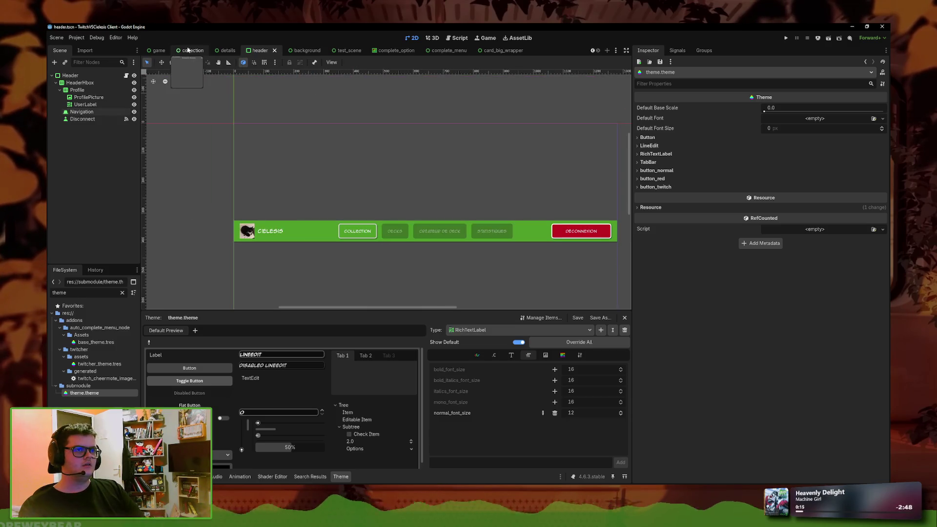
Switch to the game scene, clear the node selection, and run the card-game project.
{"action": "left_click", "coordinate": [158, 51]}
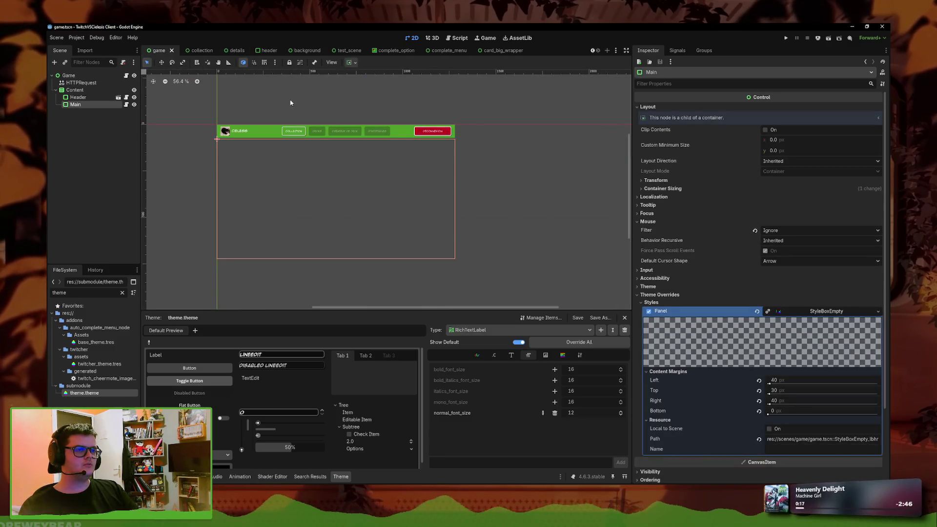
{"action": "left_click", "coordinate": [290, 103]}
{"action": "scroll", "coordinate": [293, 103], "scroll_direction": "up", "scroll_amount": 2}
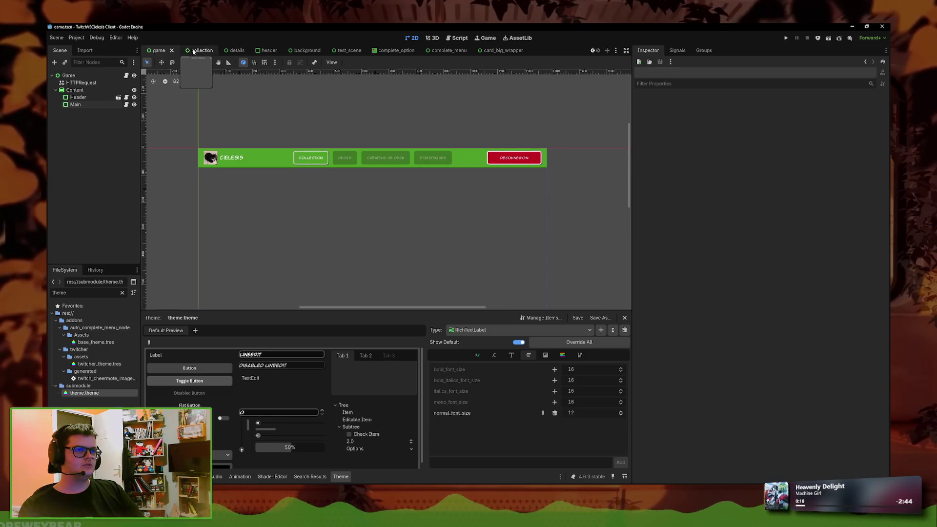
{"action": "left_click", "coordinate": [786, 38]}
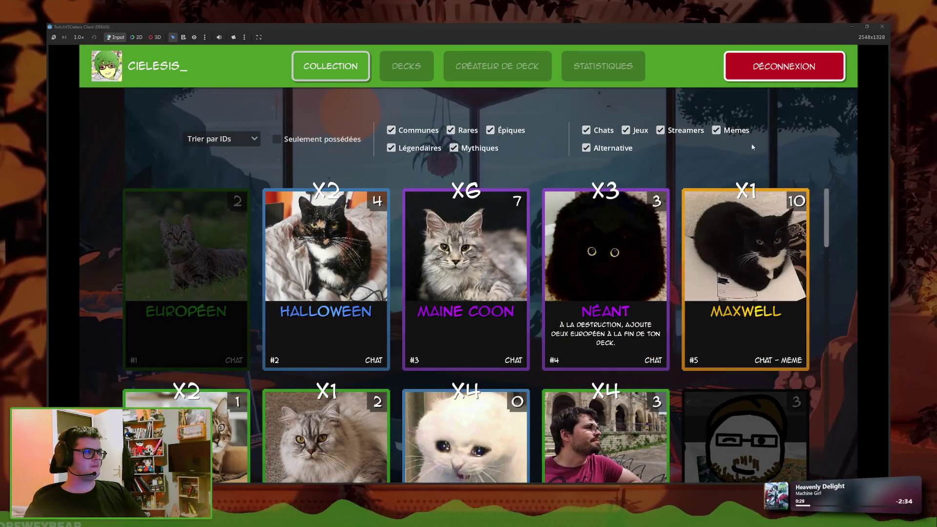
Shrink the game window, then open and close the Hat Kid and Fun Gang popups.
{"action": "scroll", "coordinate": [600, 227], "scroll_direction": "down", "scroll_amount": 15}
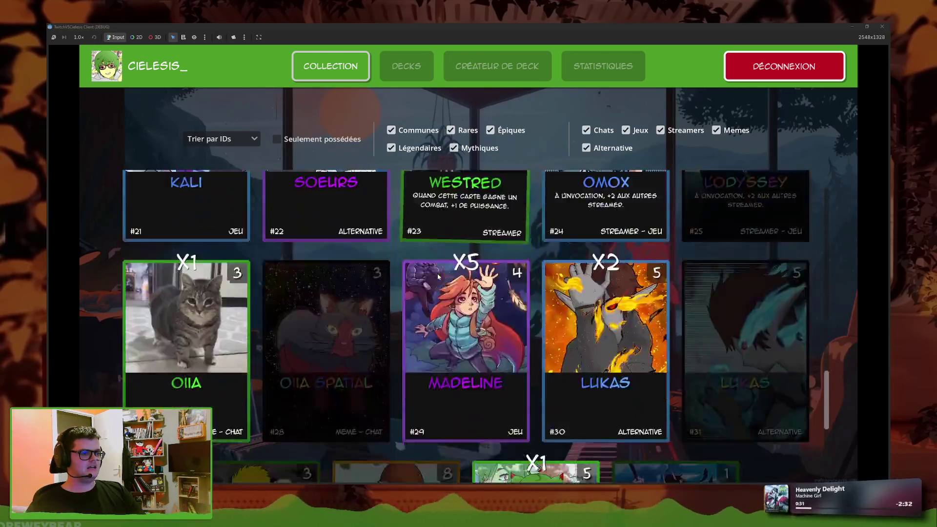
{"action": "scroll", "coordinate": [350, 273], "scroll_direction": "up", "scroll_amount": 15}
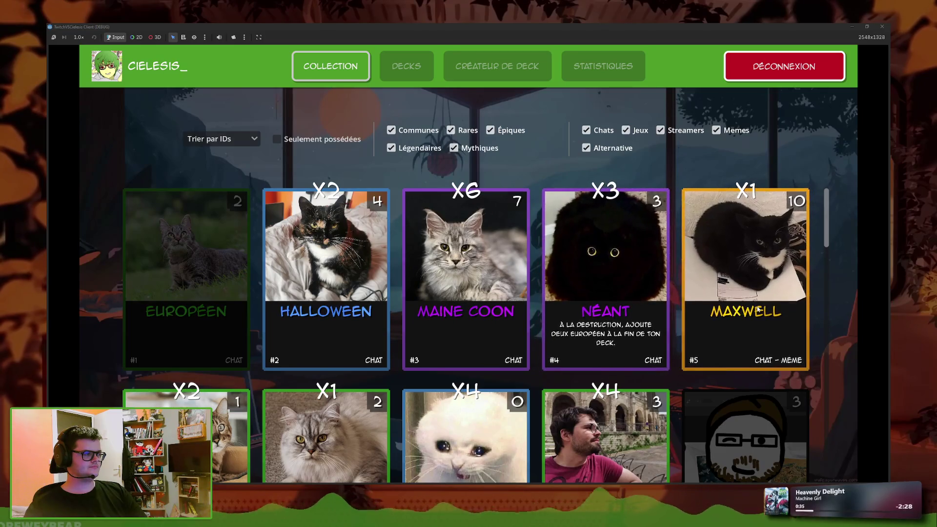
{"action": "key", "text": "super+Down"}
{"action": "scroll", "coordinate": [454, 273], "scroll_direction": "down", "scroll_amount": 3}
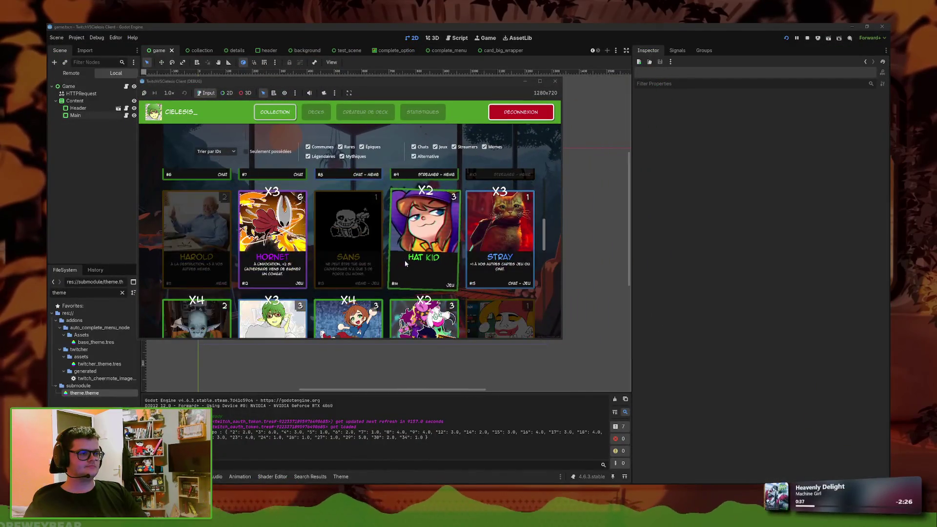
{"action": "left_click", "coordinate": [454, 292]}
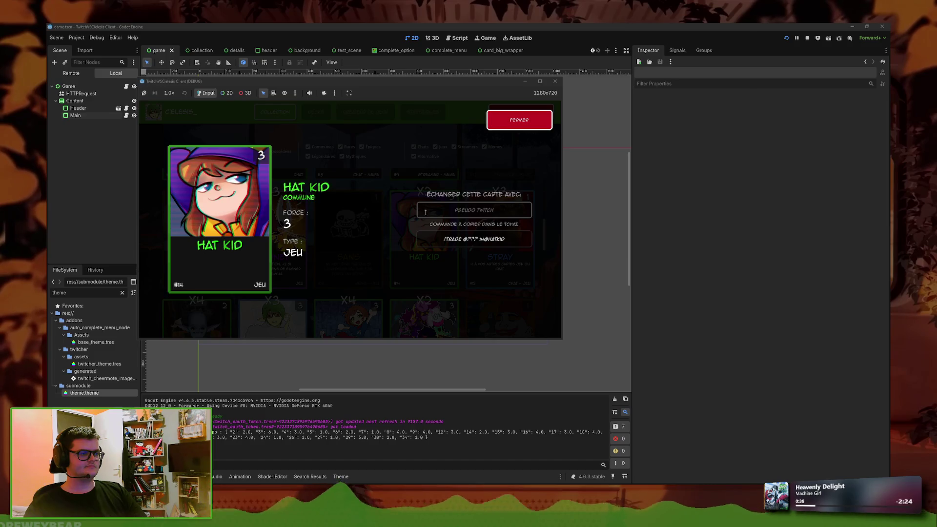
{"action": "left_click", "coordinate": [525, 123]}
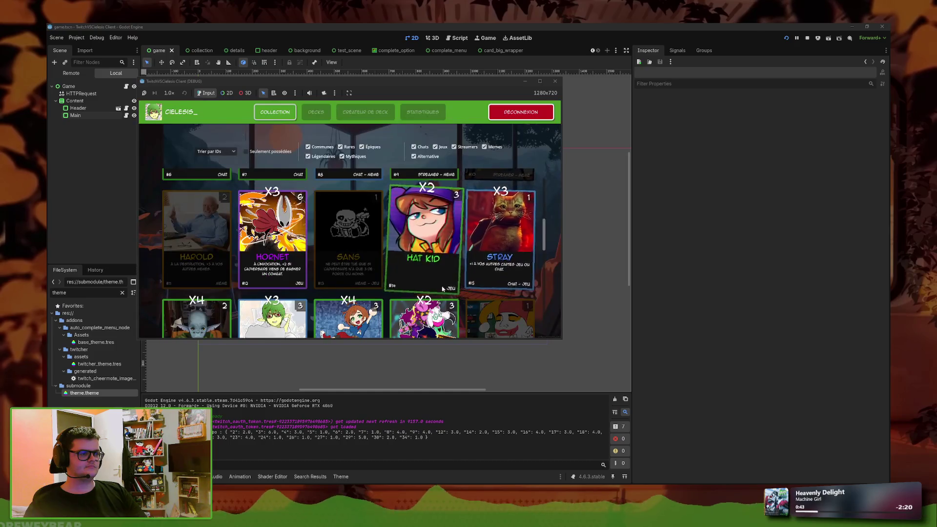
{"action": "scroll", "coordinate": [425, 220], "scroll_direction": "down", "scroll_amount": 3}
{"action": "left_click", "coordinate": [424, 210]}
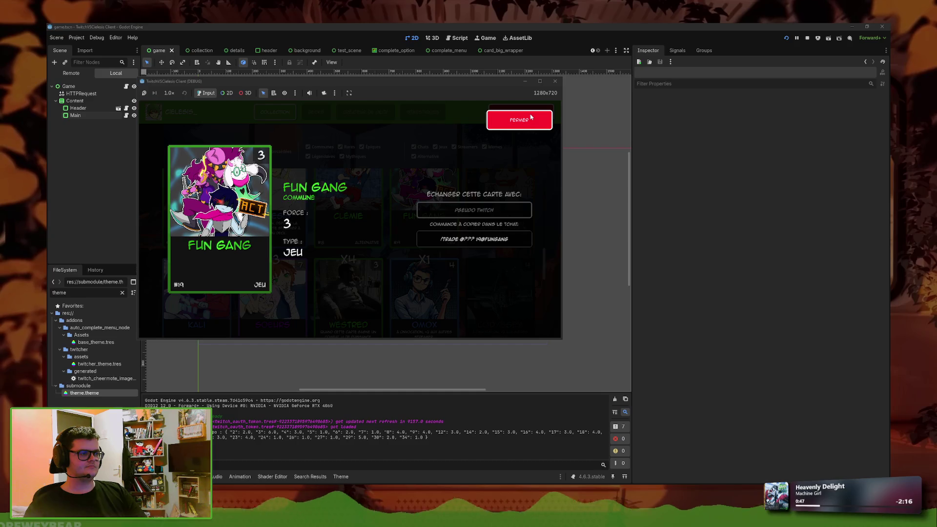
{"action": "left_click", "coordinate": [530, 119]}
Open and close the OMOX and NEON WHITE popups, open LUKAS, then stop the game.
{"action": "left_click", "coordinate": [429, 292]}
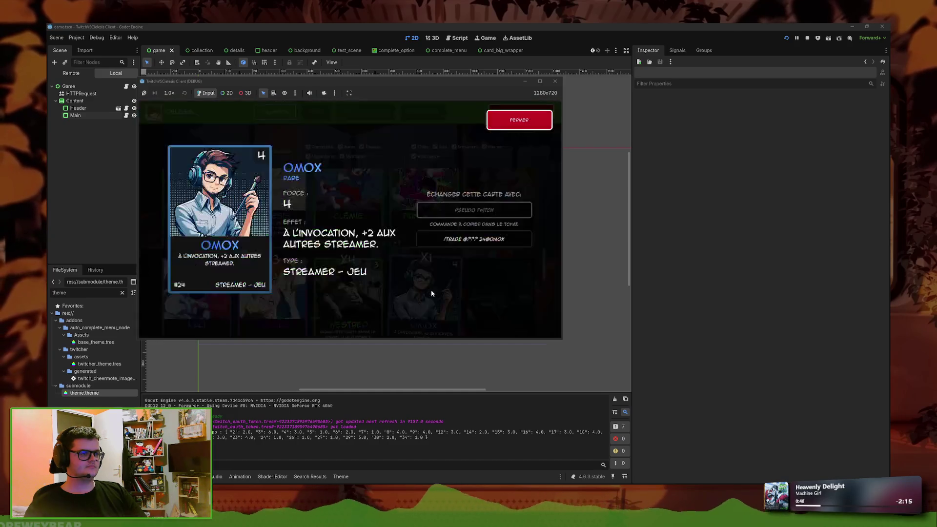
{"action": "left_click", "coordinate": [526, 121]}
{"action": "scroll", "coordinate": [425, 244], "scroll_direction": "down", "scroll_amount": 3}
{"action": "left_click", "coordinate": [461, 263]}
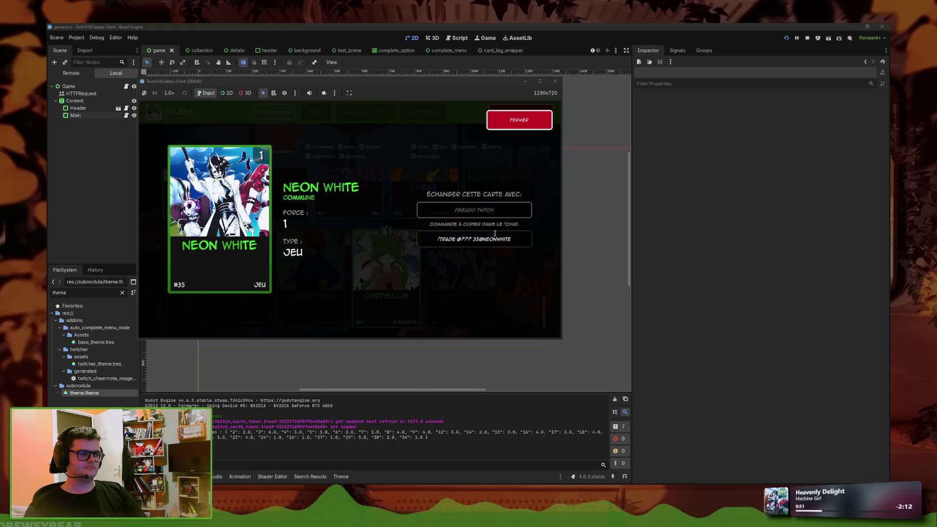
{"action": "left_click", "coordinate": [520, 126]}
{"action": "left_click", "coordinate": [499, 210]}
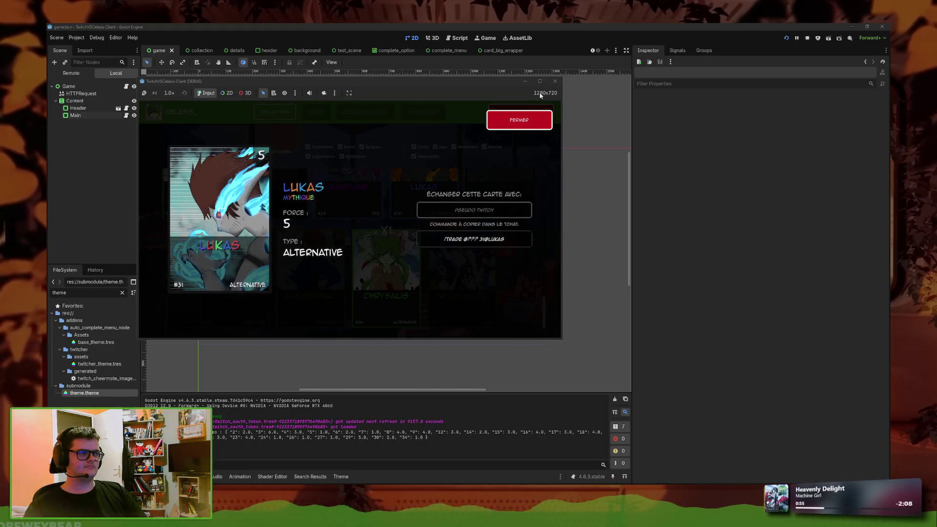
{"action": "left_click", "coordinate": [555, 81]}
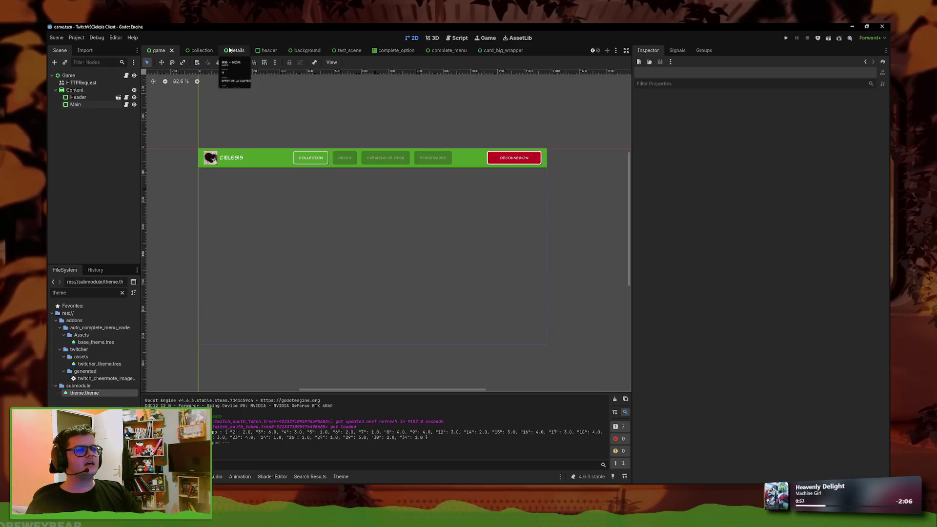
In the details scene, set CloseButton's minimum height to 40 and save.
{"action": "left_click", "coordinate": [229, 50]}
{"action": "left_click", "coordinate": [549, 152]}
{"action": "scroll", "coordinate": [550, 154], "scroll_direction": "up", "scroll_amount": 5}
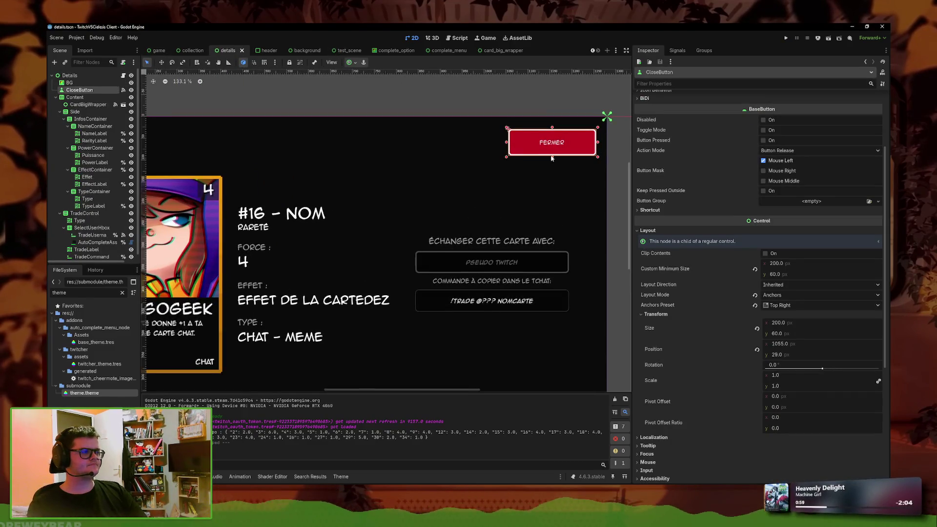
{"action": "scroll", "coordinate": [761, 215], "scroll_direction": "up", "scroll_amount": 3}
{"action": "left_click", "coordinate": [777, 371]}
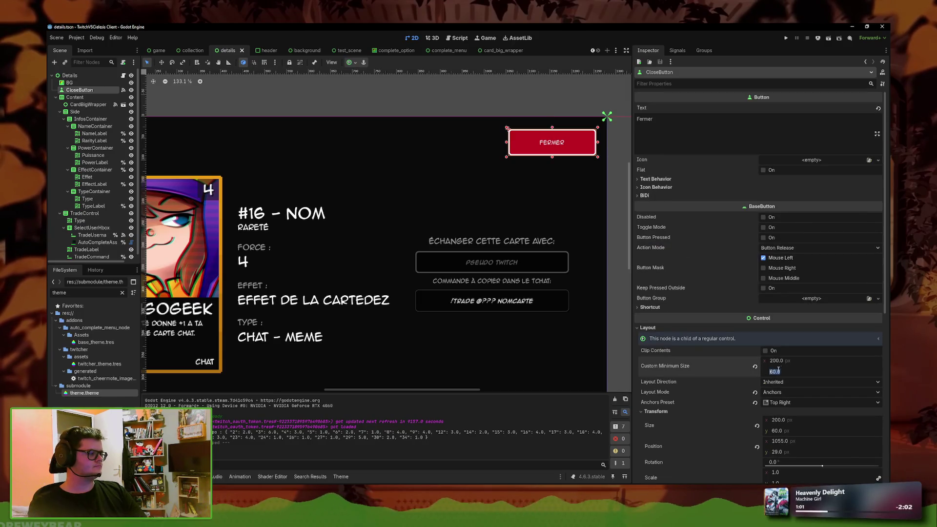
{"action": "type", "text": "0"}
{"action": "key", "text": "Return"}
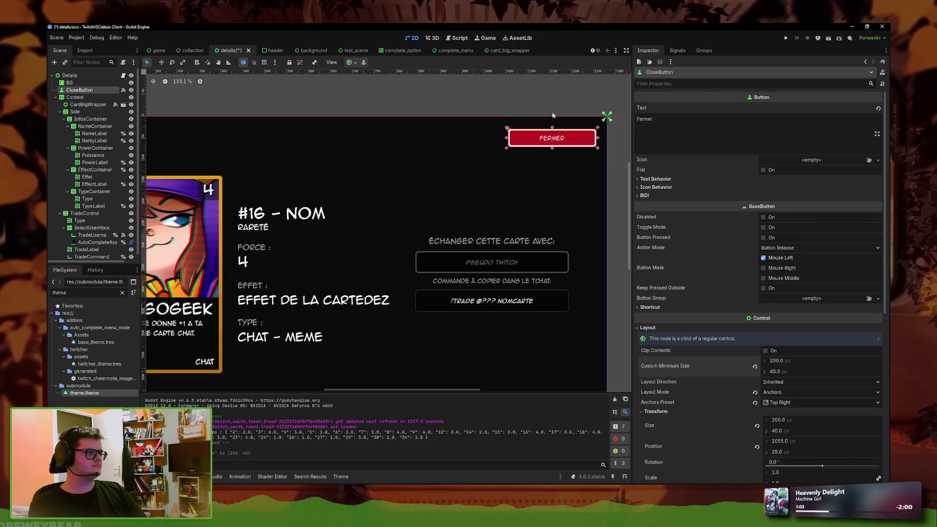
{"action": "key", "text": "ctrl+s"}
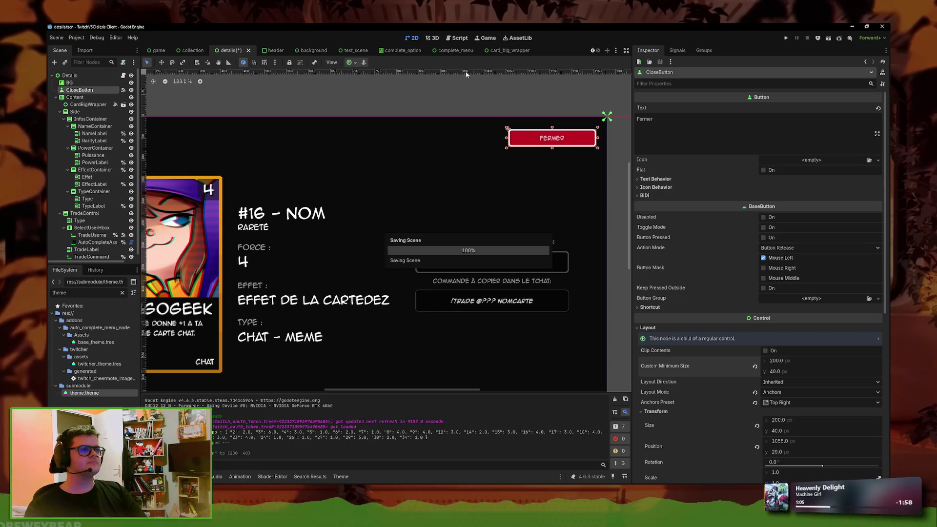
Inspect the header scene's Disconnect button layout, size and position properties.
{"action": "left_click", "coordinate": [269, 51]}
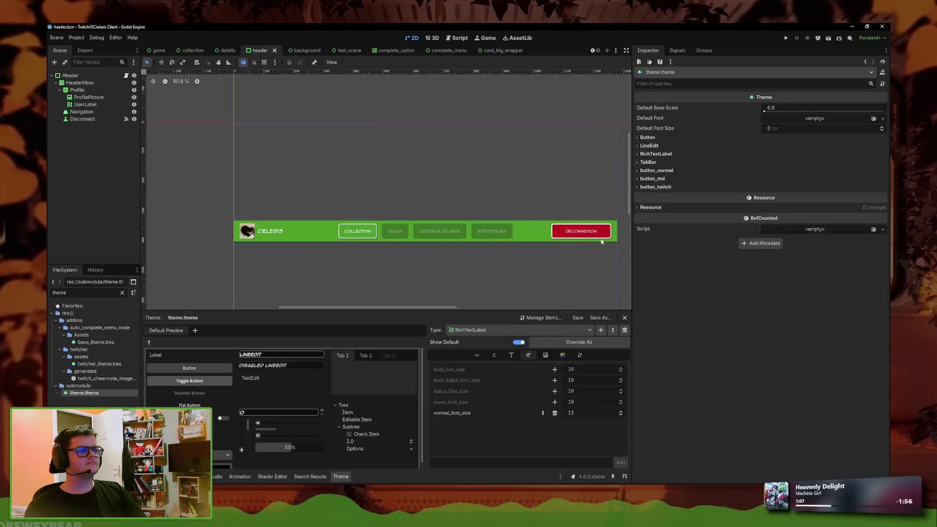
{"action": "left_click", "coordinate": [649, 328]}
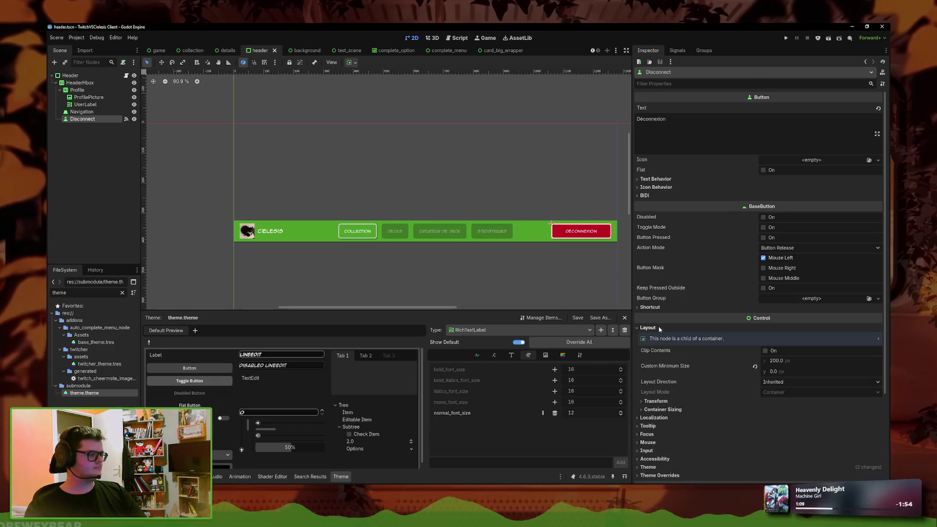
{"action": "left_click", "coordinate": [659, 329]}
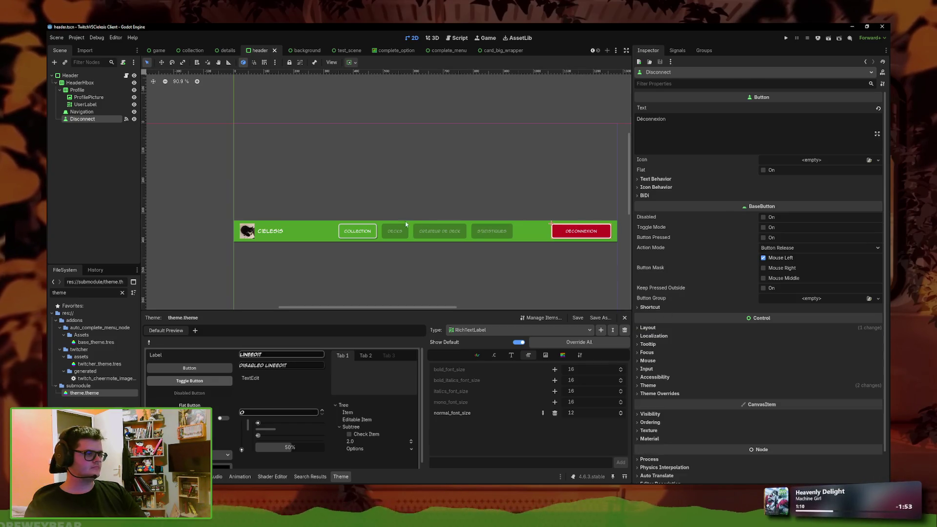
{"action": "left_click", "coordinate": [649, 328]}
{"action": "left_click", "coordinate": [656, 401]}
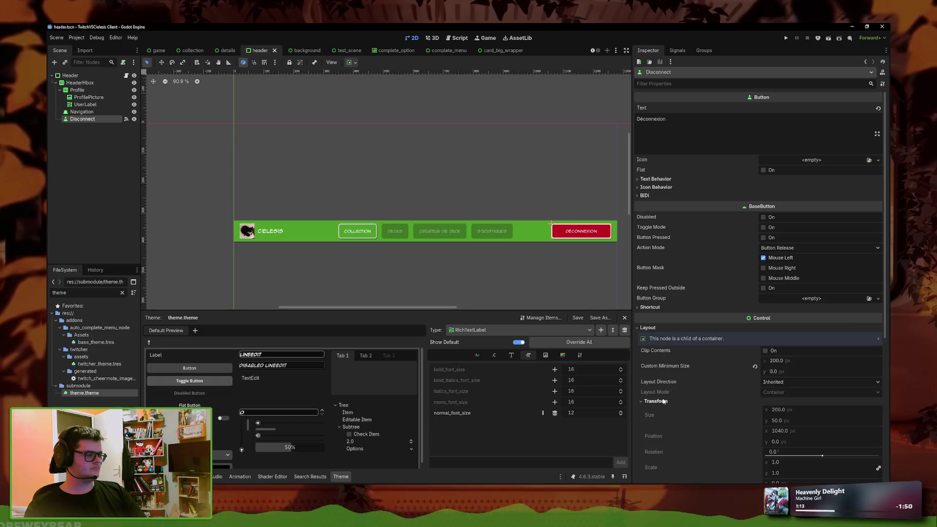
{"action": "left_click", "coordinate": [656, 401]}
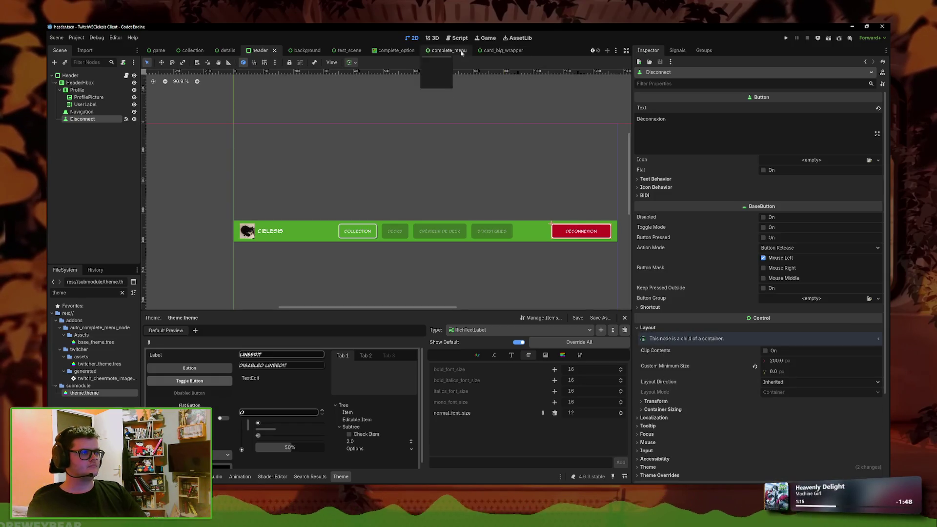
Back in the details scene, make the close button 50 px tall.
{"action": "key", "text": "ctrl+shift+Tab"}
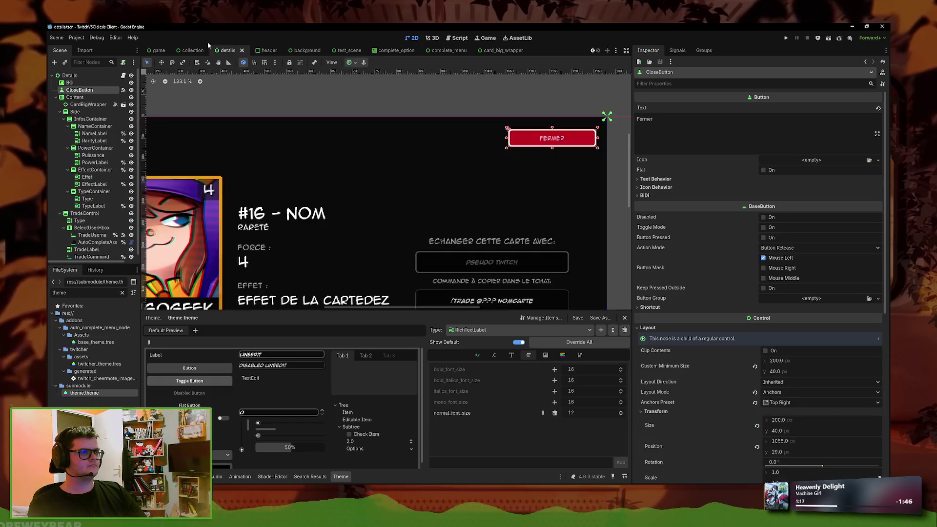
{"action": "left_click_drag", "start_coordinate": [776, 372], "coordinate": [779, 371]}
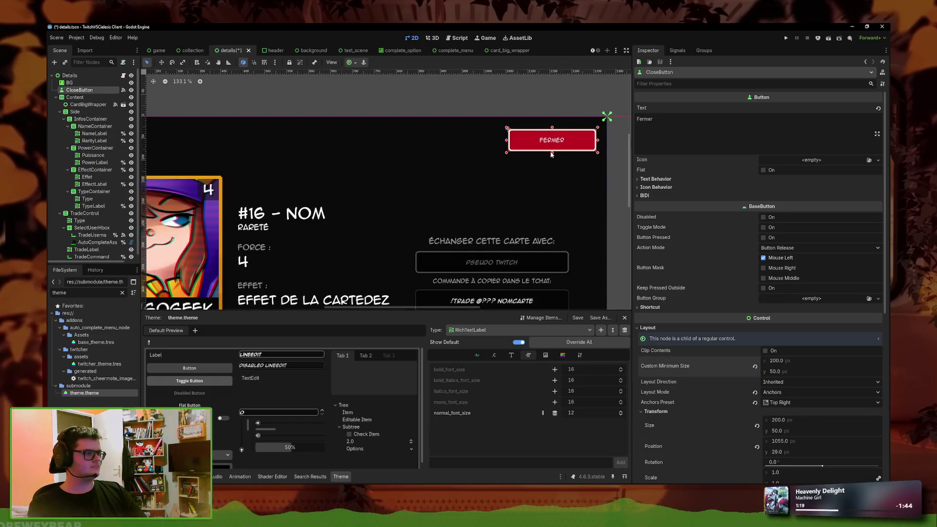
{"action": "left_click", "coordinate": [355, 65]}
{"action": "left_click", "coordinate": [540, 145]}
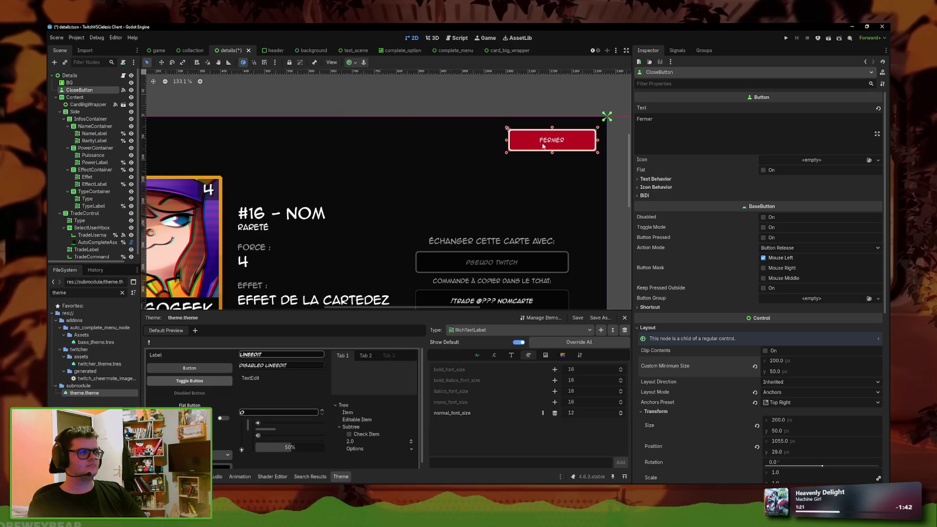
Nudge the close button up and right to about 1061,24, then save and launch the game.
{"action": "key", "text": "Up"}
{"action": "key", "text": "Up"}
{"action": "key", "text": "Up"}
{"action": "key", "text": "Right"}
{"action": "key", "text": "Right"}
{"action": "key", "text": "Right"}
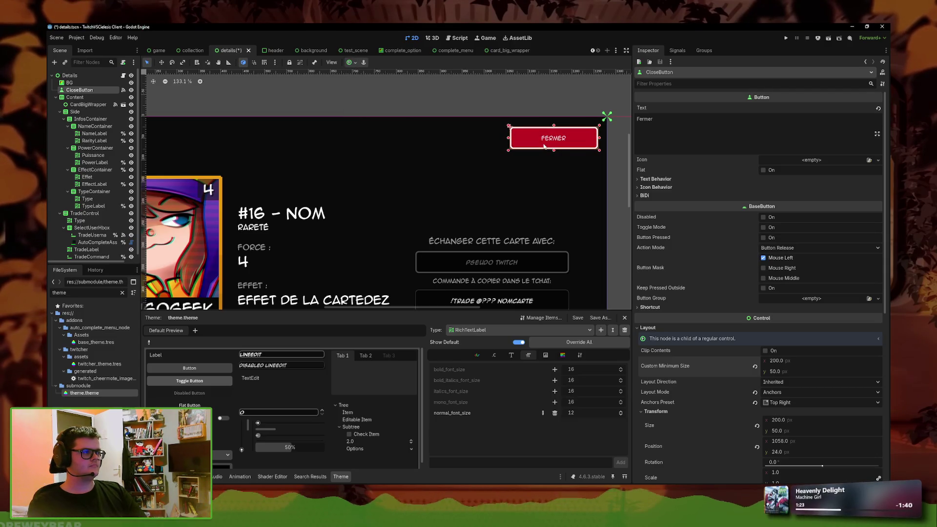
{"action": "left_click", "coordinate": [565, 104]}
{"action": "left_click", "coordinate": [582, 146]}
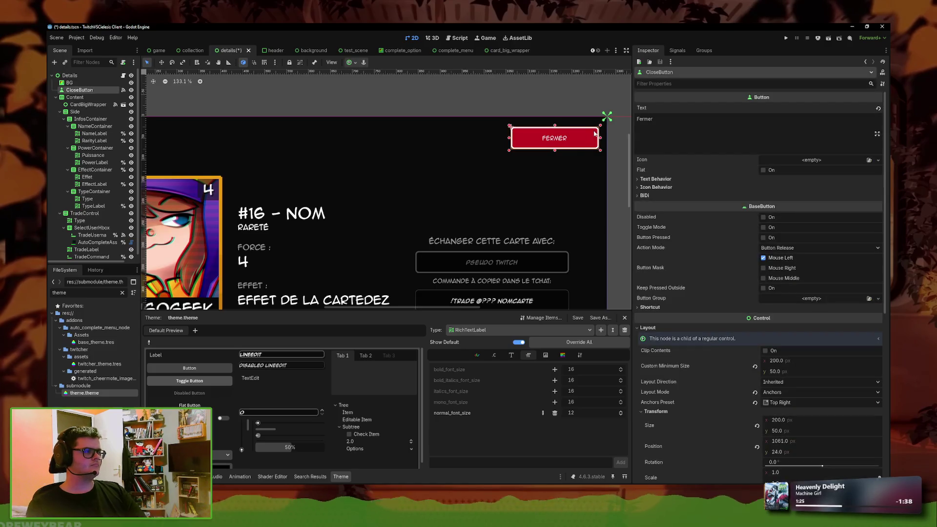
{"action": "key", "text": "Up"}
{"action": "key", "text": "Up"}
{"action": "key", "text": "Up"}
{"action": "left_click", "coordinate": [595, 101]}
{"action": "left_click", "coordinate": [581, 139]}
{"action": "key", "text": "Right"}
{"action": "left_click", "coordinate": [592, 88]}
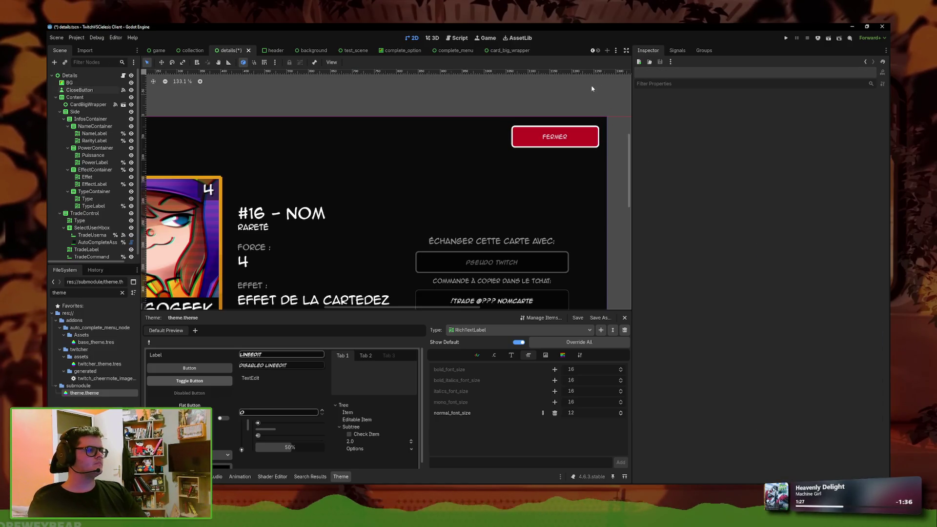
{"action": "left_click", "coordinate": [786, 38]}
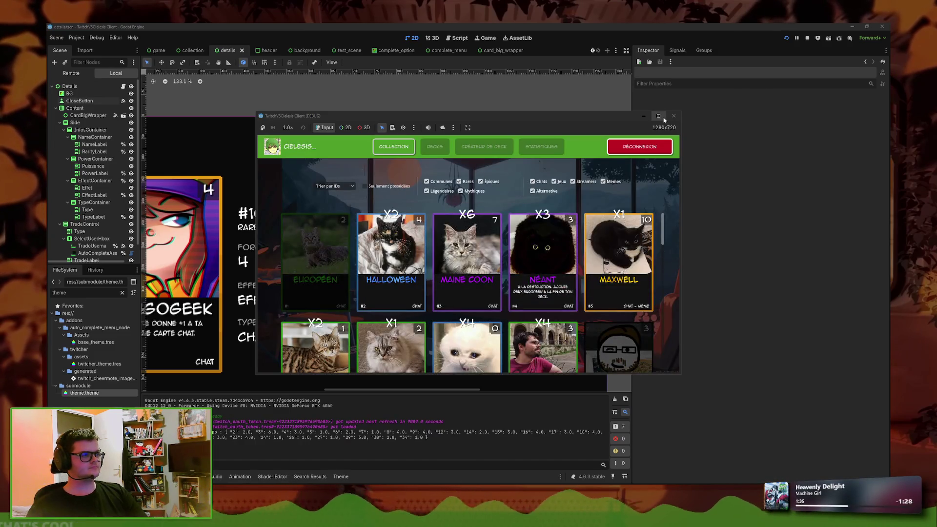
Maximize the game window and open then close the Maxwell and YUJO card details.
{"action": "left_click", "coordinate": [659, 116]}
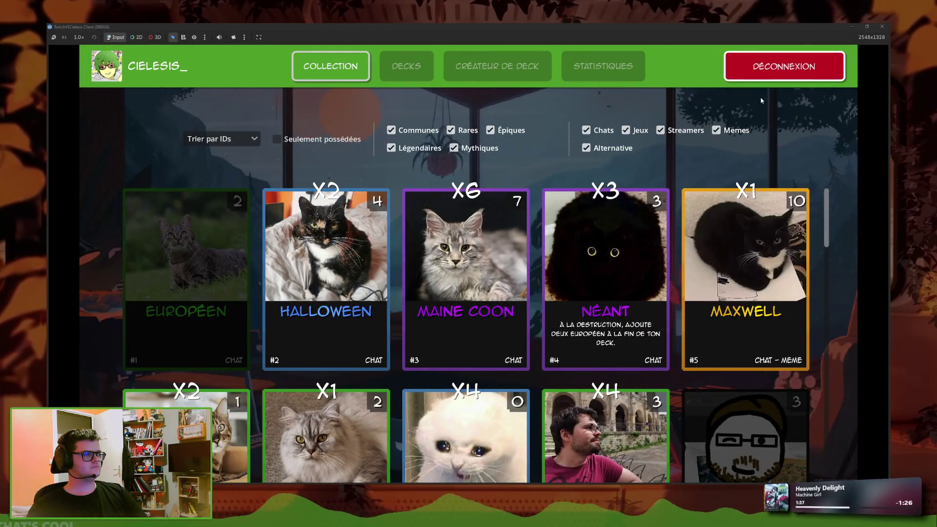
{"action": "left_click", "coordinate": [761, 254]}
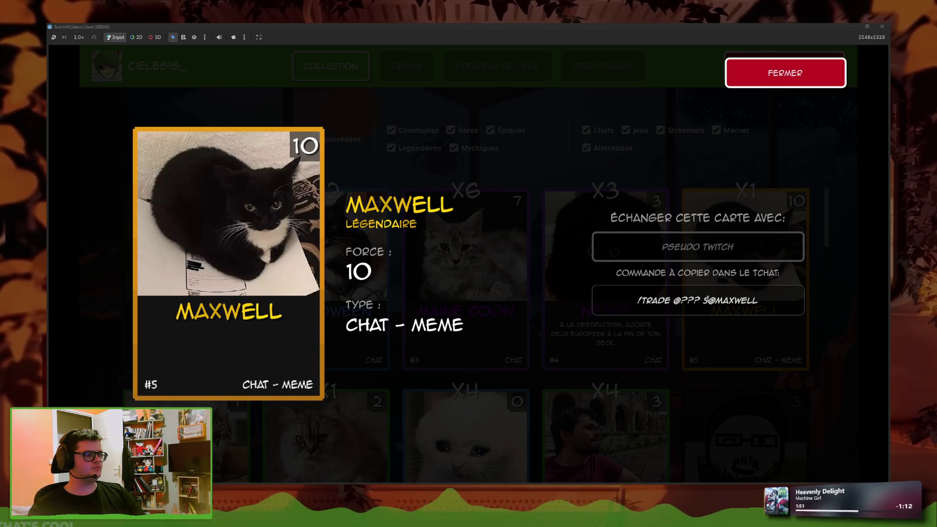
{"action": "left_click", "coordinate": [795, 81]}
{"action": "scroll", "coordinate": [624, 245], "scroll_direction": "down", "scroll_amount": 3}
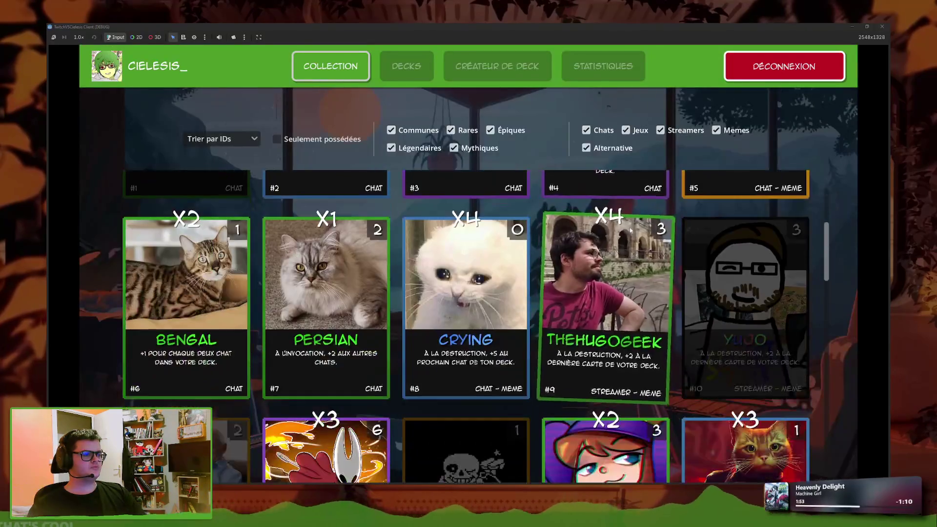
{"action": "scroll", "coordinate": [625, 246], "scroll_direction": "down", "scroll_amount": 3}
{"action": "left_click", "coordinate": [757, 117]}
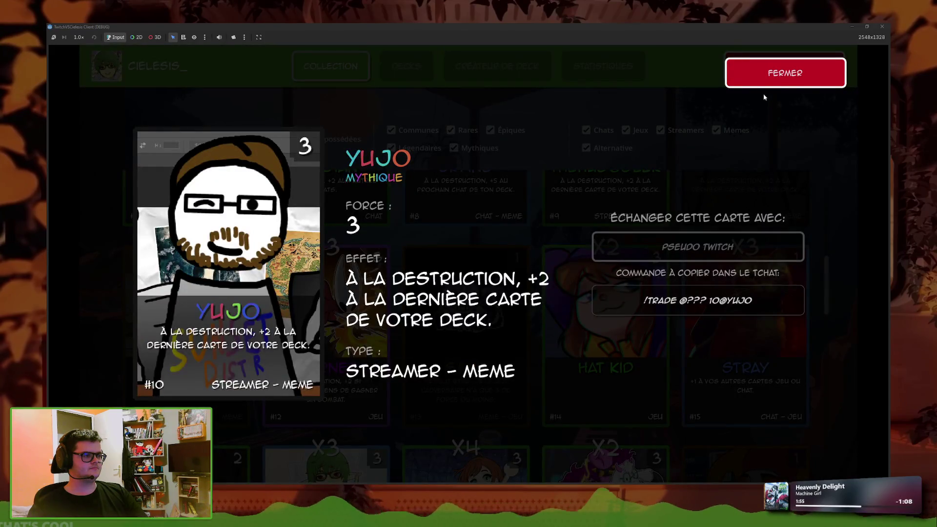
{"action": "left_click", "coordinate": [798, 77]}
Open and close the THEHUGOGEEK, HAT KID and CHRYSALIS card details.
{"action": "left_click", "coordinate": [606, 195]}
{"action": "left_click", "coordinate": [786, 73]}
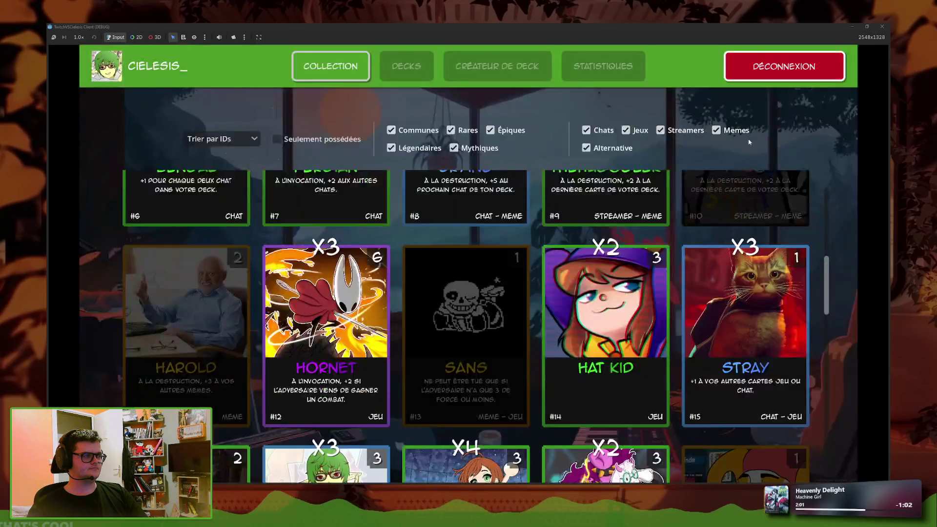
{"action": "left_click", "coordinate": [624, 295]}
{"action": "left_click", "coordinate": [785, 80]}
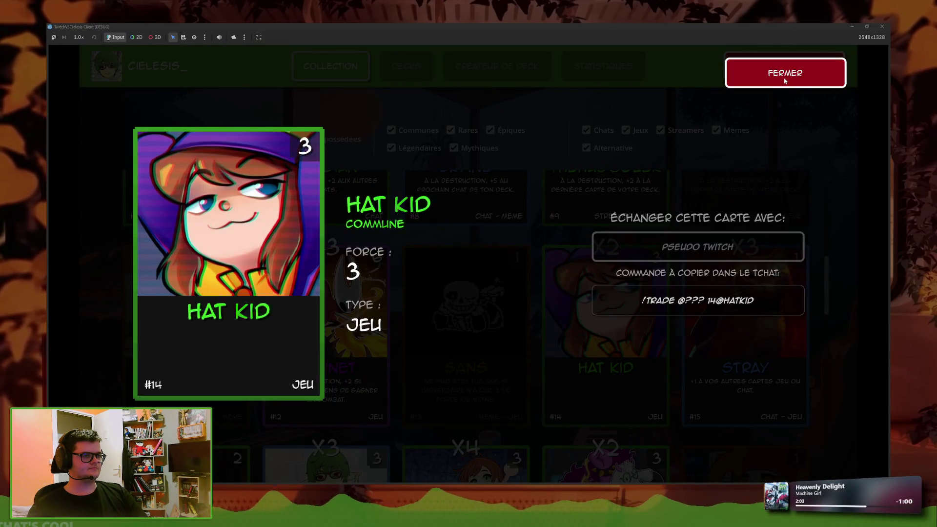
{"action": "scroll", "coordinate": [537, 342], "scroll_direction": "down", "scroll_amount": 10}
{"action": "left_click", "coordinate": [561, 341]}
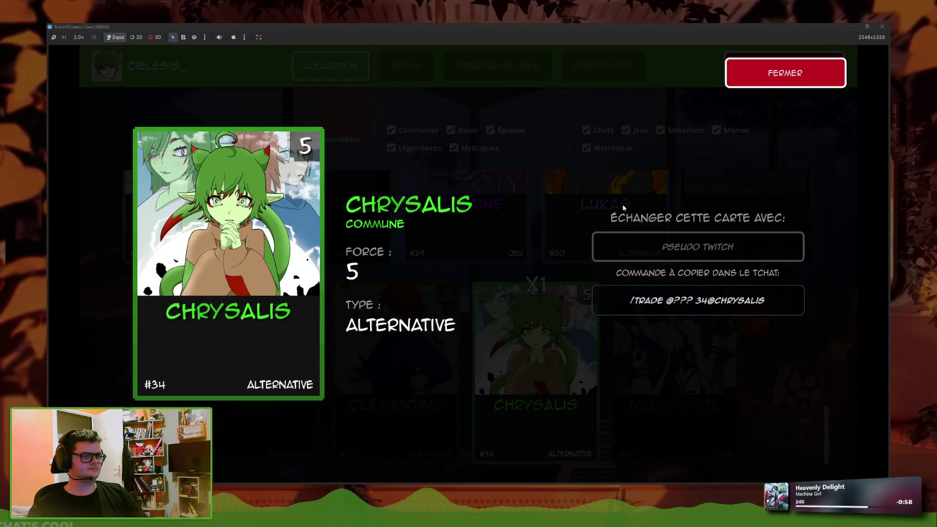
{"action": "left_click", "coordinate": [764, 80]}
Open and close the OIIA SPATIAL, Lukas #31 and NEON WHITE card details.
{"action": "scroll", "coordinate": [454, 298], "scroll_direction": "up", "scroll_amount": 3}
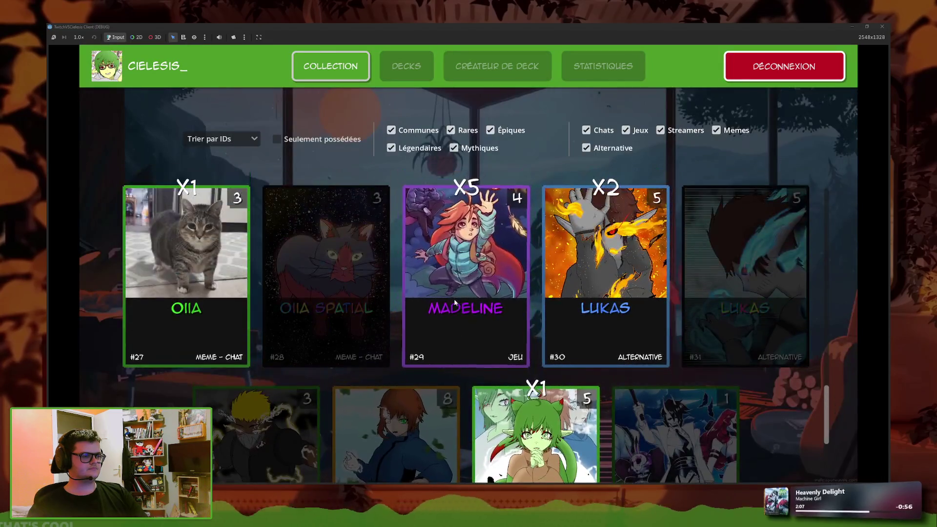
{"action": "left_click", "coordinate": [353, 298]}
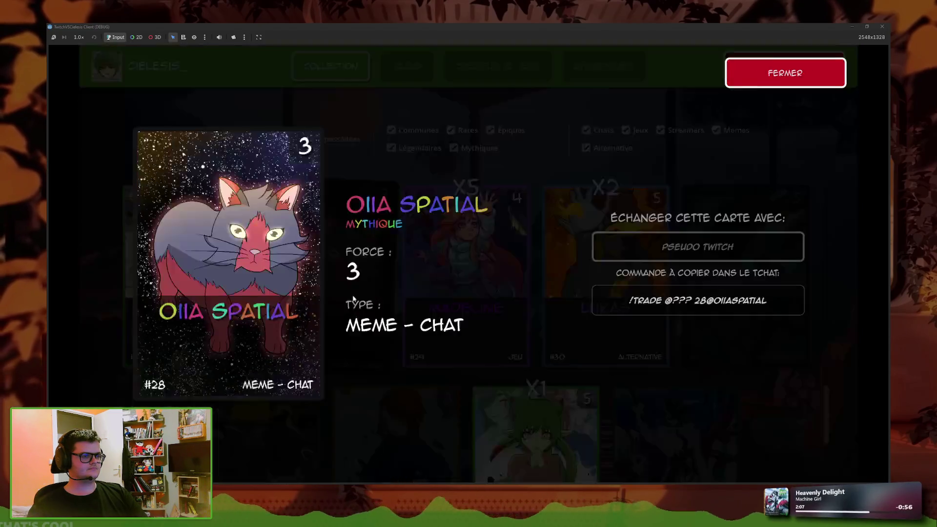
{"action": "left_click", "coordinate": [784, 76]}
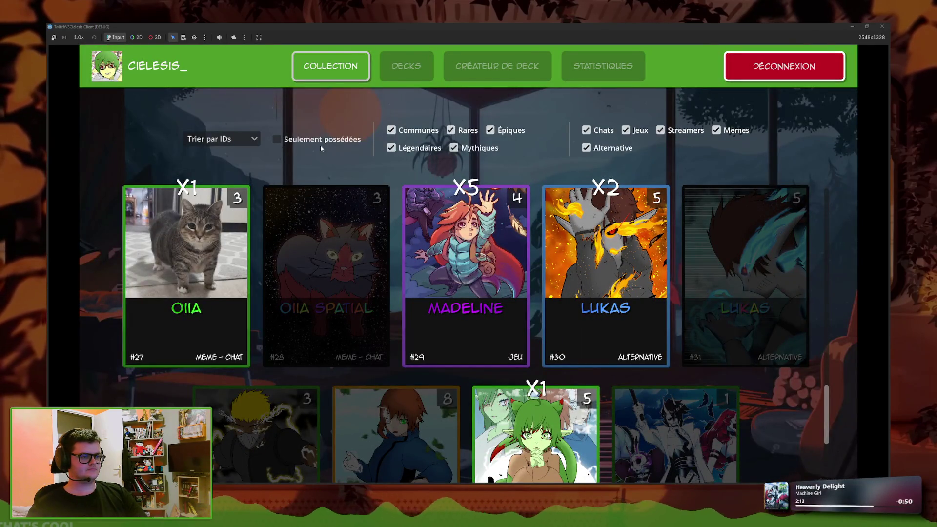
{"action": "left_click", "coordinate": [746, 285]}
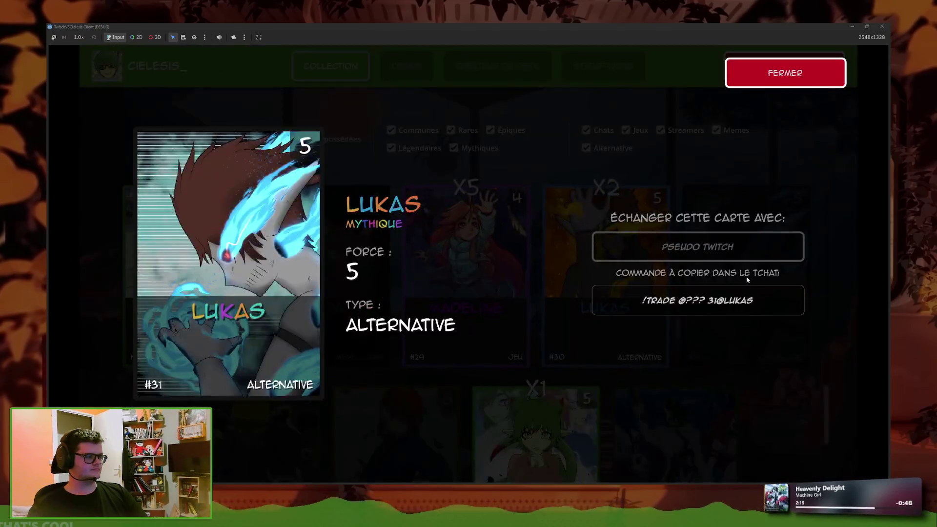
{"action": "left_click", "coordinate": [768, 74]}
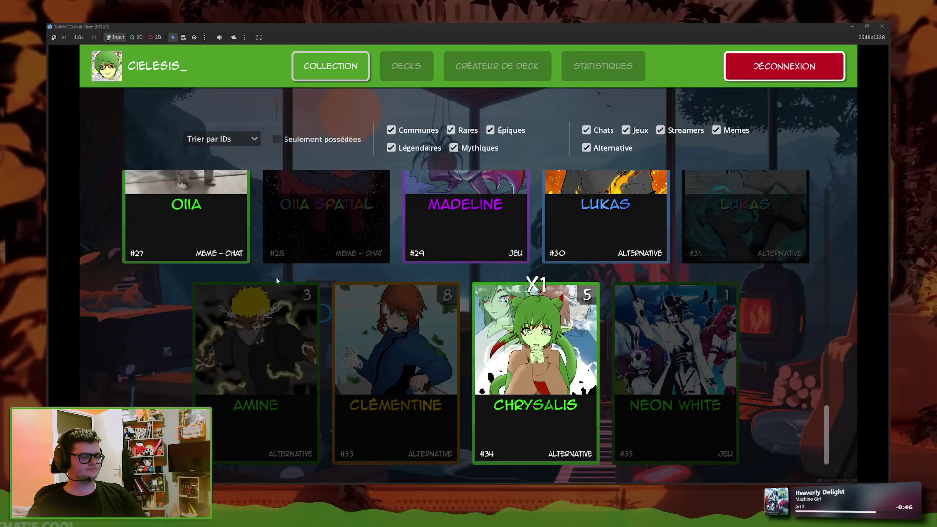
{"action": "left_click", "coordinate": [679, 360]}
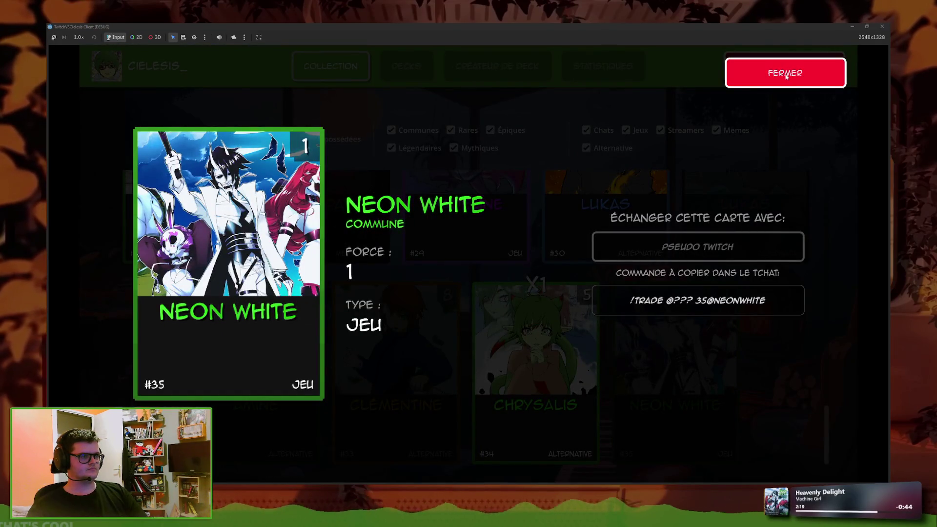
{"action": "left_click", "coordinate": [786, 74]}
Toggle the Rares and Épiques filters off and back on, then test the NÉANT card popup.
{"action": "scroll", "coordinate": [481, 155], "scroll_direction": "up", "scroll_amount": 10}
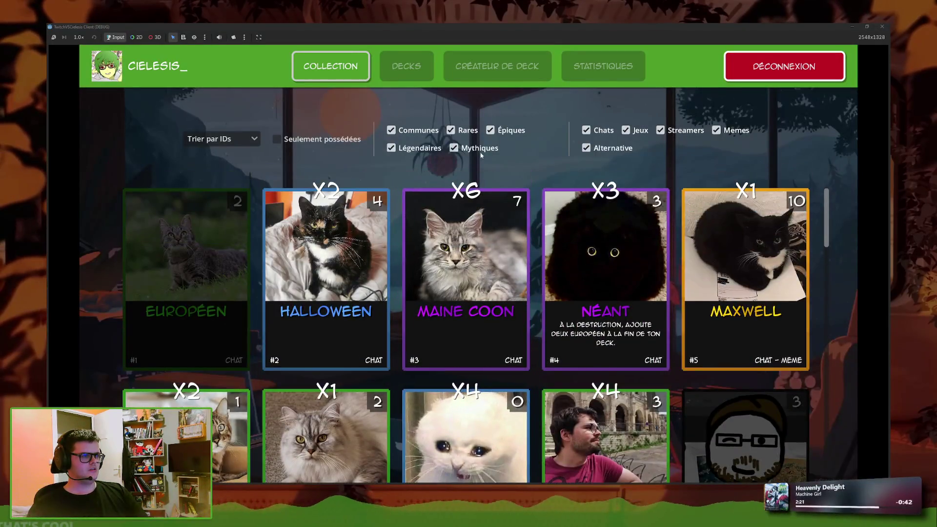
{"action": "left_click", "coordinate": [468, 130]}
{"action": "left_click", "coordinate": [510, 132]}
{"action": "left_click", "coordinate": [511, 131]}
{"action": "left_click", "coordinate": [466, 131]}
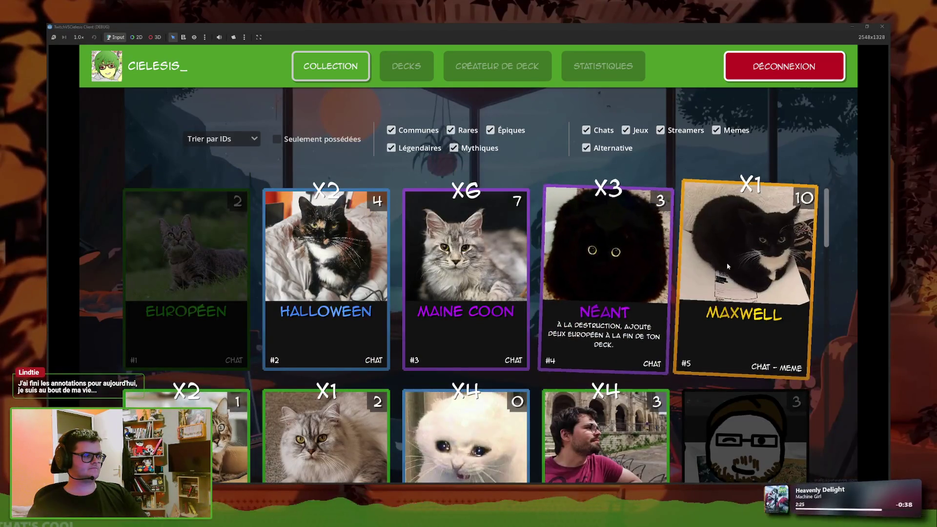
{"action": "left_click", "coordinate": [608, 264]}
{"action": "left_click", "coordinate": [787, 73]}
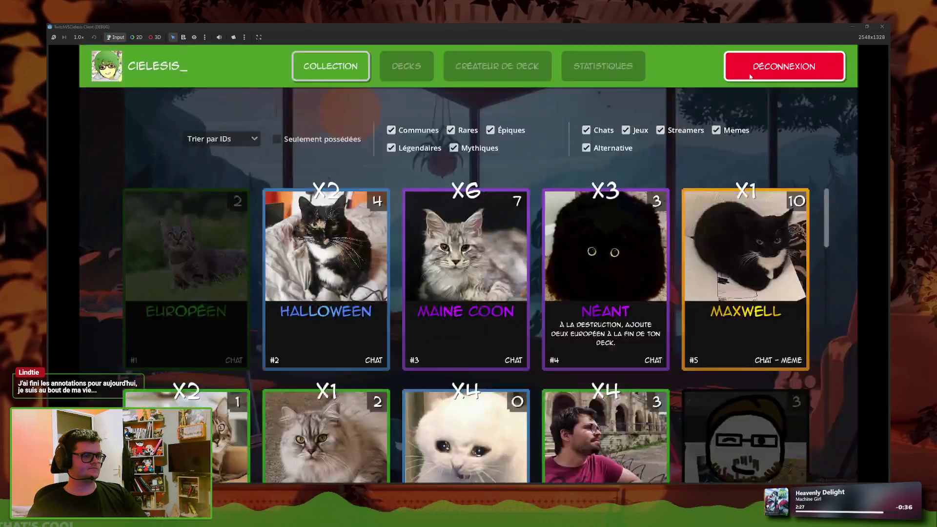
Stop the game and export the Web build, overwriting index.html.
{"action": "key", "text": "F8"}
{"action": "left_click", "coordinate": [77, 38]}
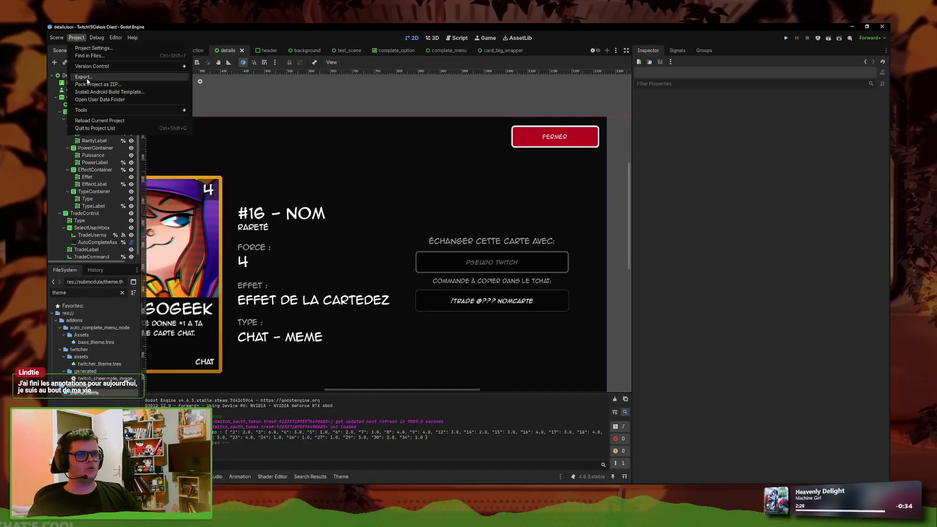
{"action": "left_click", "coordinate": [112, 83]}
{"action": "left_click", "coordinate": [439, 332]}
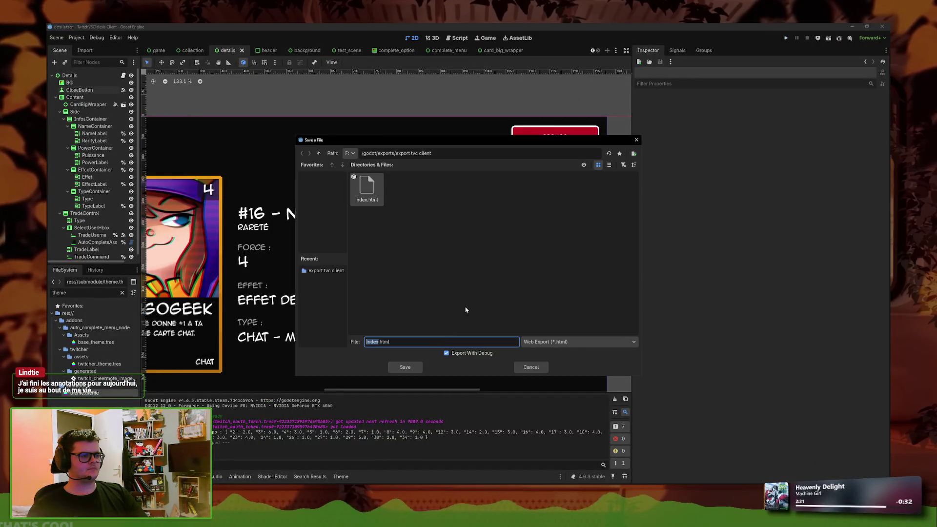
{"action": "double_click", "coordinate": [369, 186]}
{"action": "left_click", "coordinate": [429, 269]}
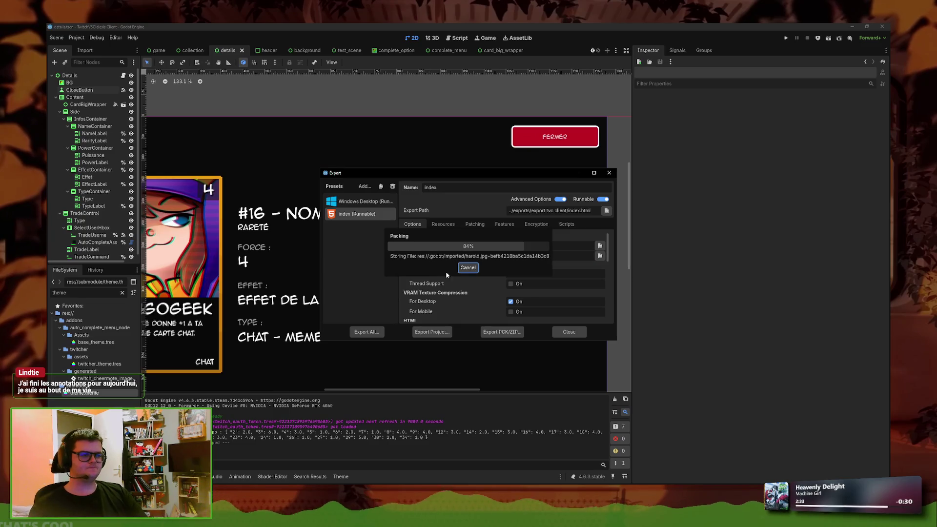
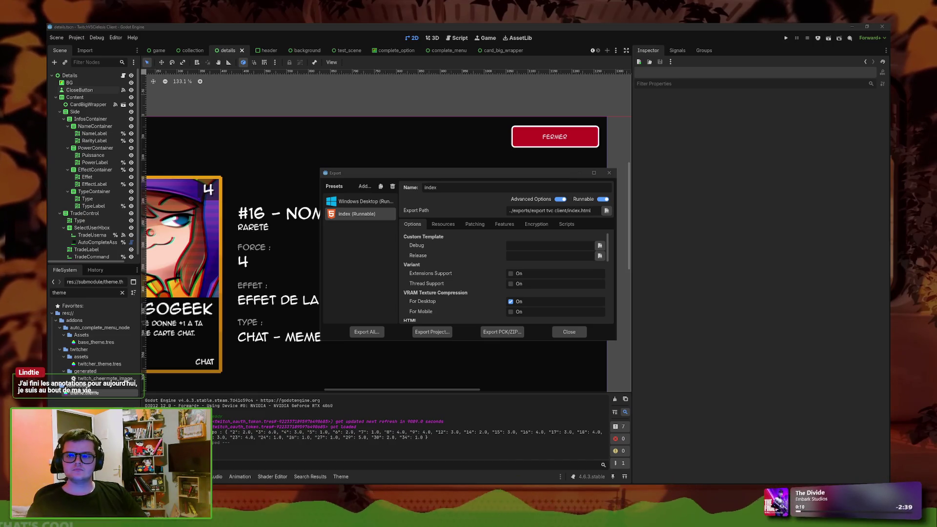
Switch from the Godot Export dialog to the browser showing the itch.io page.
{"action": "key", "text": "alt+Tab"}
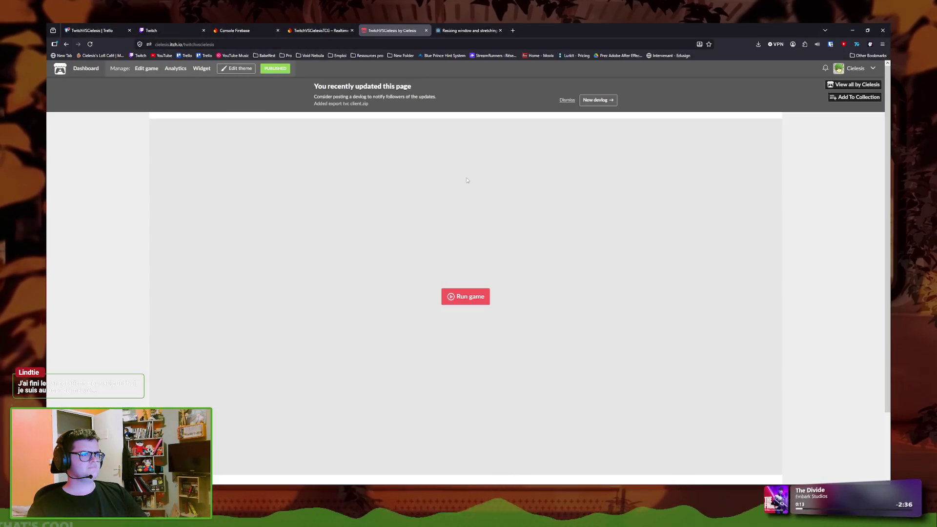
Run the uploaded game on itch.io, closing the extra tabs and dismissing the update notice.
{"action": "left_click", "coordinate": [465, 296]}
{"action": "left_click", "coordinate": [500, 31]}
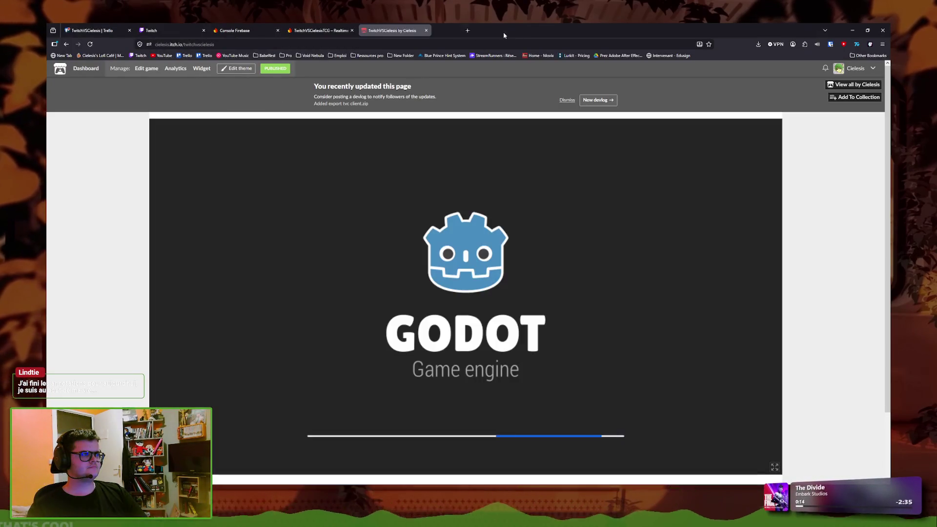
{"action": "left_click", "coordinate": [352, 31]}
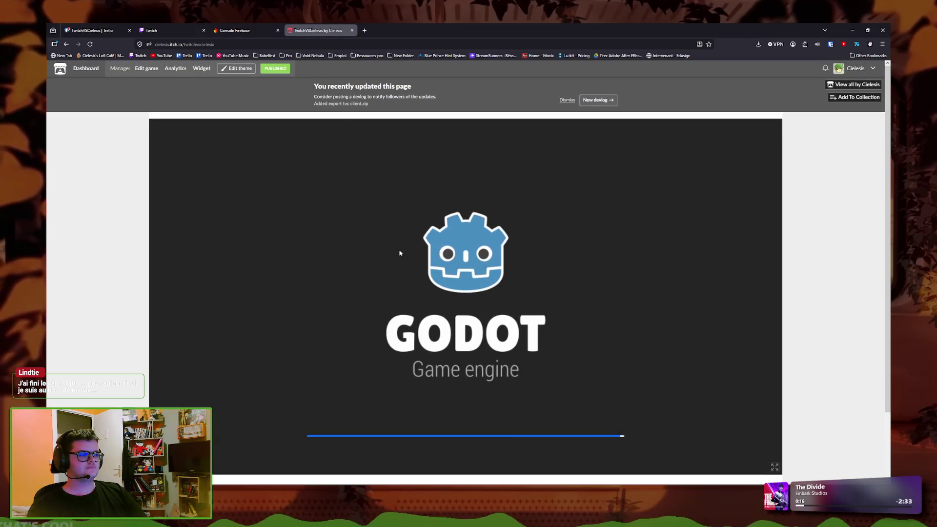
{"action": "left_click", "coordinate": [568, 100]}
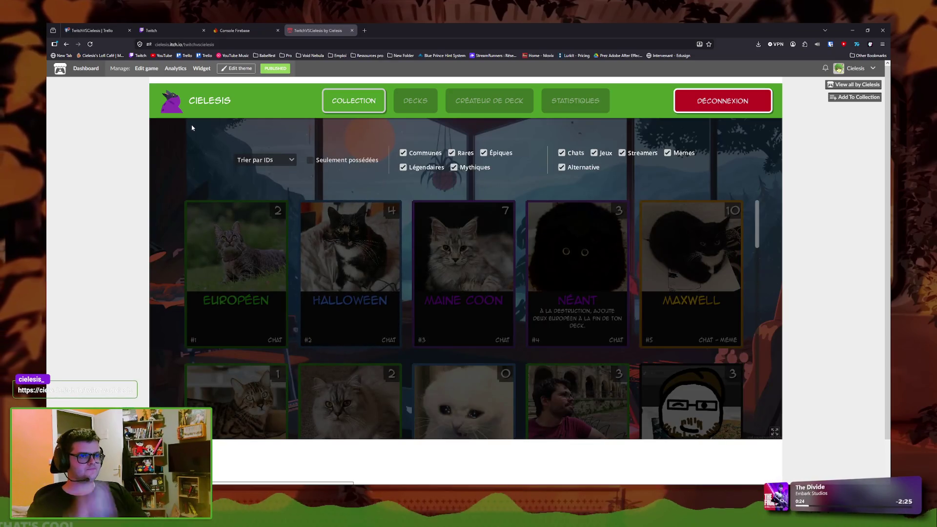
Scroll the card collection, log out of the game, and start signing in with Twitch.
{"action": "scroll", "coordinate": [361, 233], "scroll_direction": "down", "scroll_amount": 10}
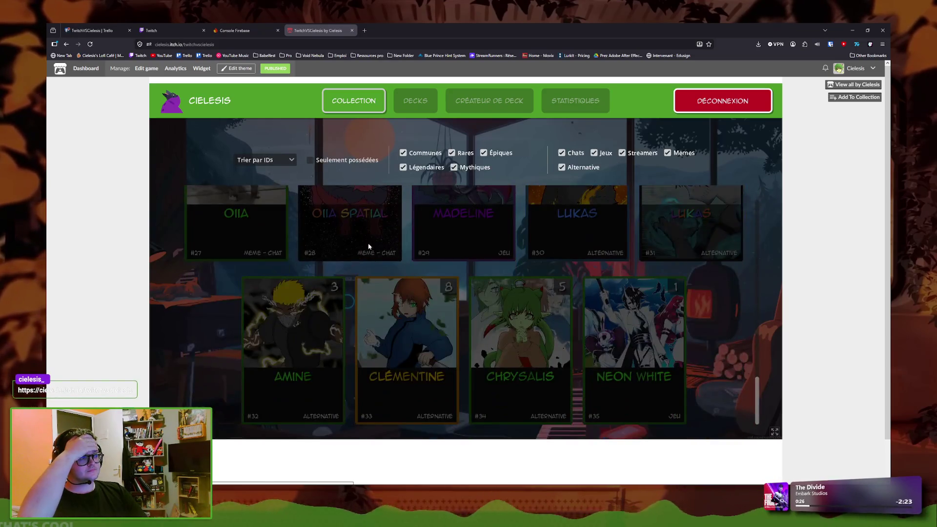
{"action": "scroll", "coordinate": [366, 252], "scroll_direction": "up", "scroll_amount": 10}
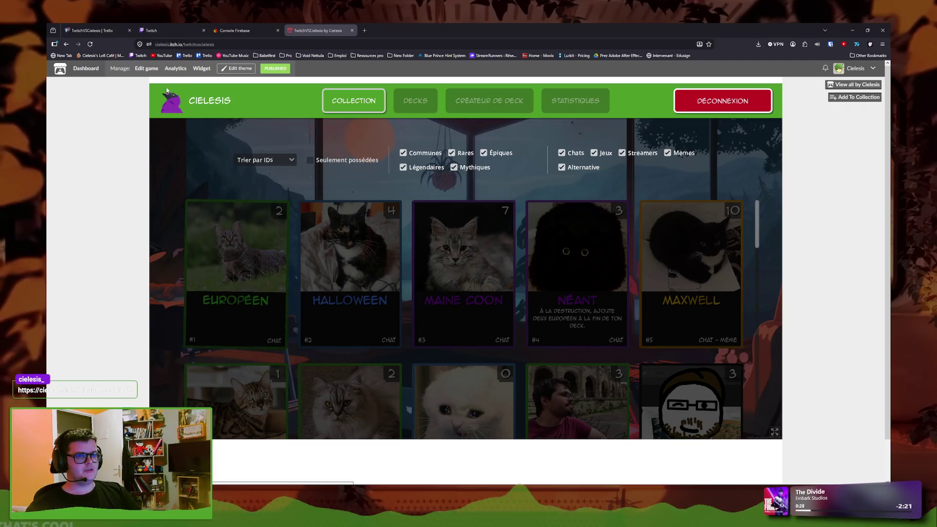
{"action": "left_click", "coordinate": [710, 101]}
{"action": "left_click", "coordinate": [440, 323]}
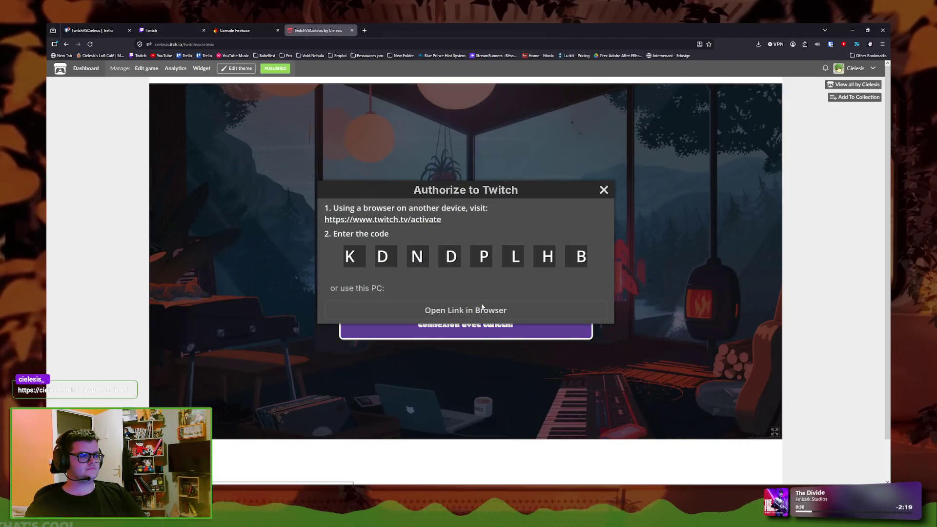
Activate the device code on twitch.tv/activate, authorize the client, and return to the itch.io game.
{"action": "left_click", "coordinate": [437, 309]}
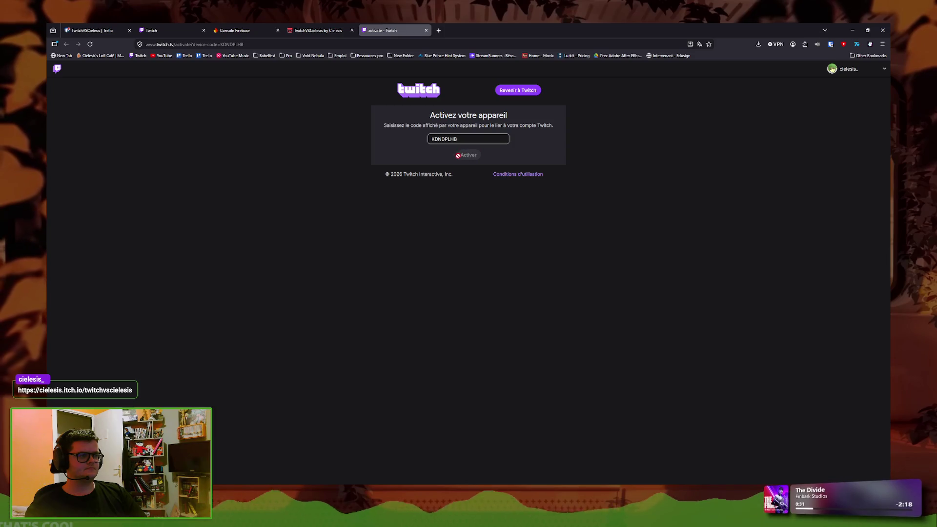
{"action": "left_click", "coordinate": [469, 155]}
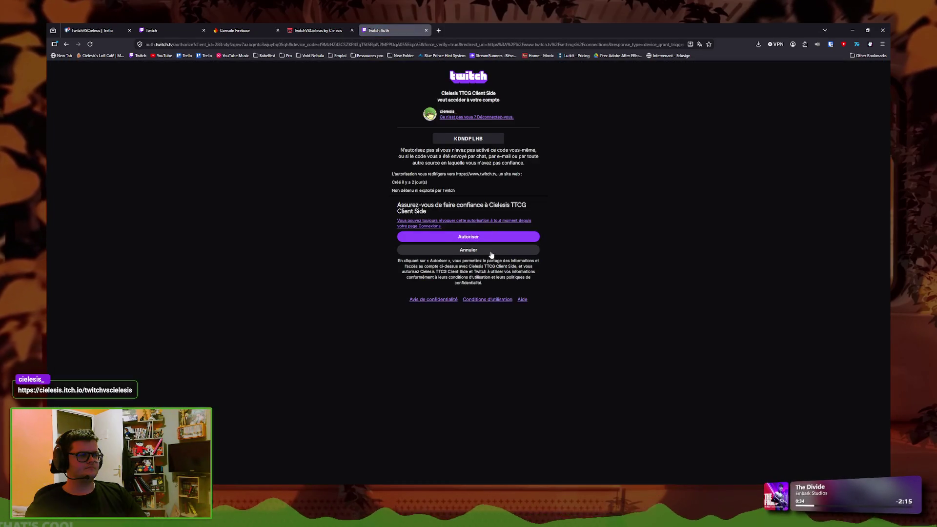
{"action": "left_click", "coordinate": [485, 237]}
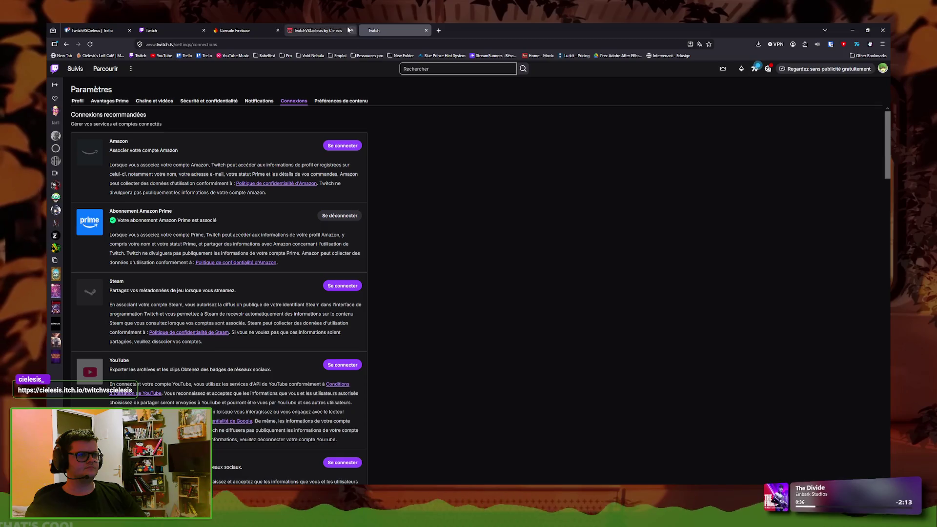
{"action": "left_click", "coordinate": [350, 32]}
{"action": "scroll", "coordinate": [388, 255], "scroll_direction": "down", "scroll_amount": 10}
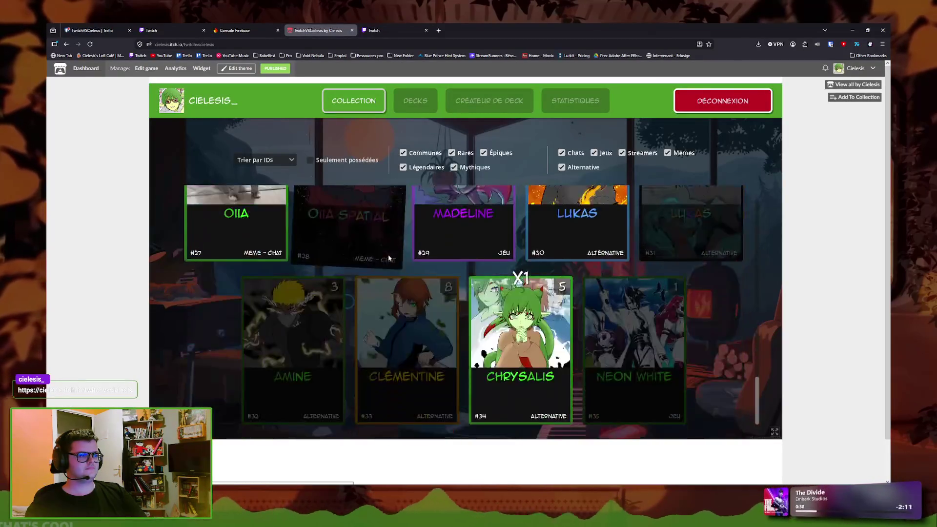
Browse the owned-card counts in fullscreen, open the Sans card's details, then reach the project edit page.
{"action": "scroll", "coordinate": [439, 255], "scroll_direction": "up", "scroll_amount": 10}
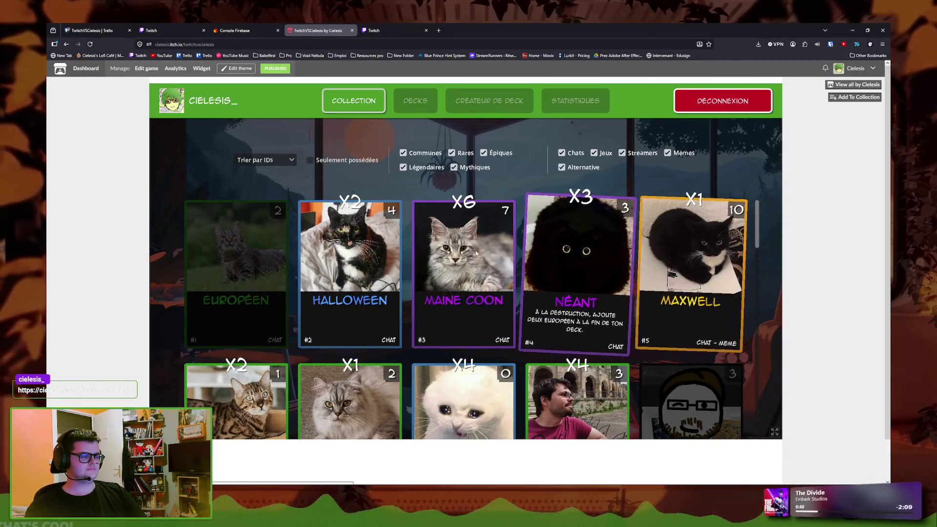
{"action": "left_click", "coordinate": [773, 431]}
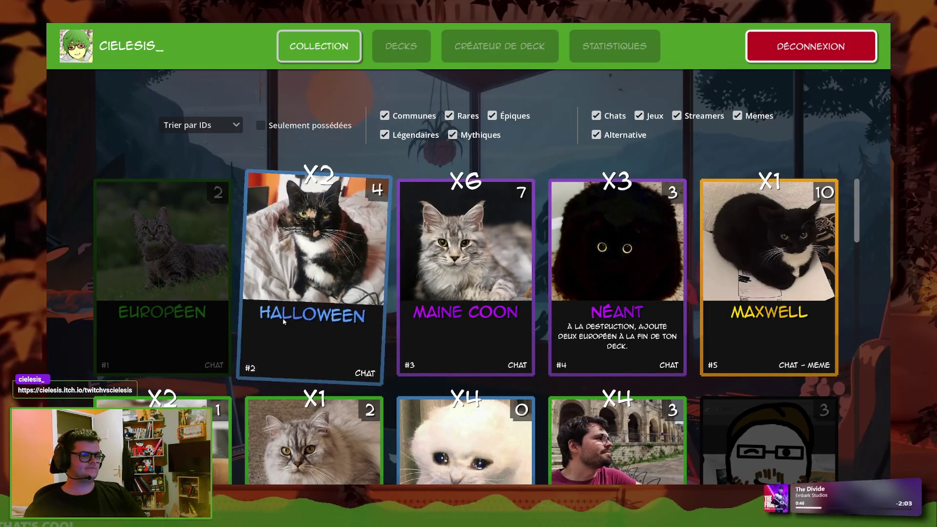
{"action": "scroll", "coordinate": [268, 300], "scroll_direction": "down", "scroll_amount": 15}
{"action": "scroll", "coordinate": [479, 301], "scroll_direction": "up", "scroll_amount": 6}
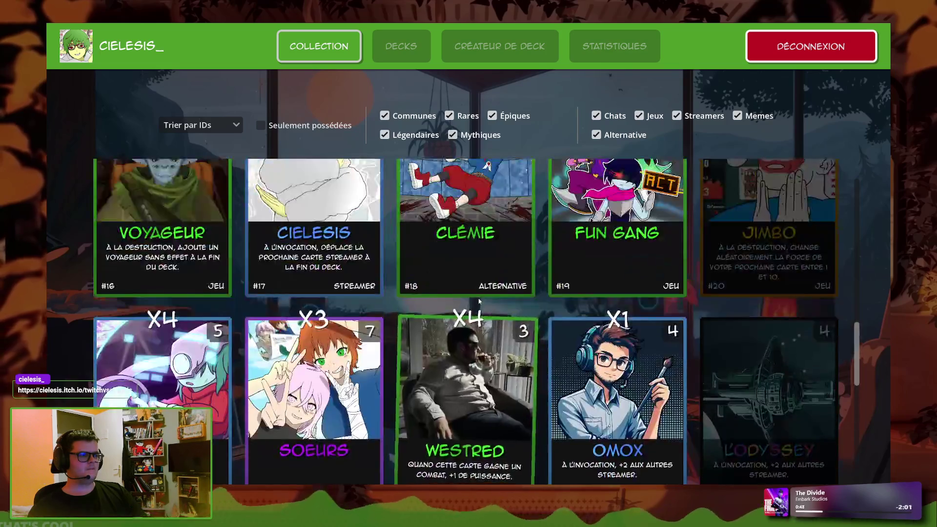
{"action": "scroll", "coordinate": [479, 301], "scroll_direction": "up", "scroll_amount": 3}
{"action": "left_click", "coordinate": [479, 301]}
{"action": "key", "text": "Escape"}
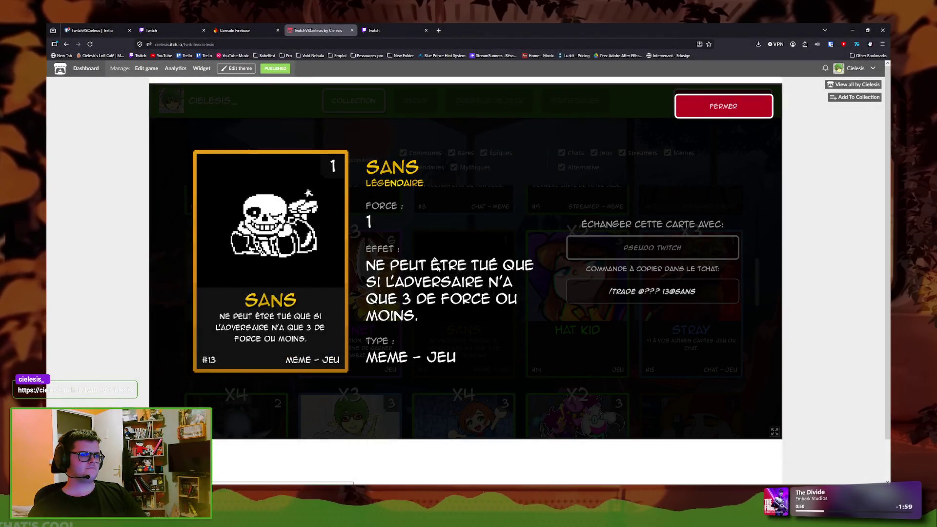
{"action": "left_click", "coordinate": [147, 68]}
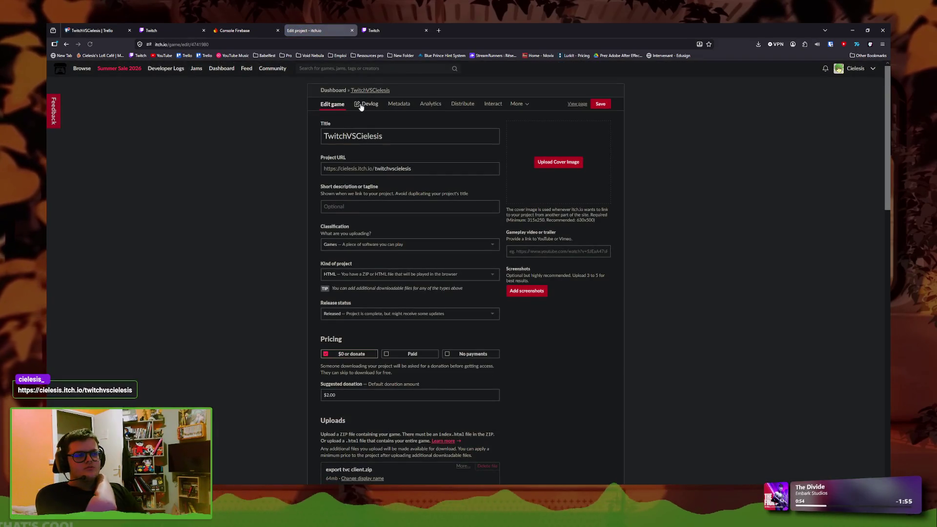
Set the embed viewport to width 1280 and height 720, save, and run the game on its page.
{"action": "scroll", "coordinate": [297, 247], "scroll_direction": "down", "scroll_amount": 6}
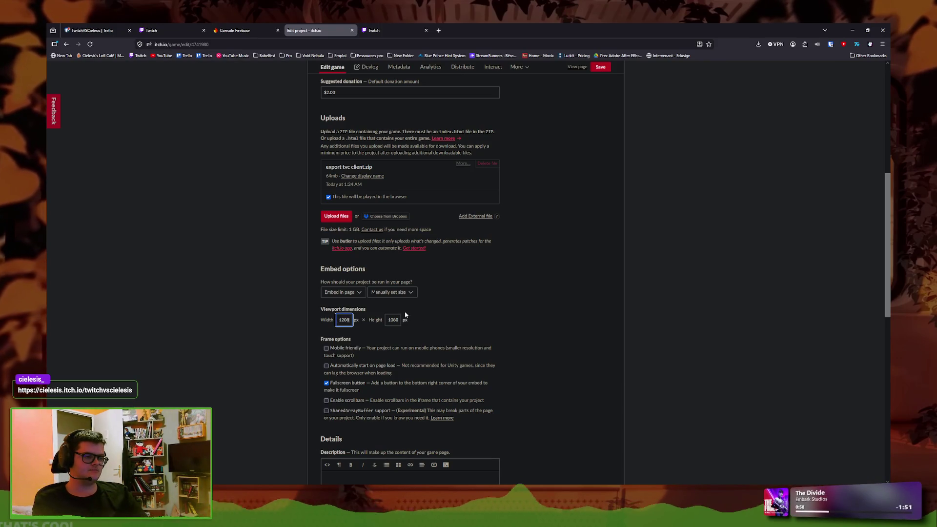
{"action": "double_click", "coordinate": [390, 321]}
{"action": "double_click", "coordinate": [344, 320]}
{"action": "type", "text": "12"}
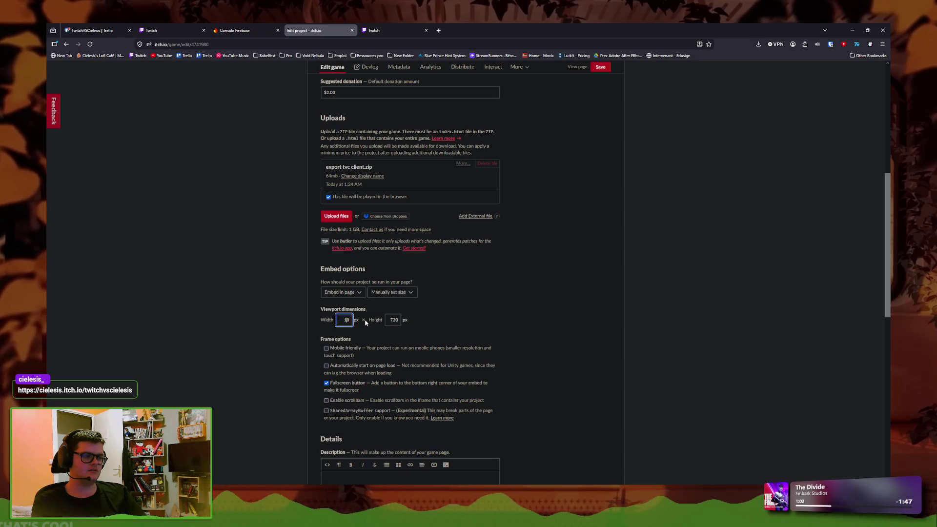
{"action": "type", "text": "80"}
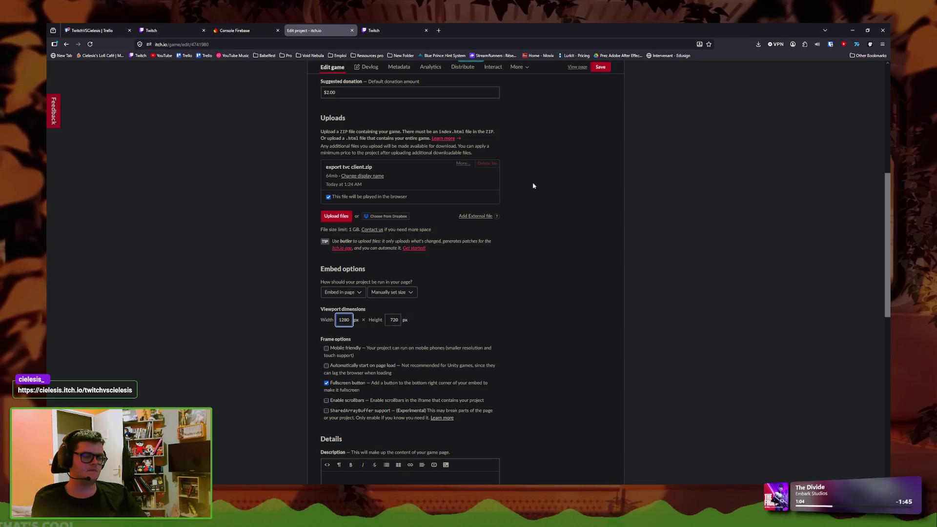
{"action": "left_click", "coordinate": [577, 67]}
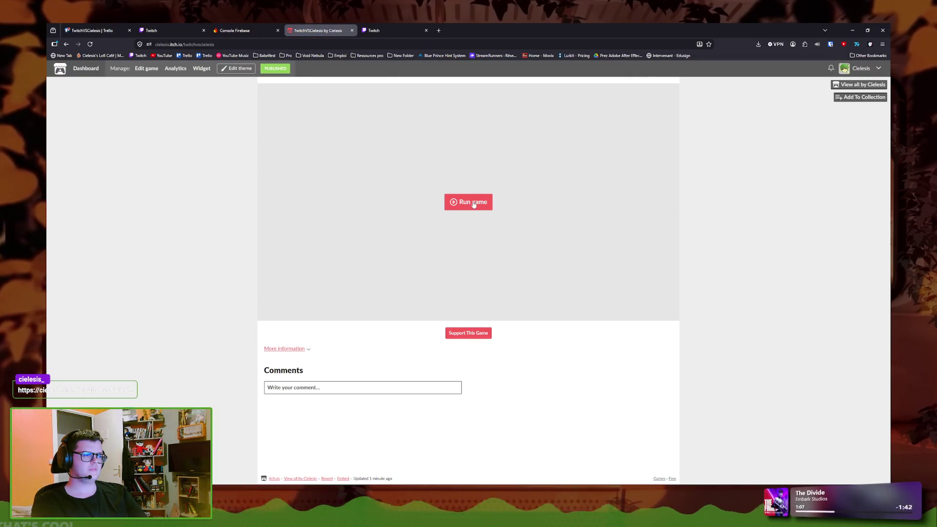
{"action": "left_click", "coordinate": [474, 204]}
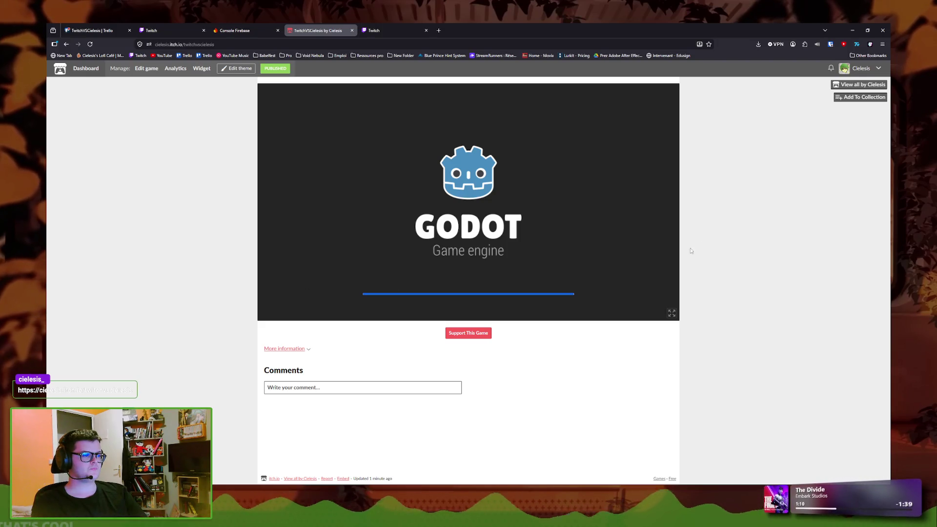
Bring up the other Godot project's Project Settings with its 960 × 540 viewport.
{"action": "mouse_move", "coordinate": [366, 518]}
{"action": "left_click", "coordinate": [434, 459]}
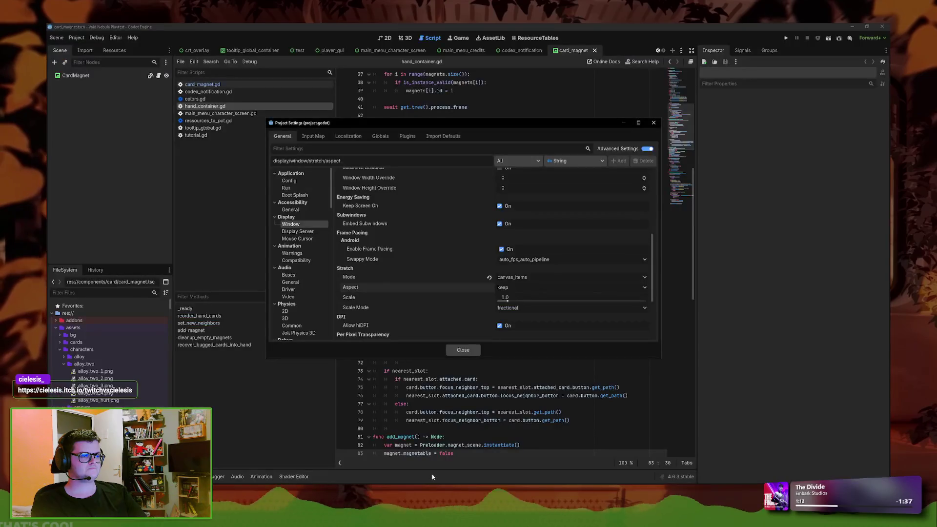
{"action": "scroll", "coordinate": [512, 280], "scroll_direction": "up", "scroll_amount": 5}
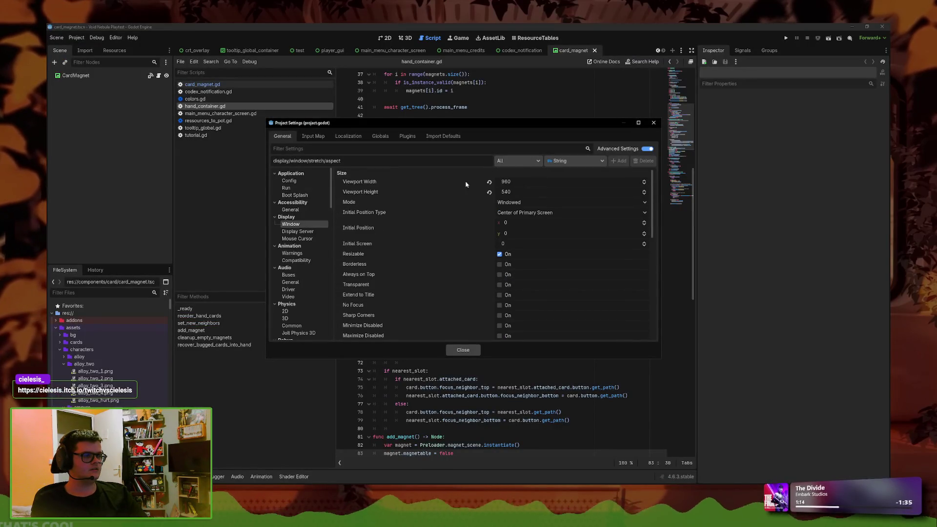
In the card client editor, close Export and open Project Settings to check the 1280 × 720 viewport.
{"action": "left_click", "coordinate": [353, 517]}
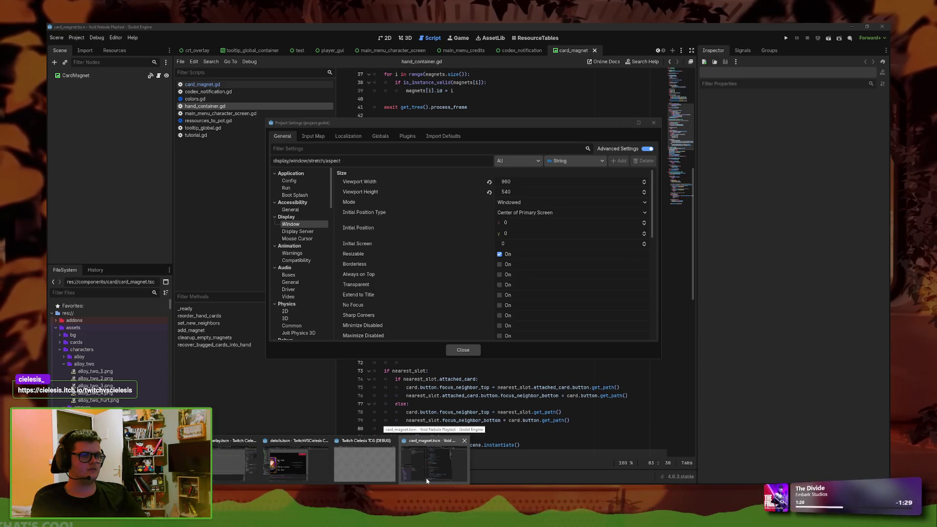
{"action": "left_click", "coordinate": [288, 463]}
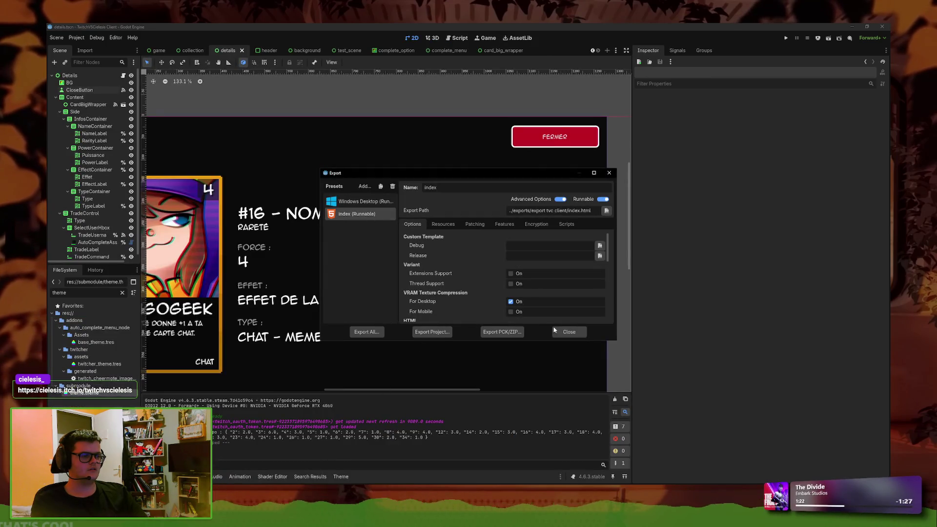
{"action": "left_click", "coordinate": [566, 332]}
{"action": "key", "text": "alt+p"}
{"action": "key", "text": "Return"}
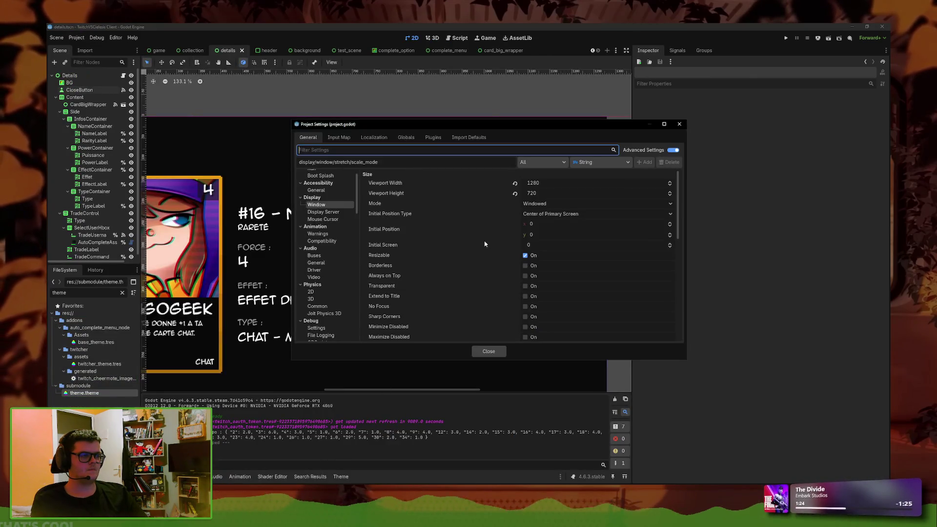
{"action": "left_click", "coordinate": [341, 517]}
{"action": "mouse_move", "coordinate": [384, 470]}
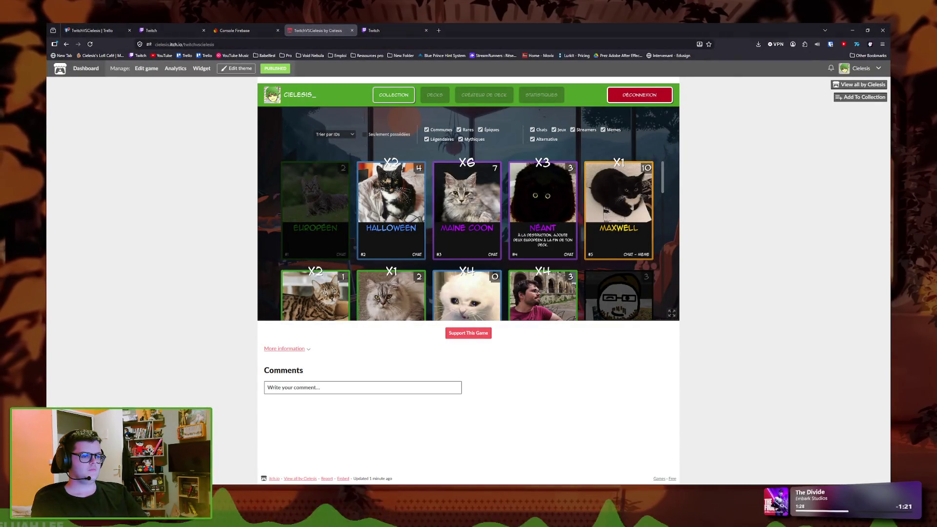
Close the other Godot project's Project Settings and return to the browser's game page.
{"action": "left_click", "coordinate": [434, 464]}
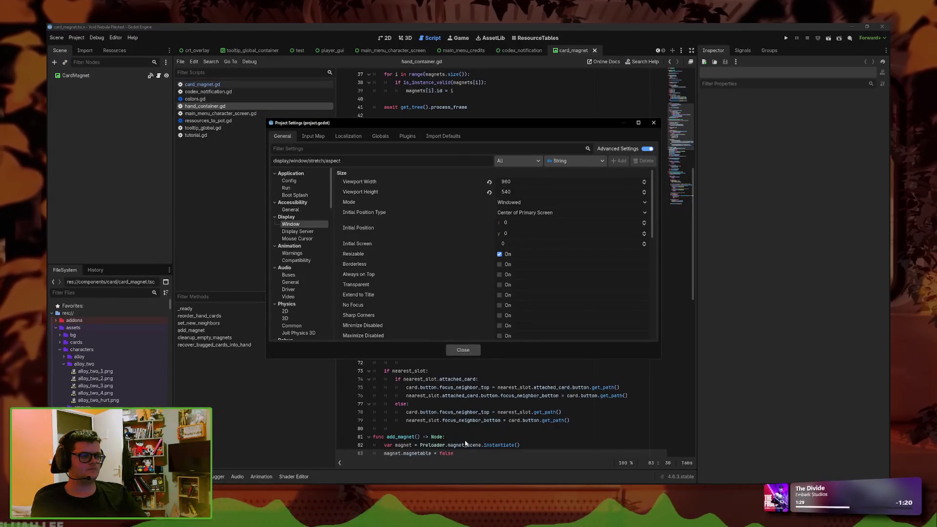
{"action": "left_click", "coordinate": [466, 349]}
{"action": "key", "text": "alt+Tab"}
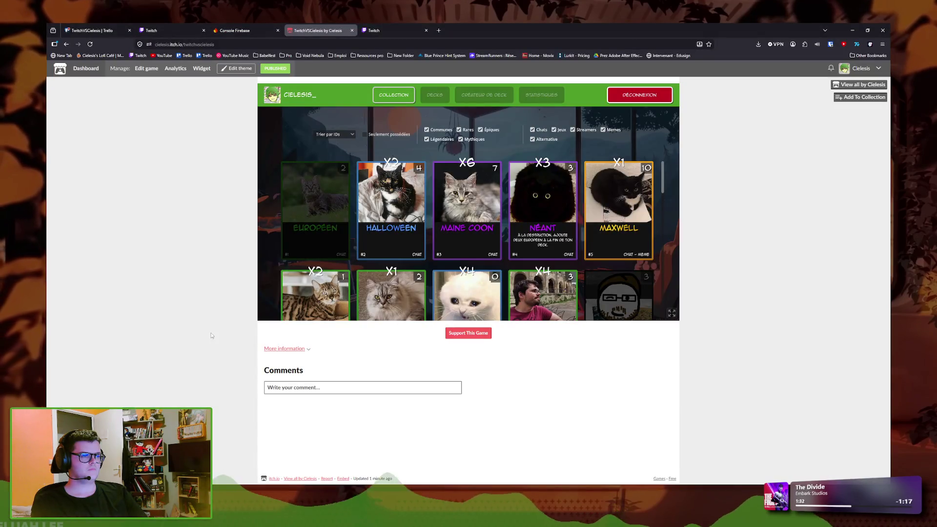
Look through the itch.io card grid, both embedded and in fullscreen.
{"action": "scroll", "coordinate": [289, 216], "scroll_direction": "down", "scroll_amount": 5}
{"action": "scroll", "coordinate": [289, 216], "scroll_direction": "up", "scroll_amount": 3}
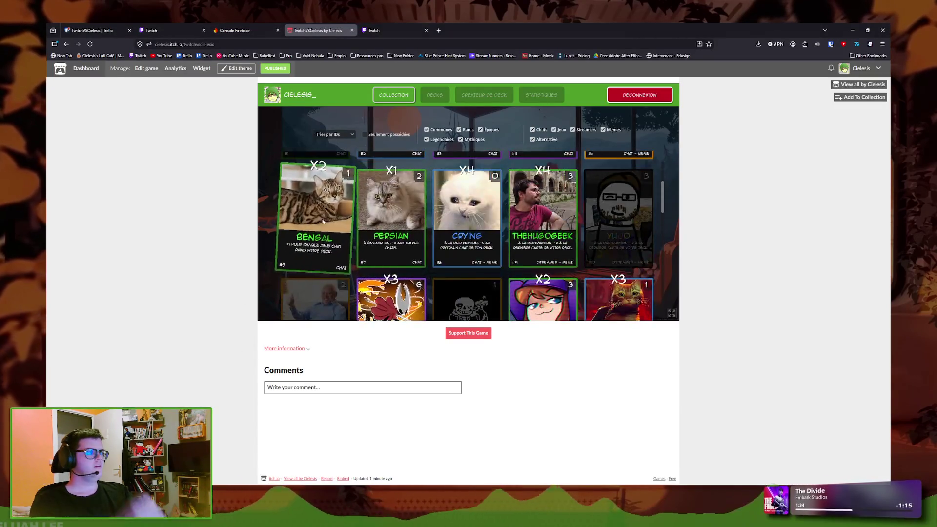
{"action": "scroll", "coordinate": [290, 216], "scroll_direction": "down", "scroll_amount": 5}
{"action": "scroll", "coordinate": [461, 215], "scroll_direction": "up", "scroll_amount": 7}
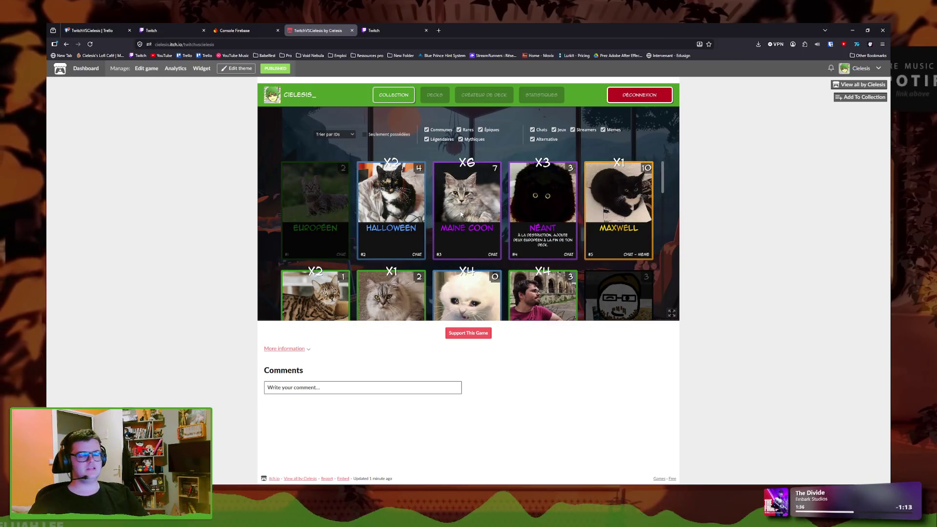
{"action": "left_click", "coordinate": [671, 313]}
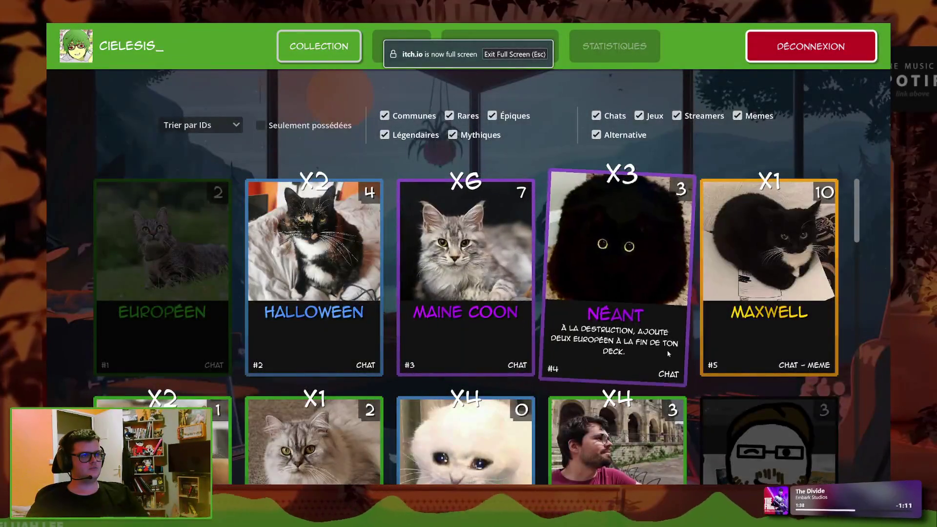
{"action": "scroll", "coordinate": [609, 319], "scroll_direction": "down", "scroll_amount": 3}
{"action": "scroll", "coordinate": [609, 318], "scroll_direction": "down", "scroll_amount": 3}
{"action": "scroll", "coordinate": [609, 318], "scroll_direction": "up", "scroll_amount": 5}
{"action": "key", "text": "Escape"}
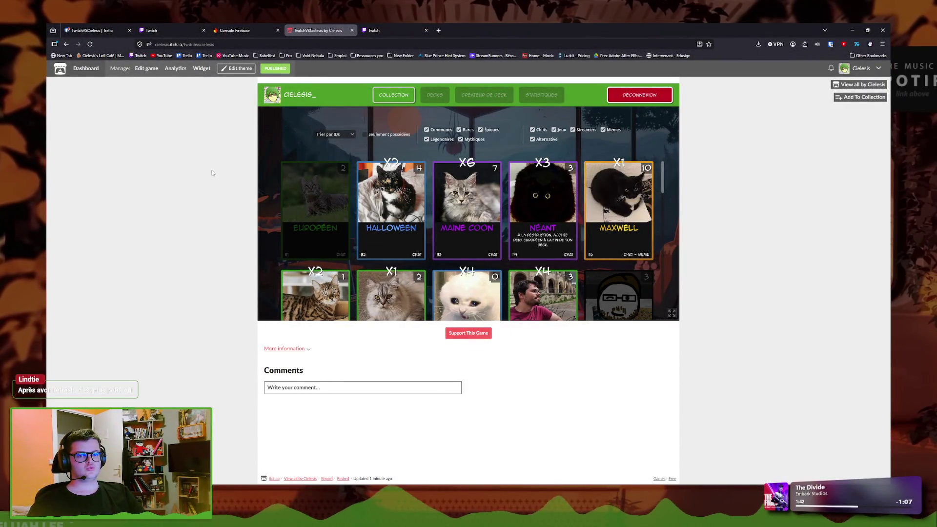
Inspect the game page with DevTools, then start a new card in Trello's TVC Companion app list.
{"action": "scroll", "coordinate": [439, 234], "scroll_direction": "down", "scroll_amount": 7}
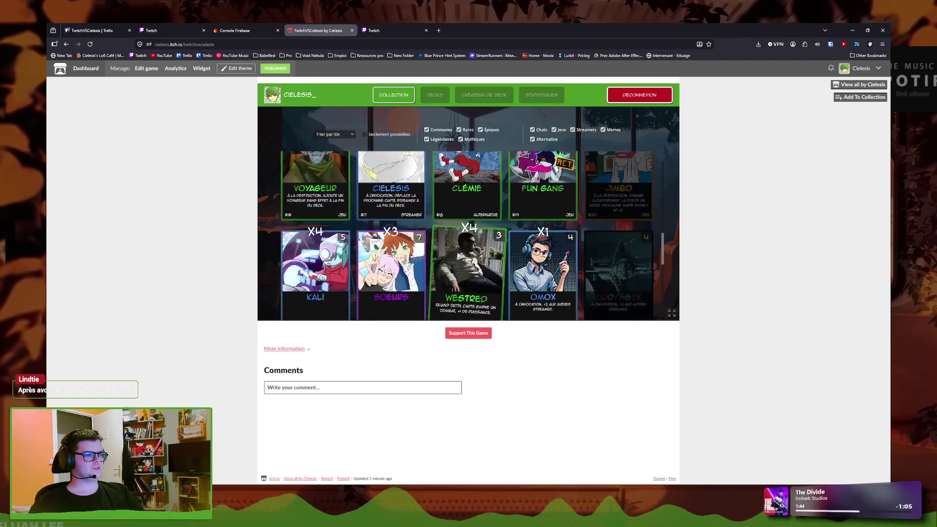
{"action": "right_click", "coordinate": [743, 313]}
{"action": "left_click", "coordinate": [768, 421]}
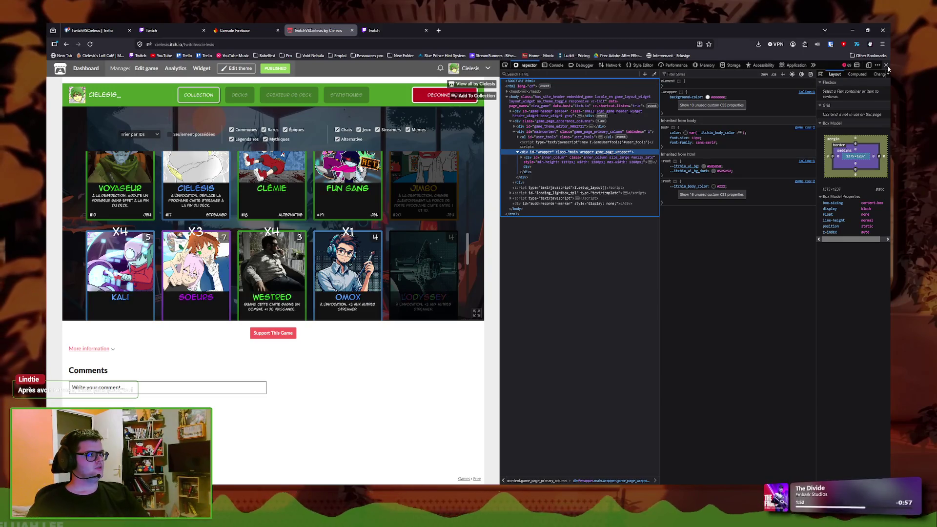
{"action": "left_click", "coordinate": [887, 66]}
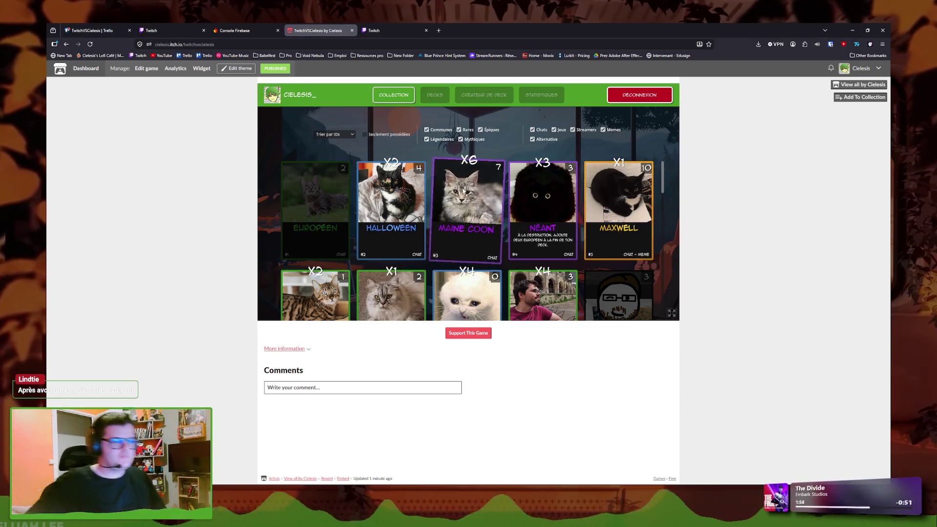
{"action": "scroll", "coordinate": [452, 224], "scroll_direction": "down", "scroll_amount": 6}
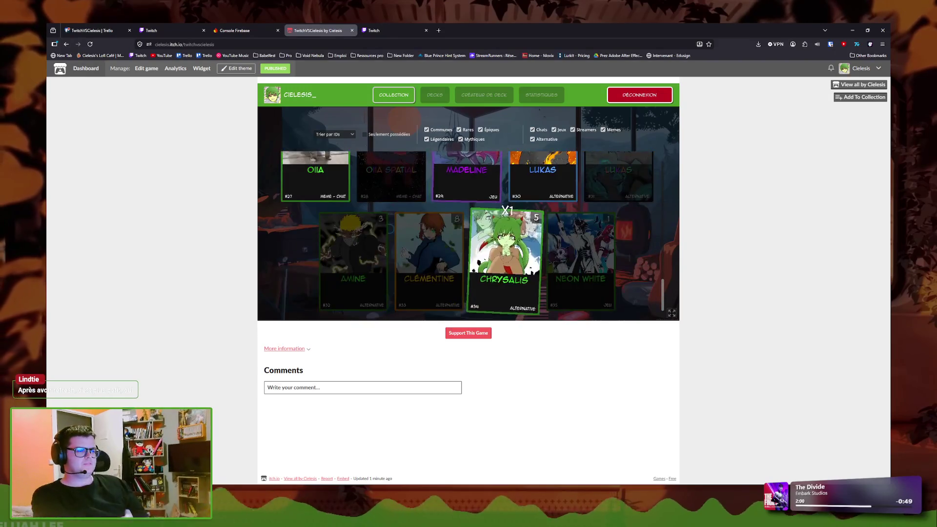
{"action": "scroll", "coordinate": [496, 243], "scroll_direction": "up", "scroll_amount": 4}
{"action": "scroll", "coordinate": [496, 242], "scroll_direction": "down", "scroll_amount": 5}
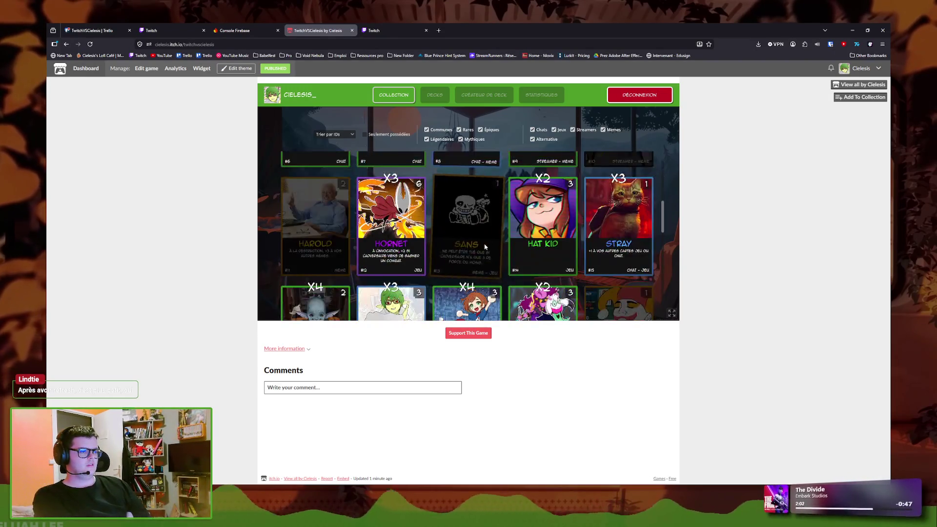
{"action": "scroll", "coordinate": [471, 276], "scroll_direction": "up", "scroll_amount": 7}
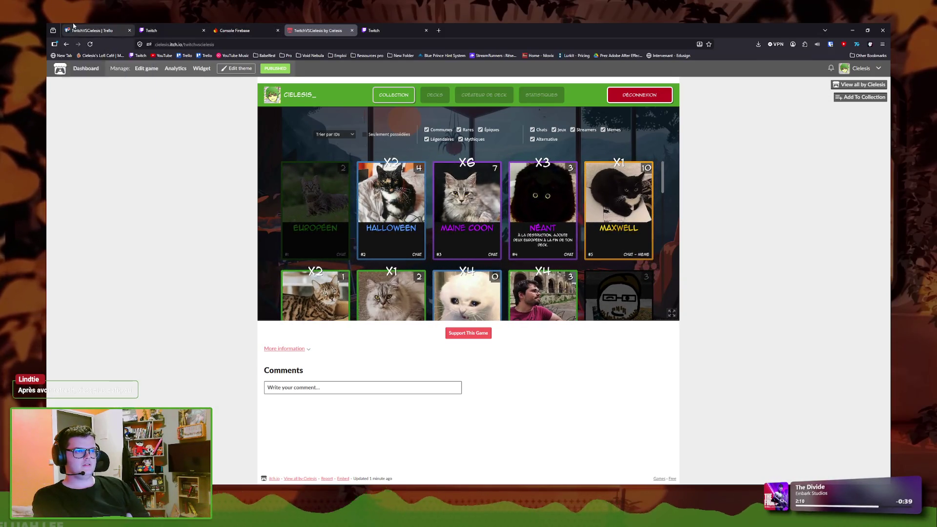
{"action": "left_click", "coordinate": [98, 30]}
{"action": "left_click", "coordinate": [98, 177]}
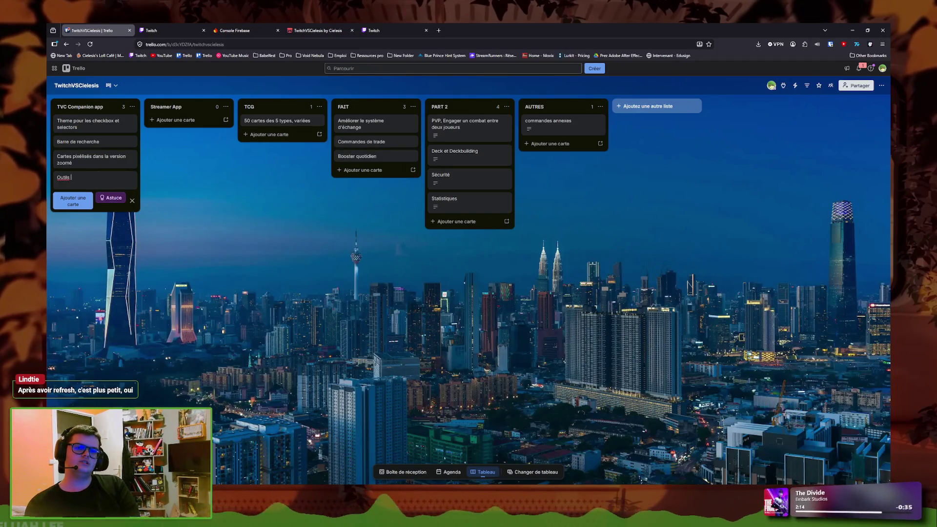
Add the card 'Outils collection dezoomer toute les cartes' to TVC Companion app, then return to the game.
{"action": "type", "text": "on des"}
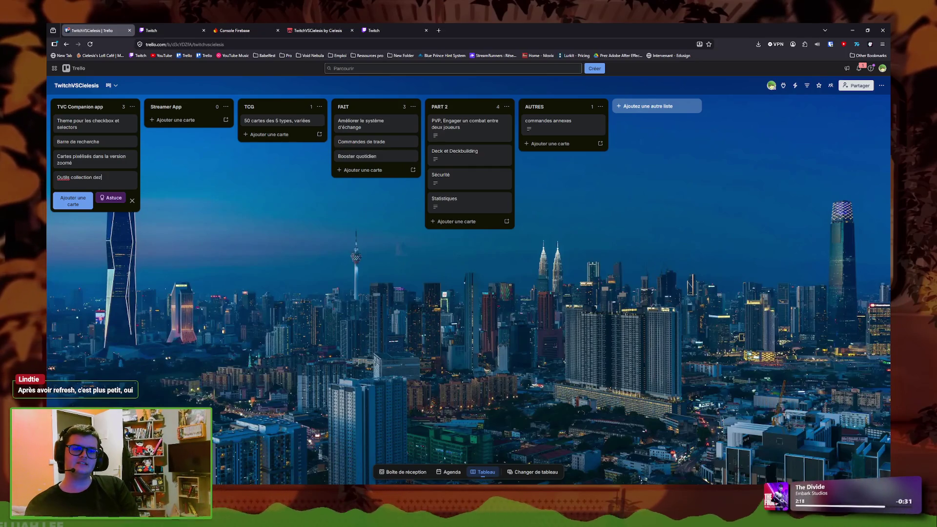
{"action": "type", "text": "r "}
{"action": "type", "text": "e les cartes"}
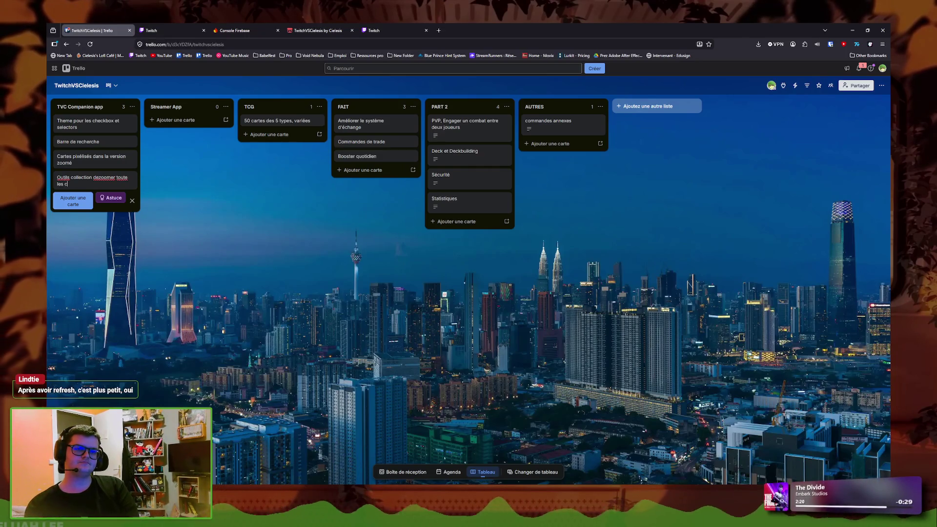
{"action": "left_click", "coordinate": [88, 207]}
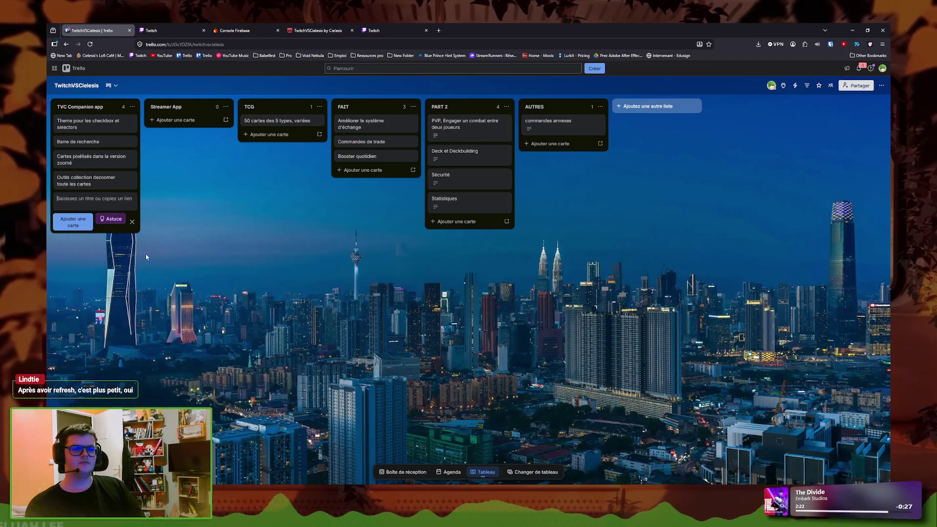
{"action": "scroll", "coordinate": [368, 26], "scroll_direction": "down", "scroll_amount": 4}
{"action": "scroll", "coordinate": [369, 25], "scroll_direction": "up", "scroll_amount": 1}
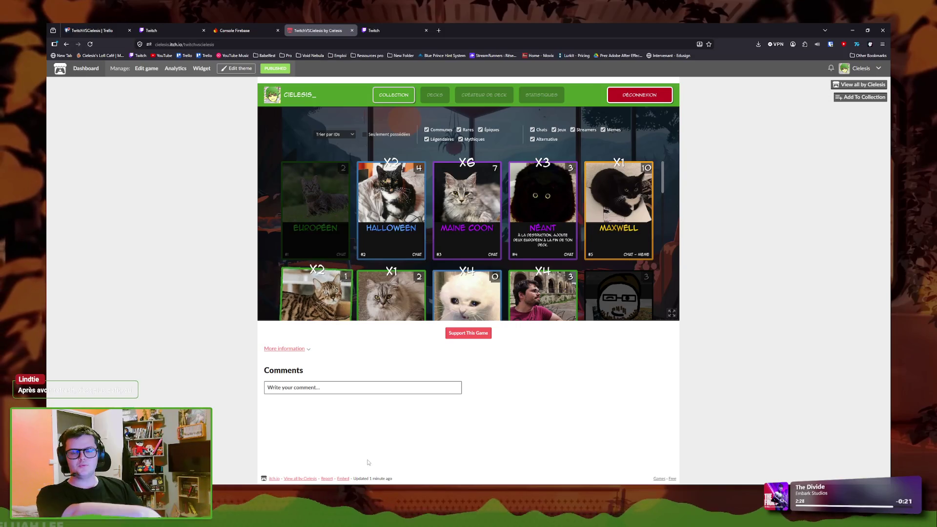
Cycle through the card_magnet and TCG_Overlay Godot windows until the client's details.tscn is in front.
{"action": "mouse_move", "coordinate": [340, 516]}
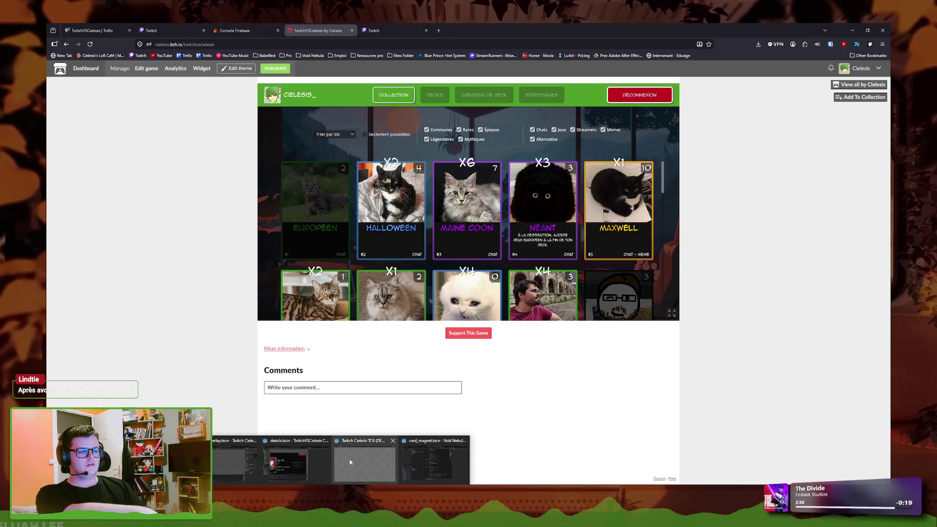
{"action": "left_click", "coordinate": [433, 461]}
{"action": "left_click", "coordinate": [428, 264]}
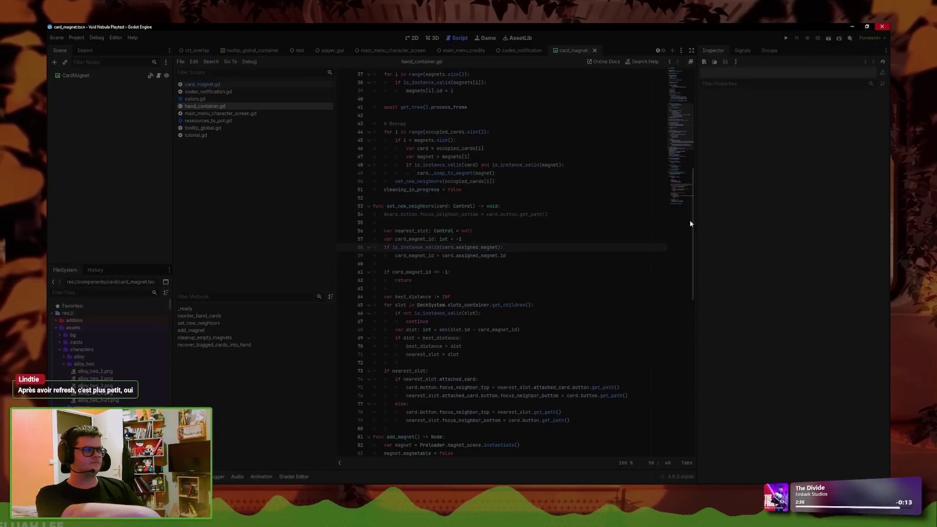
{"action": "left_click", "coordinate": [361, 510]}
{"action": "mouse_move", "coordinate": [328, 510]}
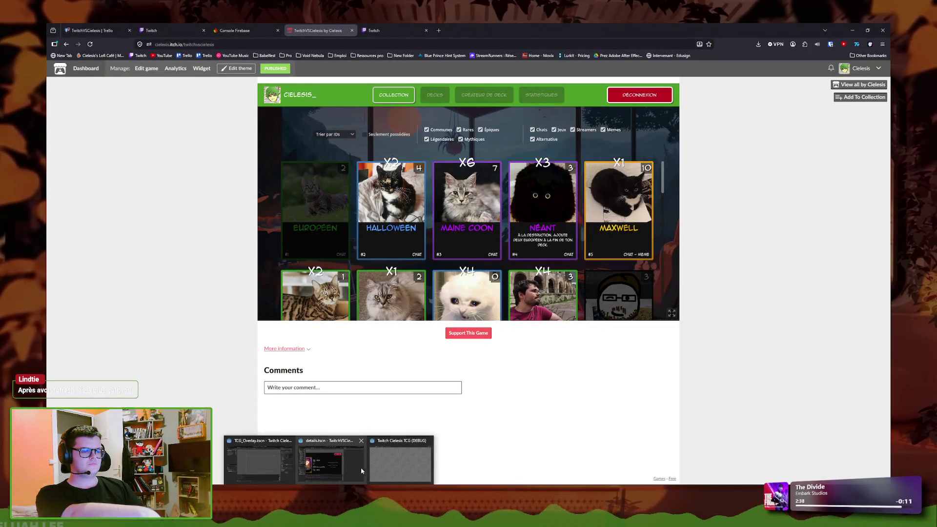
{"action": "left_click", "coordinate": [272, 467]}
{"action": "mouse_move", "coordinate": [329, 510]}
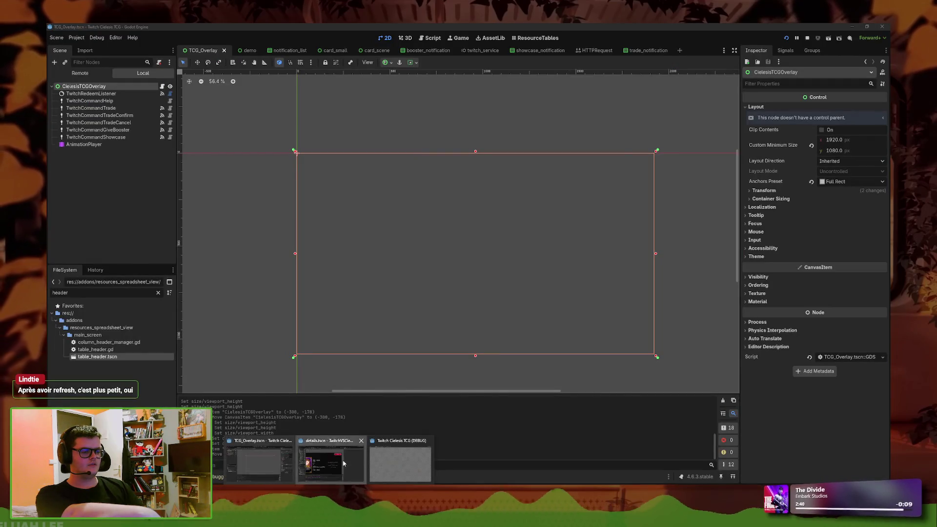
{"action": "left_click", "coordinate": [326, 459]}
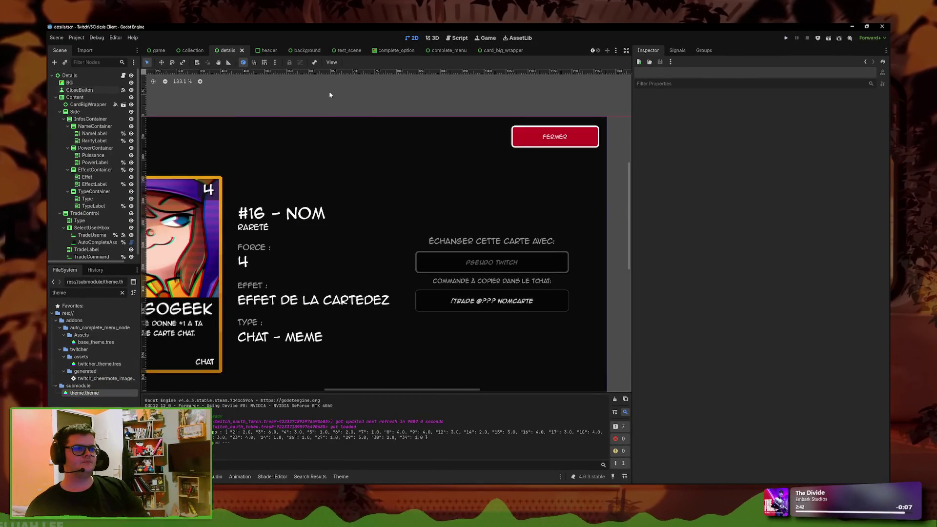
Drop card_scene_wrapper.tscn under CardsList in the collection scene and inspect its Layout > Transform size and scale.
{"action": "left_click", "coordinate": [193, 50]}
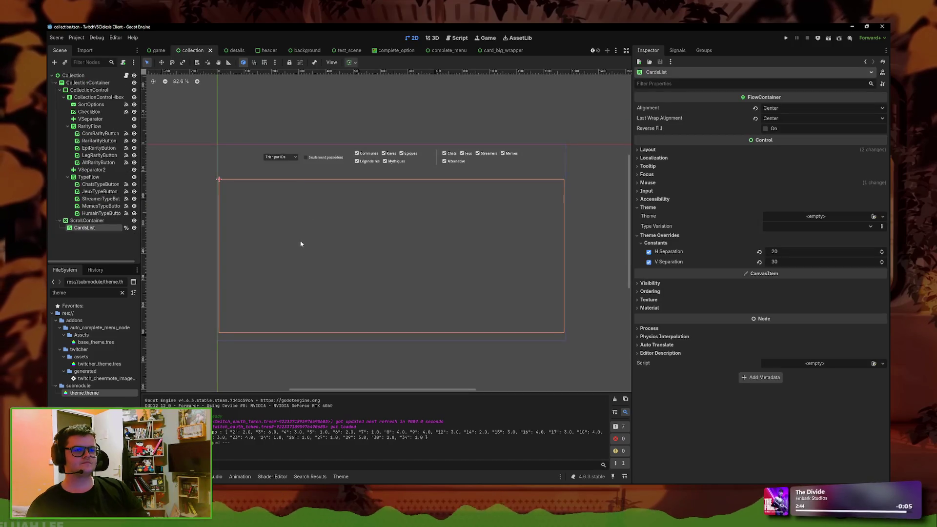
{"action": "left_click", "coordinate": [83, 243]}
{"action": "key", "text": "ctrl+a"}
{"action": "type", "text": "card"}
{"action": "mouse_move", "coordinate": [98, 342]}
{"action": "left_mouse_down"}
{"action": "mouse_move", "coordinate": [98, 262]}
{"action": "mouse_move", "coordinate": [83, 235]}
{"action": "left_mouse_up"}
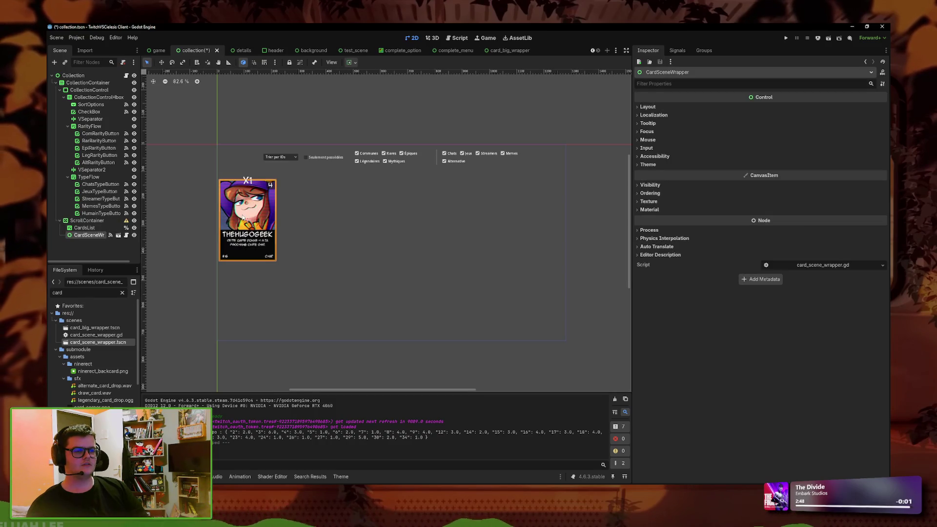
{"action": "left_click", "coordinate": [649, 106]}
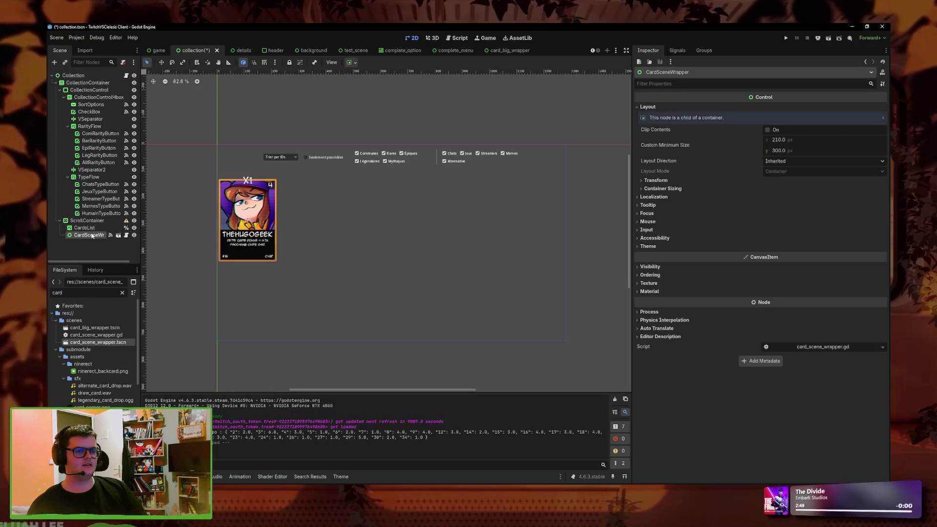
{"action": "left_click_drag", "start_coordinate": [91, 236], "coordinate": [90, 229]}
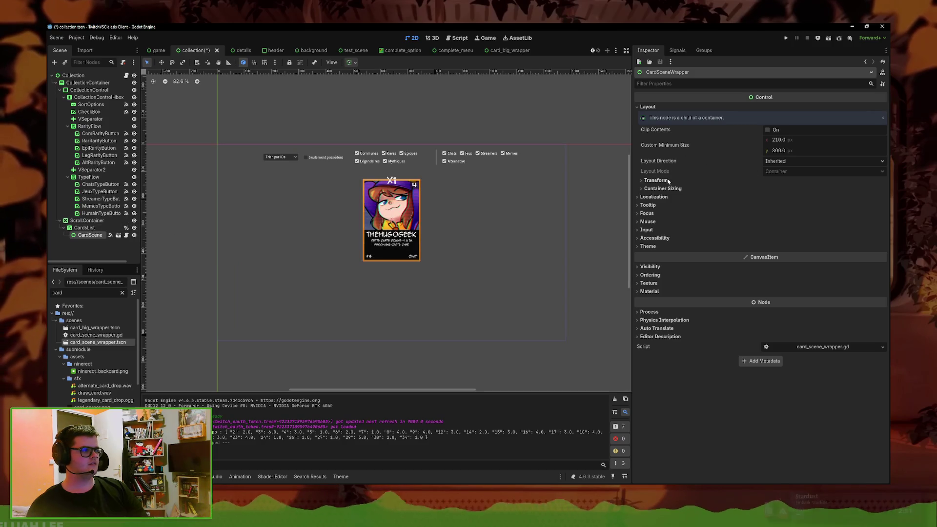
{"action": "left_click", "coordinate": [754, 180]}
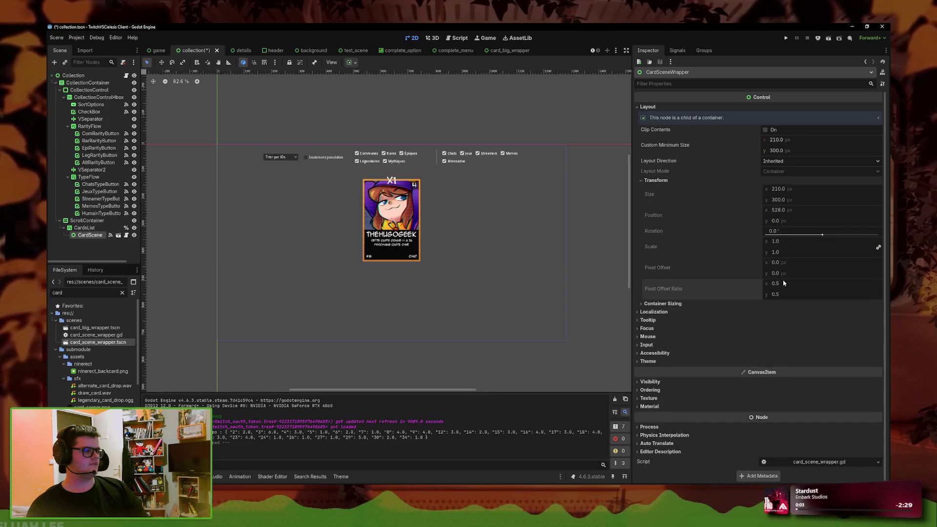
{"action": "key", "text": "ctrl+0"}
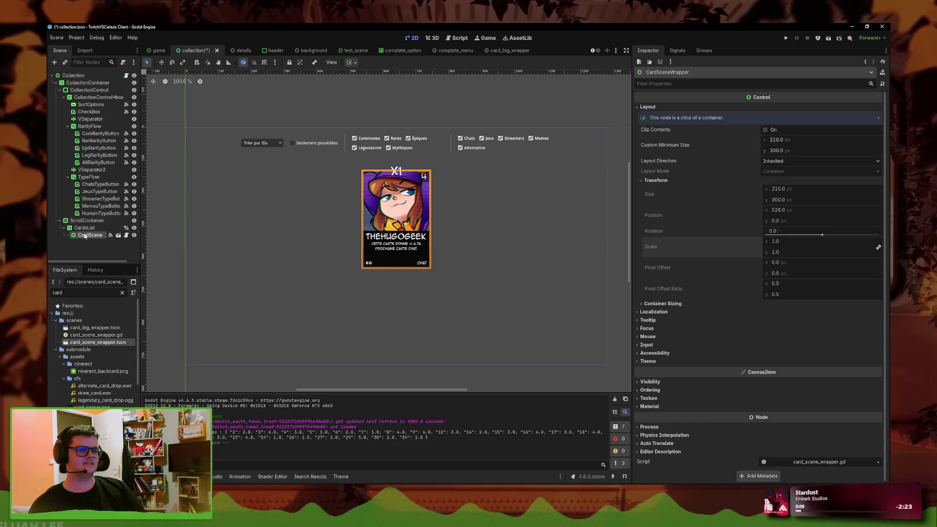
Delete the test CardSceneWrapper node and open collection.gd in the Script editor.
{"action": "key", "text": "Delete"}
{"action": "key", "text": "Return"}
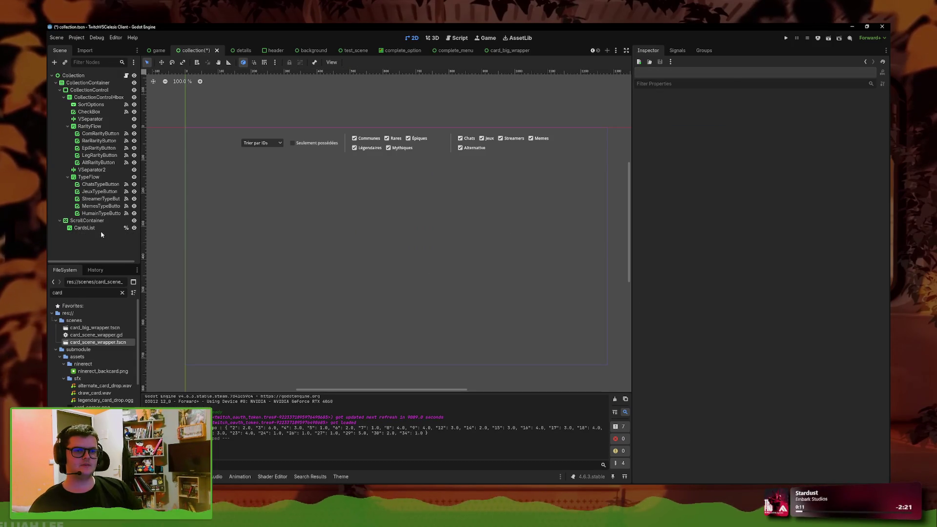
{"action": "key", "text": "ctrl+F3"}
{"action": "scroll", "coordinate": [422, 291], "scroll_direction": "up", "scroll_amount": 1}
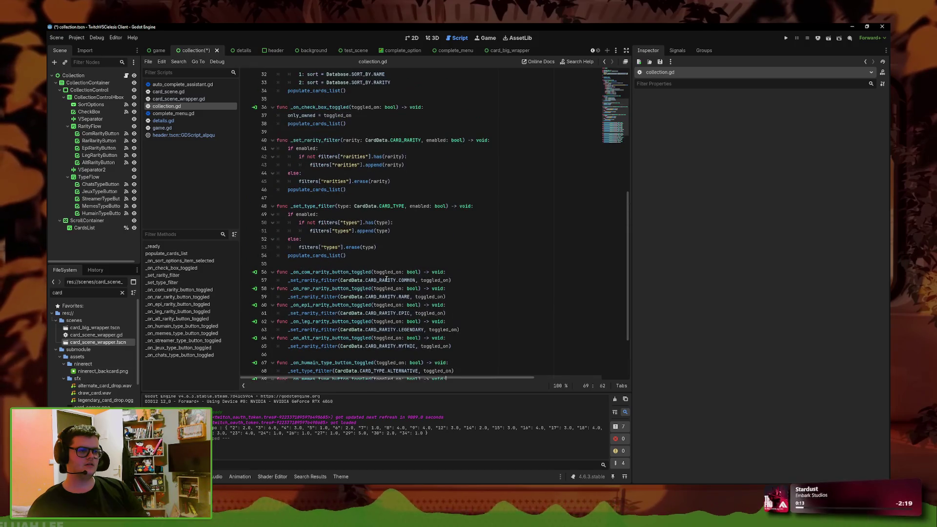
{"action": "left_click", "coordinate": [358, 259], "text": "ctrl"}
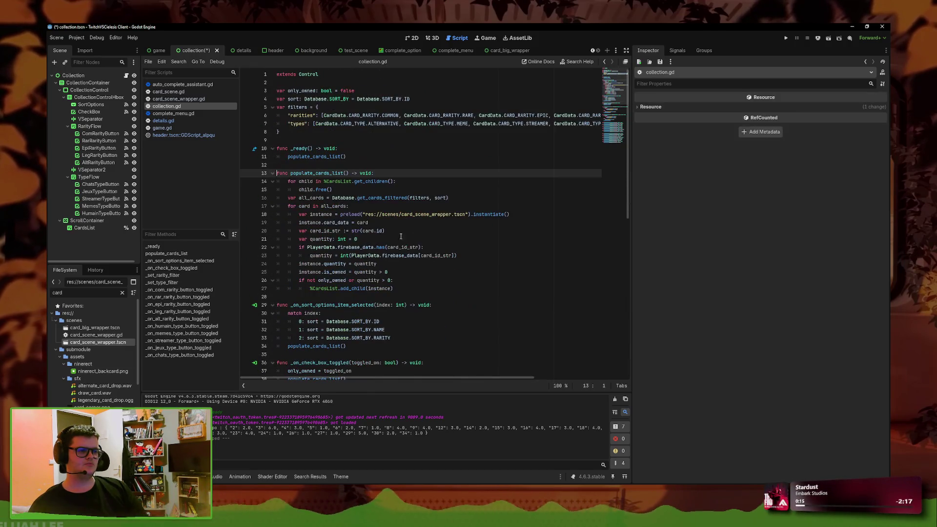
{"action": "left_click", "coordinate": [419, 247]}
{"action": "key", "text": "Return"}
{"action": "type", "text": "instan"}
{"action": "type", "text": "ce.scene_file_path"}
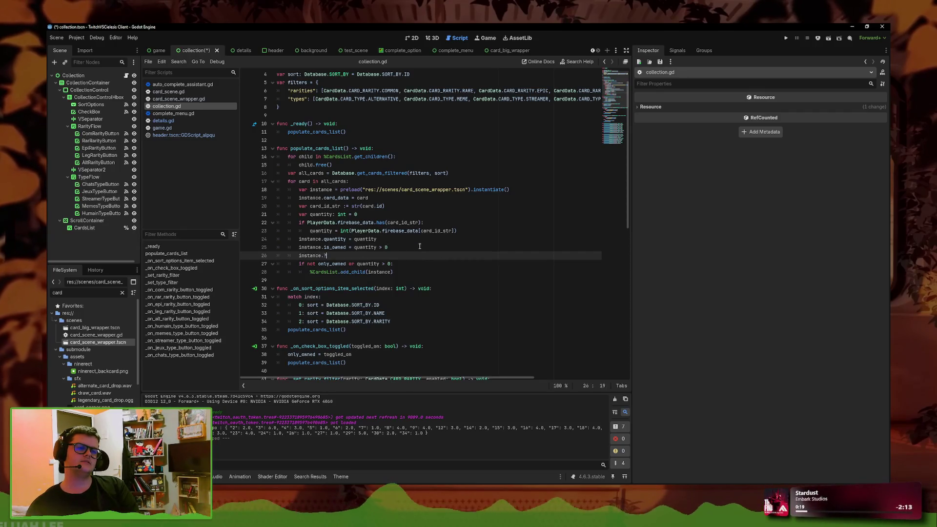
{"action": "key", "text": "BackSpace"}
{"action": "key", "text": "BackSpace"}
{"action": "key", "text": "BackSpace"}
{"action": "type", "text": "ale"}
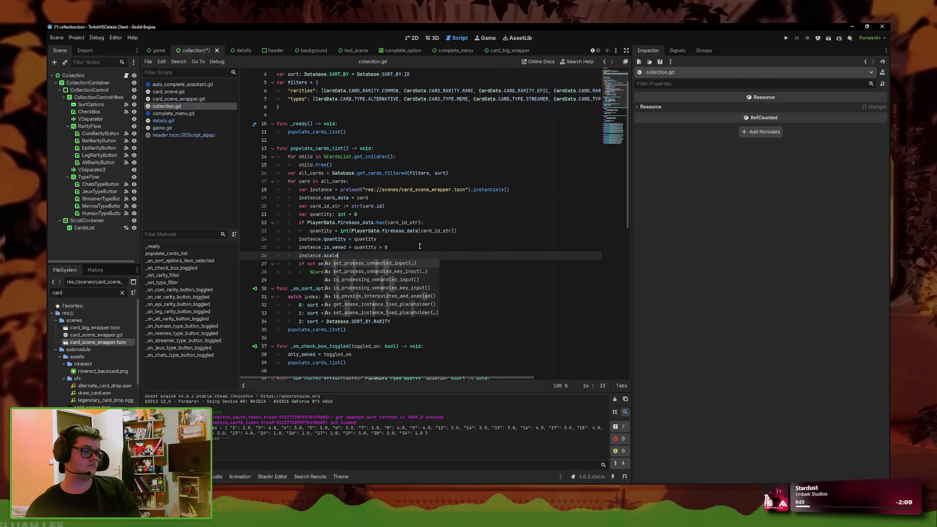
{"action": "type", "text": " = V"}
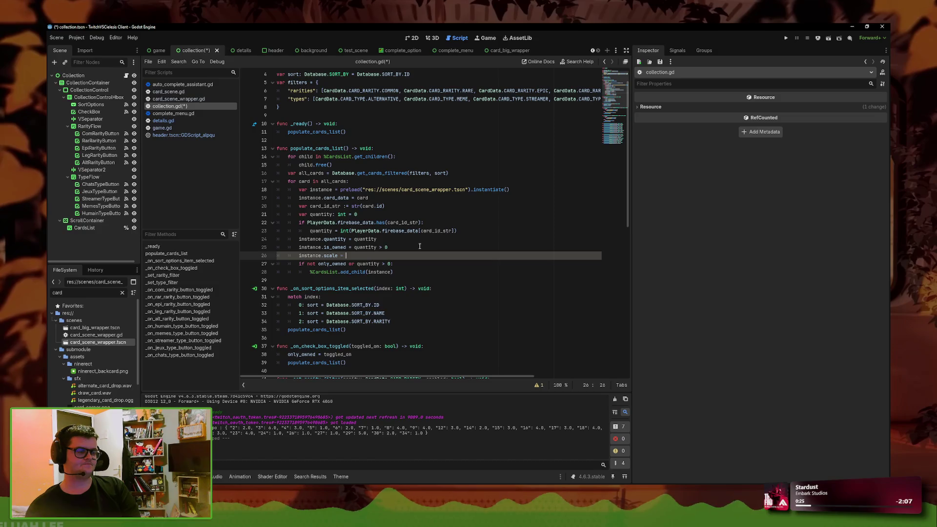
{"action": "type", "text": "ector10"}
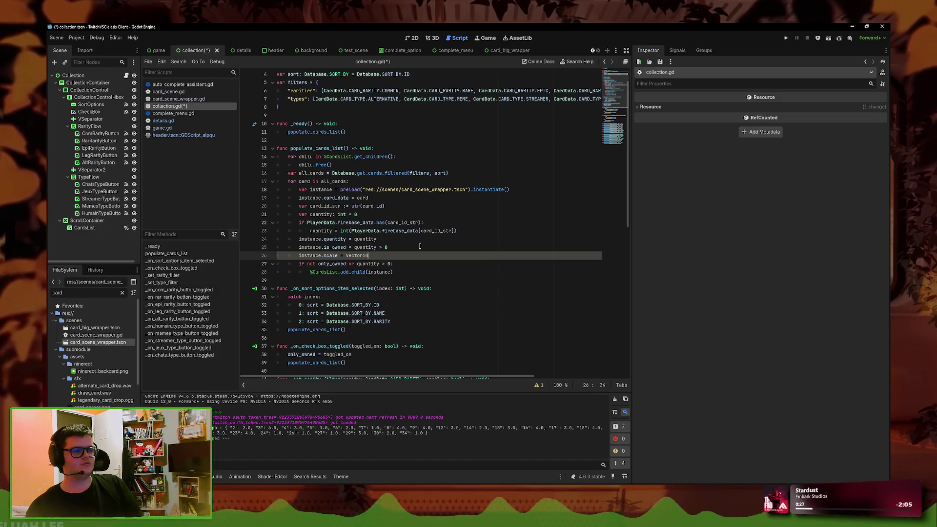
{"action": "type", "text": "(0.5, 0."}
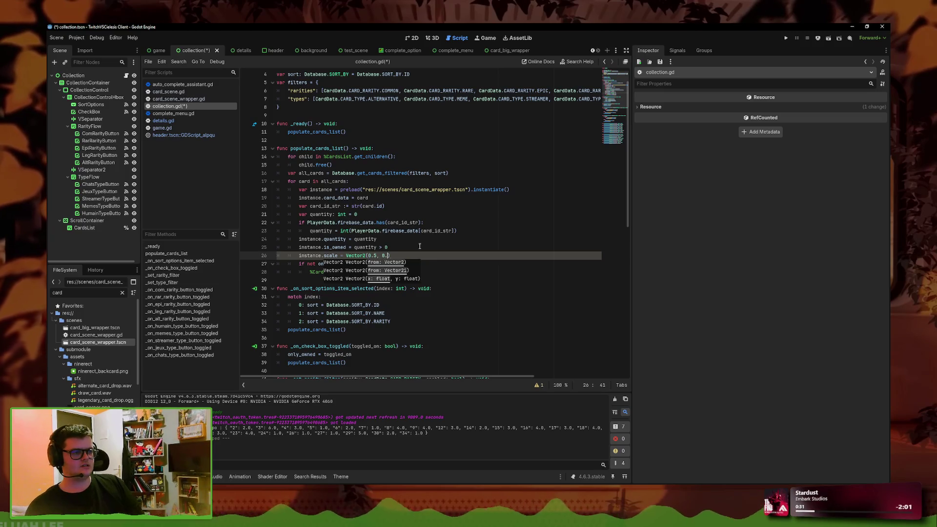
{"action": "key", "text": "F5"}
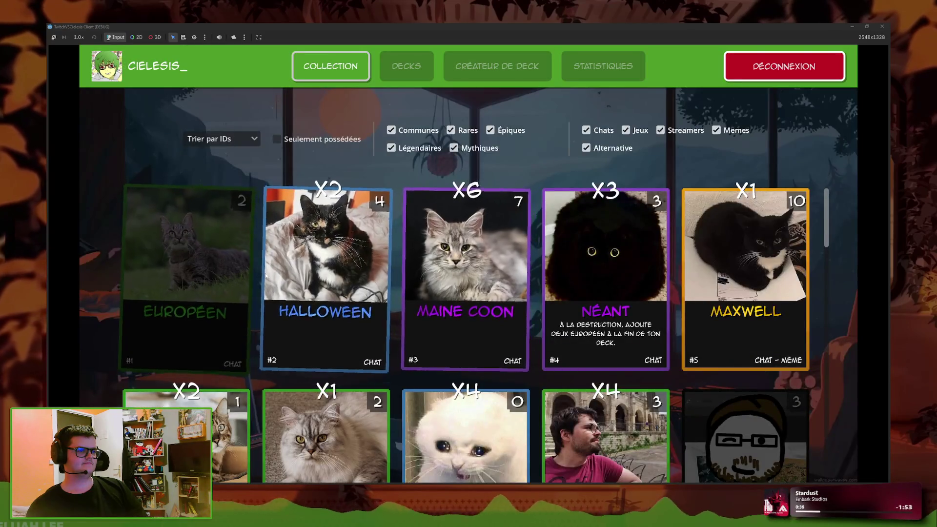
{"action": "key", "text": "F8"}
{"action": "left_click", "coordinate": [423, 254]}
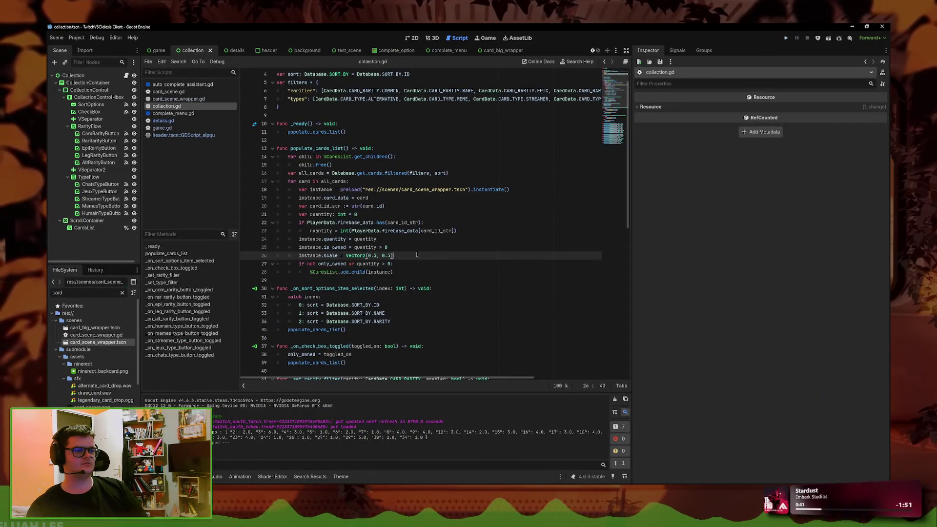
{"action": "key", "text": "ctrl+shift+k"}
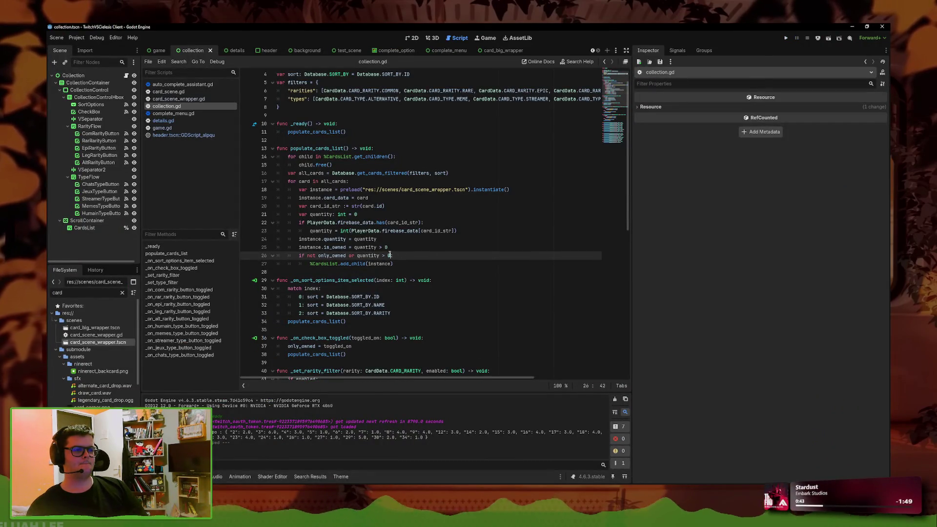
Inspect CardsList's Layout and Transform in the 2D view, briefly searching the asset library for 'zoom'.
{"action": "left_click", "coordinate": [412, 41]}
{"action": "left_click", "coordinate": [84, 227]}
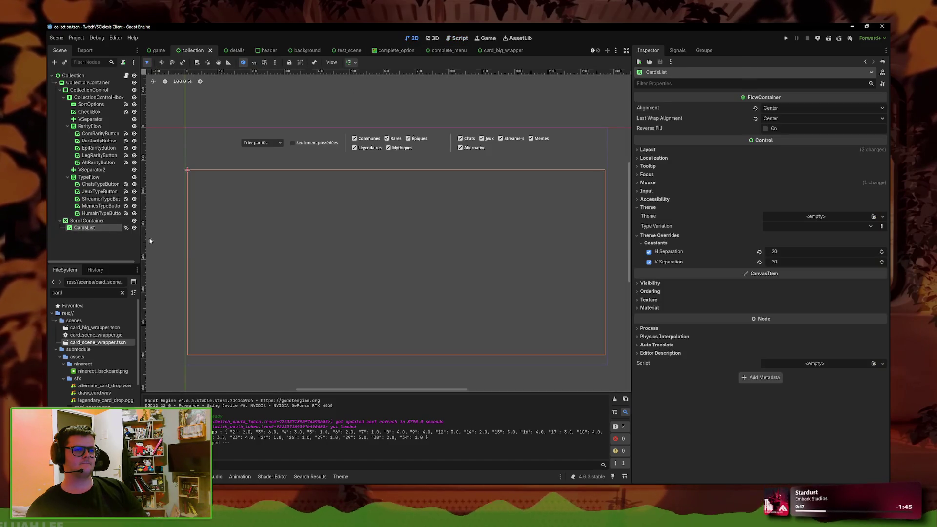
{"action": "left_click", "coordinate": [647, 150]}
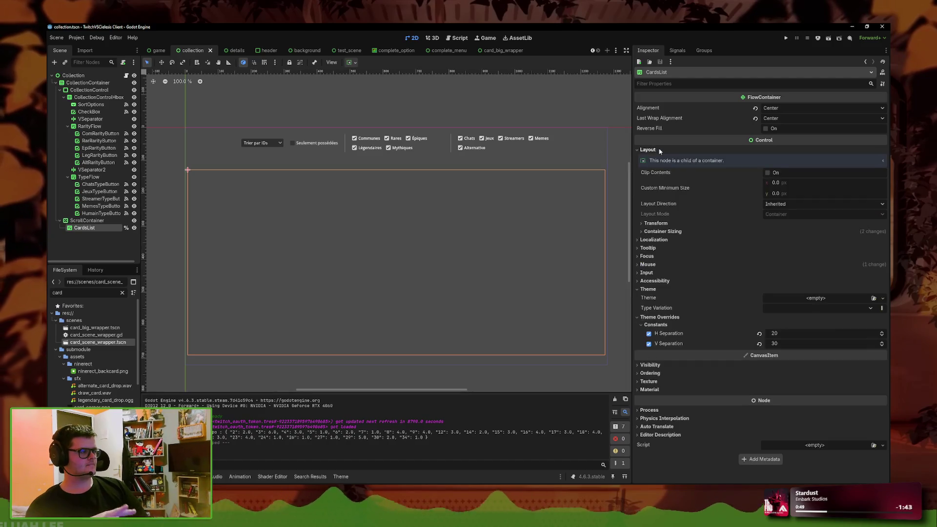
{"action": "left_click", "coordinate": [648, 149]}
{"action": "left_click", "coordinate": [648, 149]}
{"action": "left_click", "coordinate": [662, 231]}
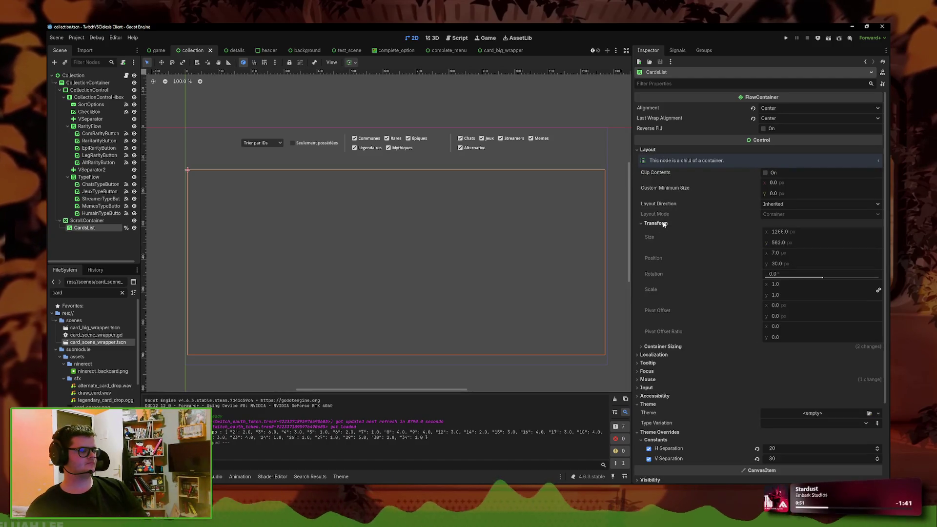
{"action": "left_click", "coordinate": [663, 232]}
{"action": "left_click", "coordinate": [520, 38]}
{"action": "key", "text": "ctrl+a"}
{"action": "type", "text": "zoom"}
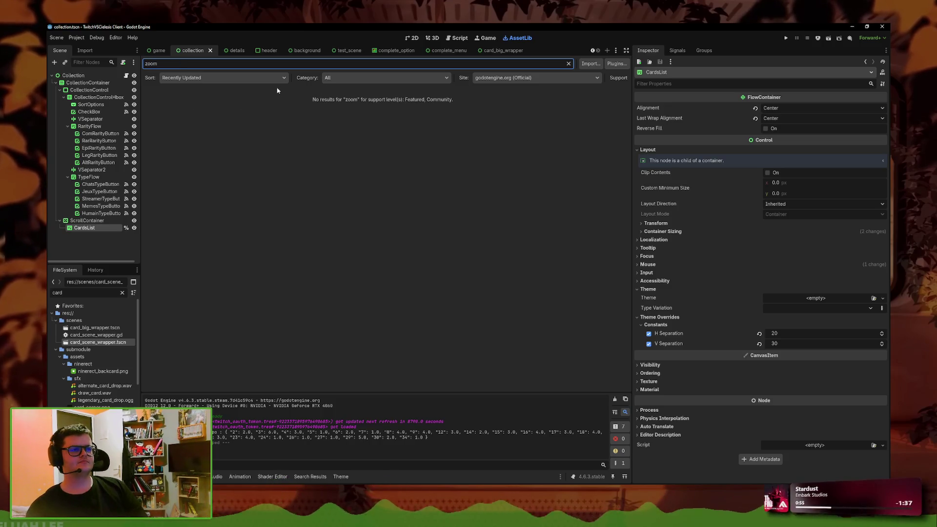
{"action": "left_click", "coordinate": [412, 38]}
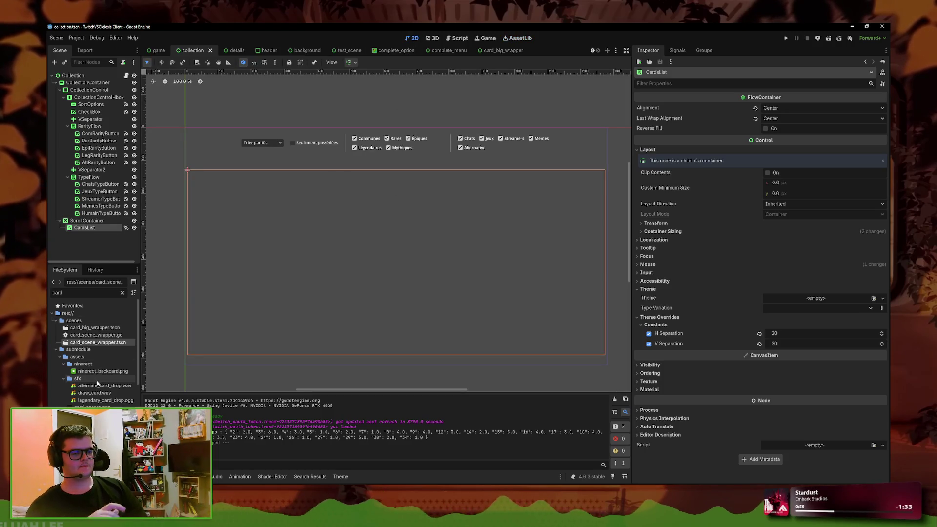
Instance card_scene_wrapper.tscn under CardsList, confirm its 210×300 size, and restore collection.gd's half-scale line.
{"action": "left_click_drag", "start_coordinate": [97, 342], "coordinate": [90, 228]}
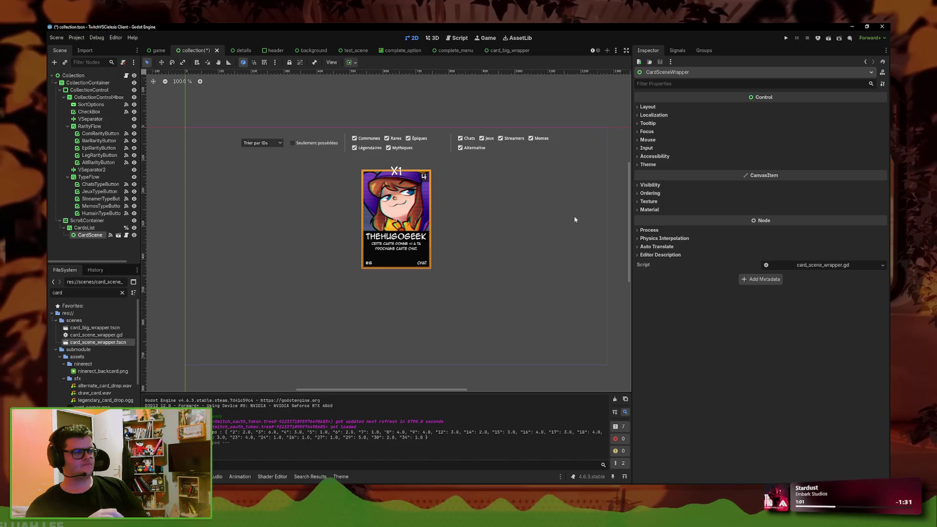
{"action": "left_click", "coordinate": [665, 107]}
{"action": "left_click", "coordinate": [665, 107]}
{"action": "left_click", "coordinate": [666, 107]}
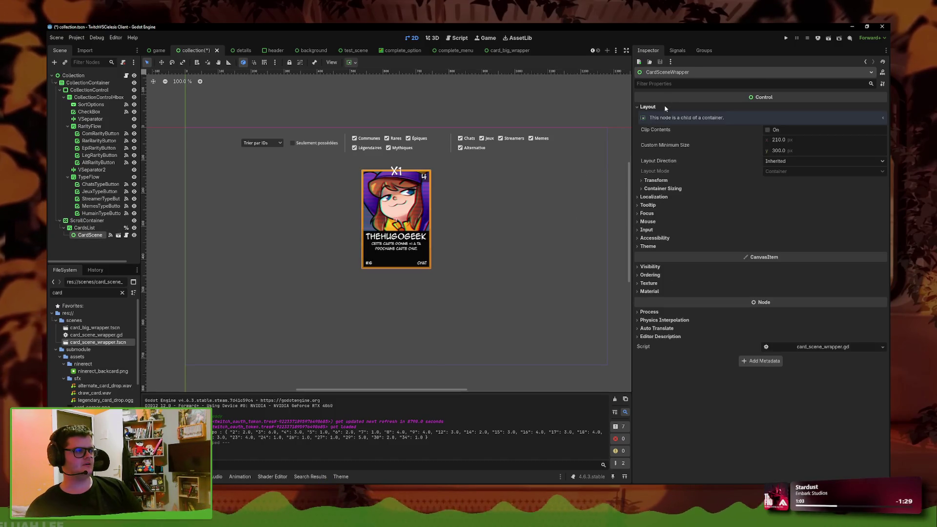
{"action": "left_click", "coordinate": [656, 180]}
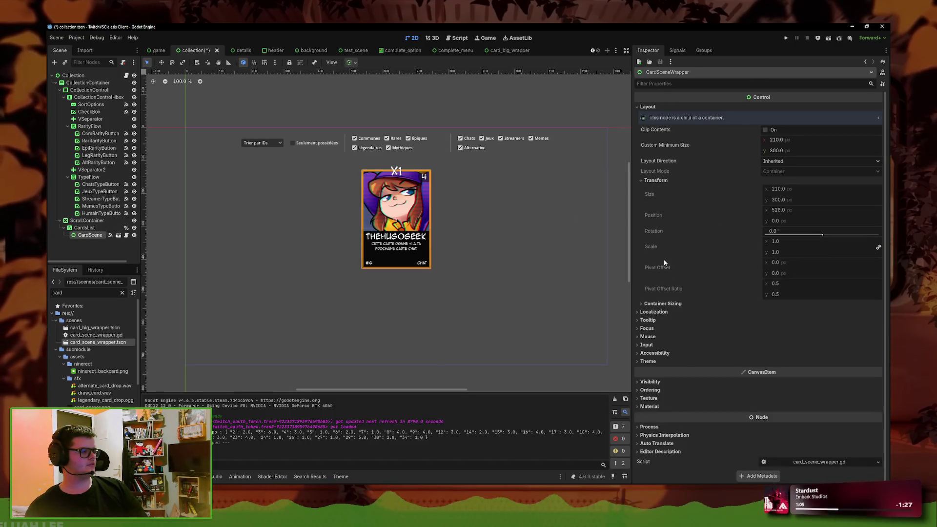
{"action": "mouse_move", "coordinate": [655, 251]}
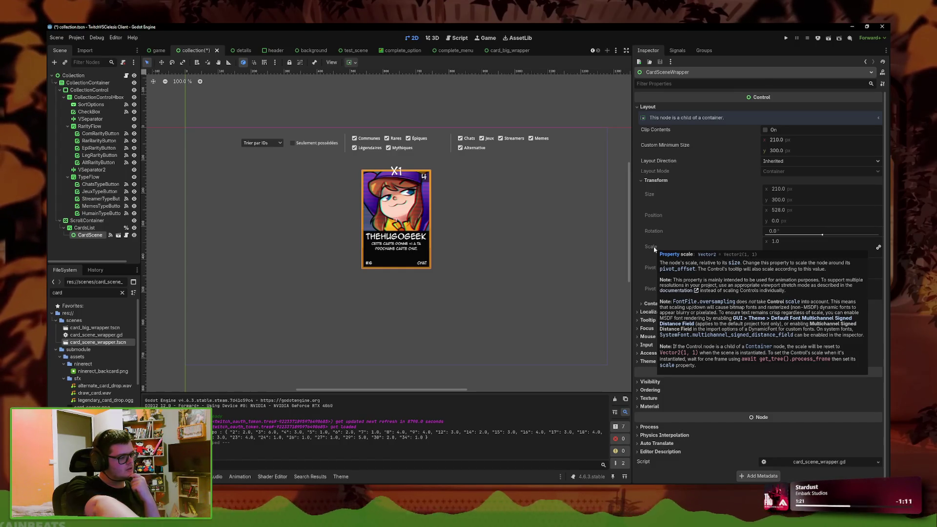
{"action": "left_click", "coordinate": [126, 76]}
{"action": "key", "text": "ctrl+z"}
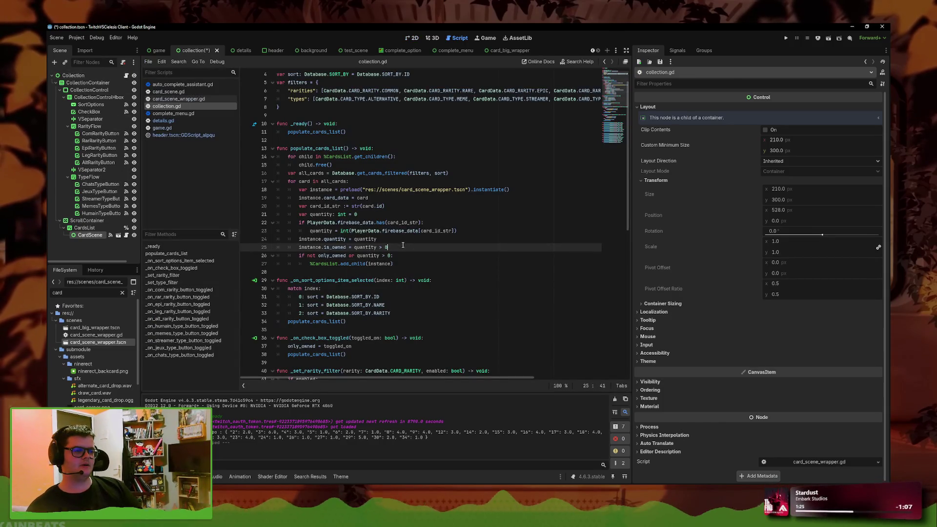
Add an 'await get_tree().process_frame' line above instance.scale = Vector2(0.5, 0.5).
{"action": "left_click", "coordinate": [404, 247]}
{"action": "key", "text": "Down"}
{"action": "key", "text": "alt+Down"}
{"action": "key", "text": "alt+Down"}
{"action": "left_click", "coordinate": [301, 273]}
{"action": "key", "text": "Tab"}
{"action": "key", "text": "Return"}
{"action": "key", "text": "Up"}
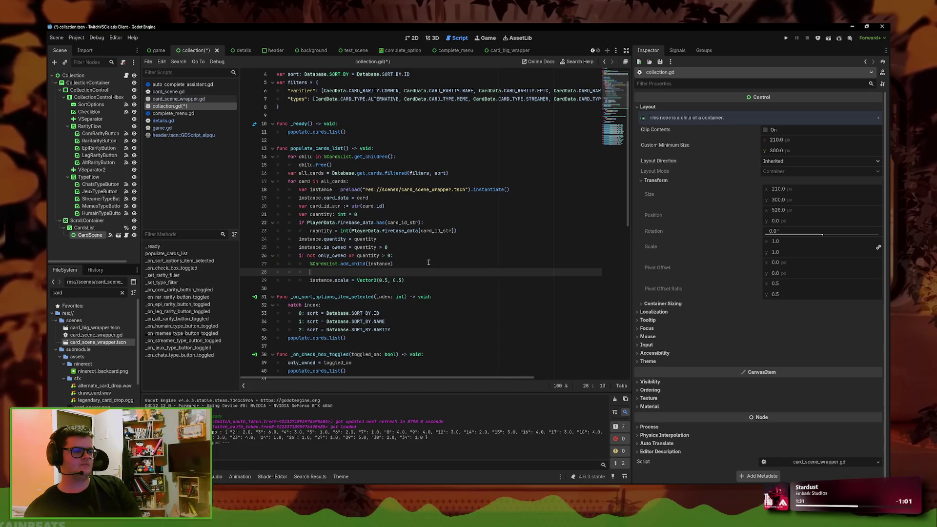
{"action": "type", "text": "_tr"}
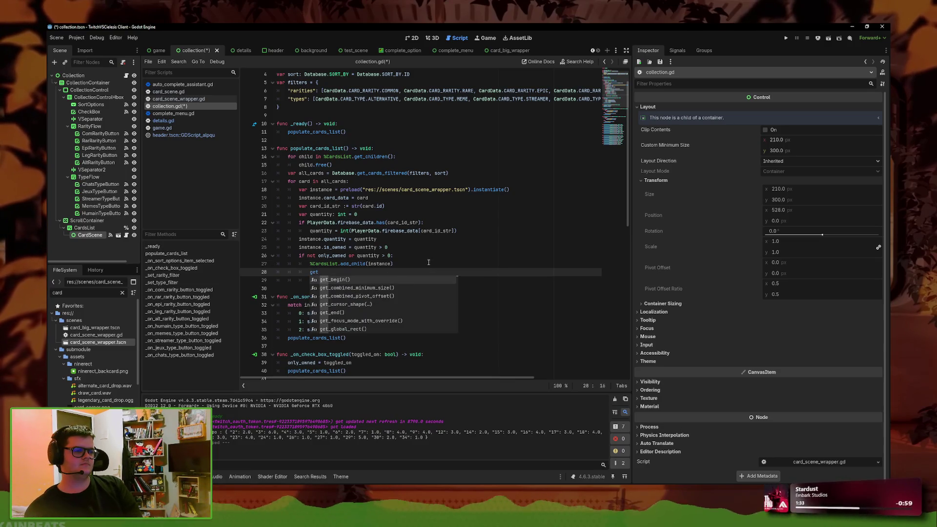
{"action": "key", "text": "Return"}
{"action": "type", "text": ".aw"}
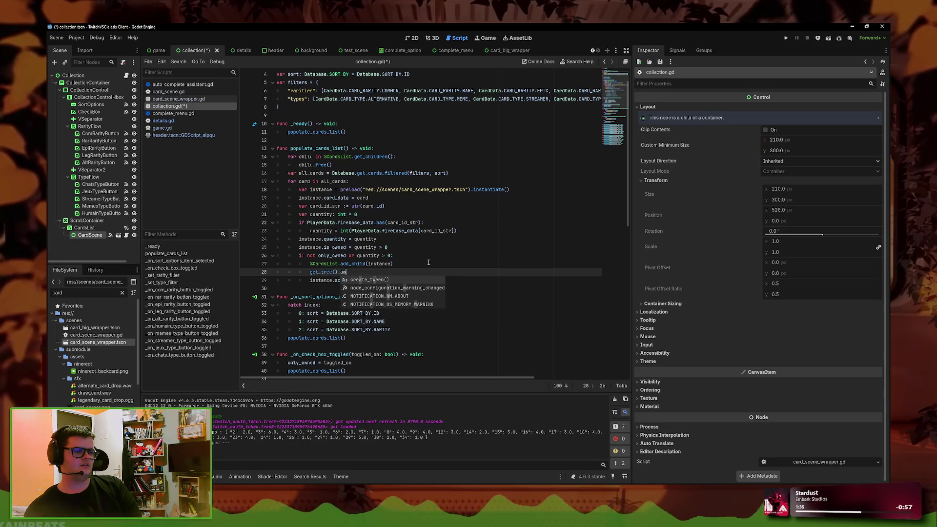
{"action": "key", "text": "BackSpace"}
{"action": "key", "text": "BackSpace"}
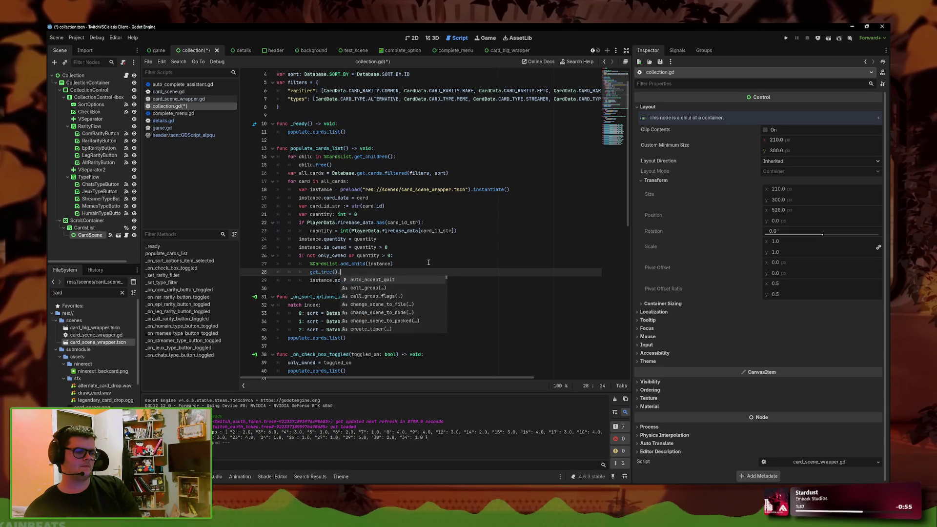
{"action": "type", "text": "process_frame."}
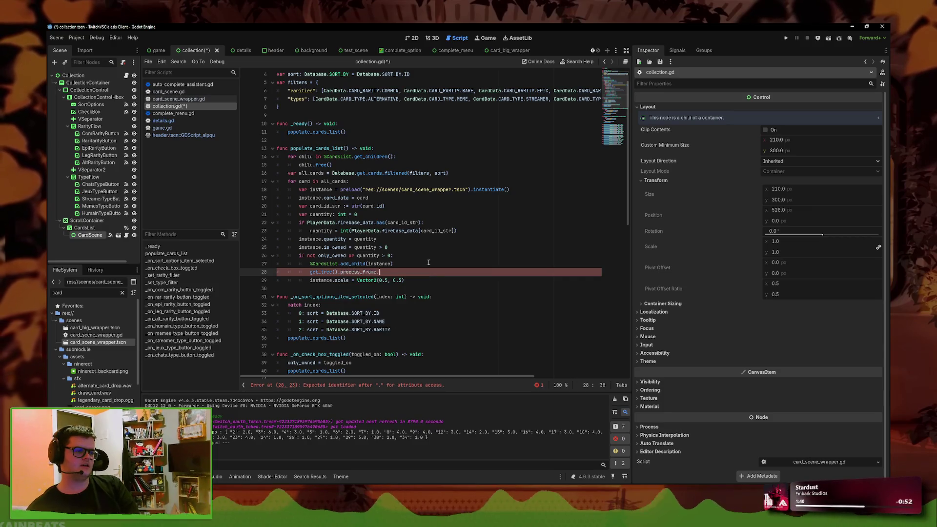
{"action": "key", "text": "BackSpace"}
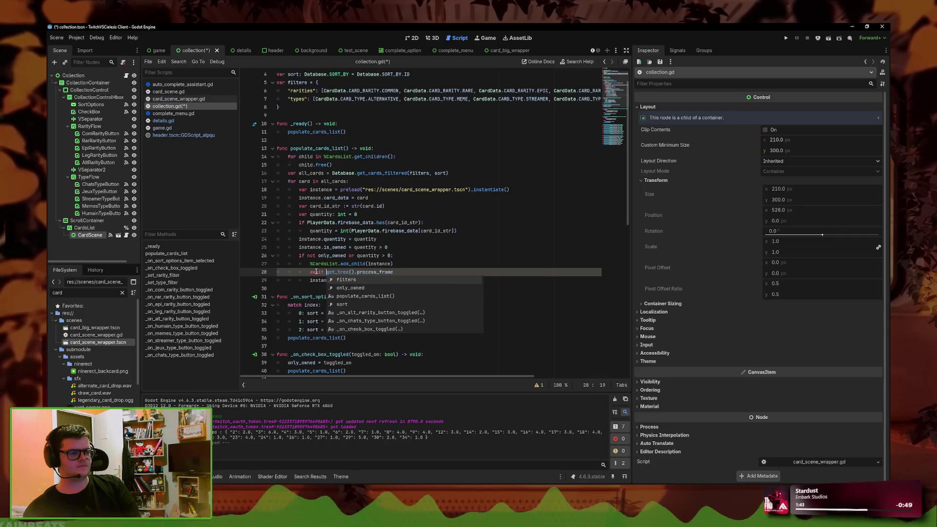
Move the await and scale lines above the ownership check, unindent them, and save collection.gd.
{"action": "left_click_drag", "start_coordinate": [298, 272], "coordinate": [437, 280]}
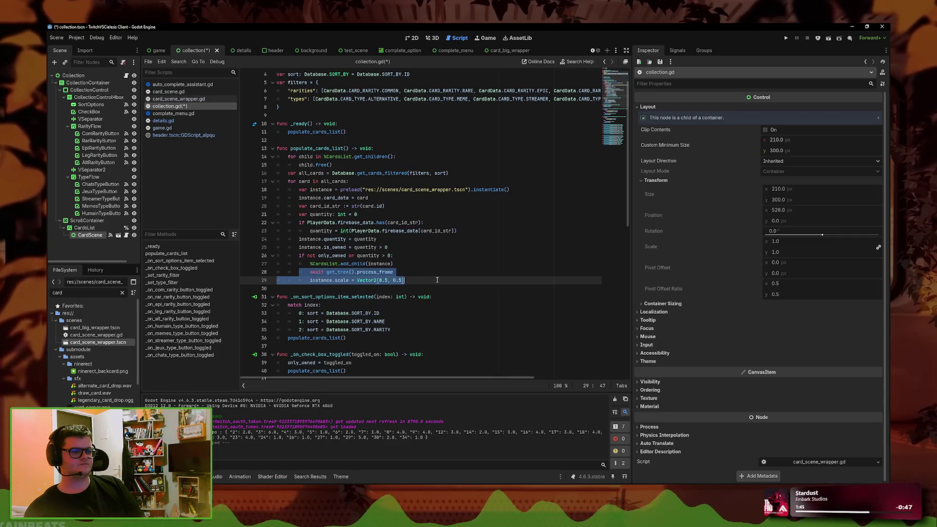
{"action": "key", "text": "alt+Up"}
{"action": "key", "text": "alt+Up"}
{"action": "key", "text": "shift+Tab"}
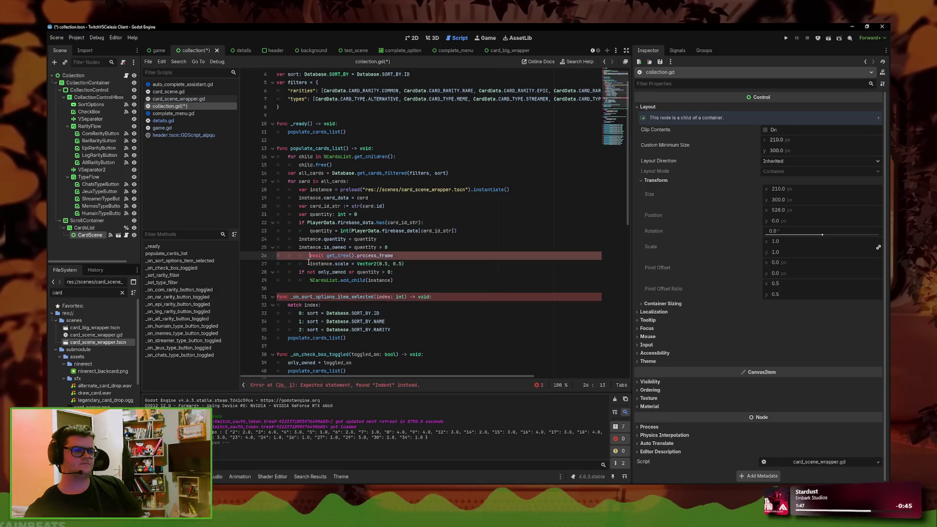
{"action": "left_click", "coordinate": [420, 259]}
{"action": "key", "text": "ctrl+s"}
{"action": "key", "text": "Up"}
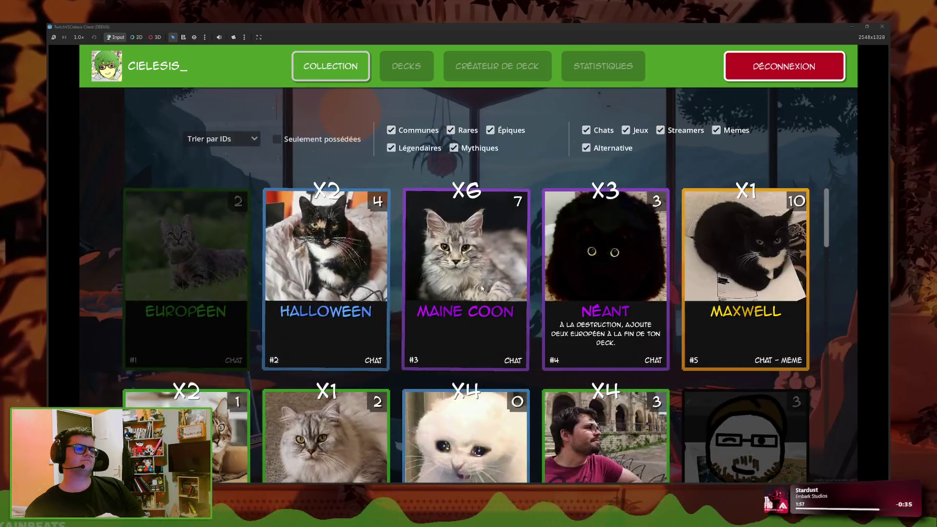
Stop the running game, read the scale docs on the half-scale line, and open card_scene_wrapper.gd.
{"action": "scroll", "coordinate": [265, 251], "scroll_direction": "down", "scroll_amount": 10}
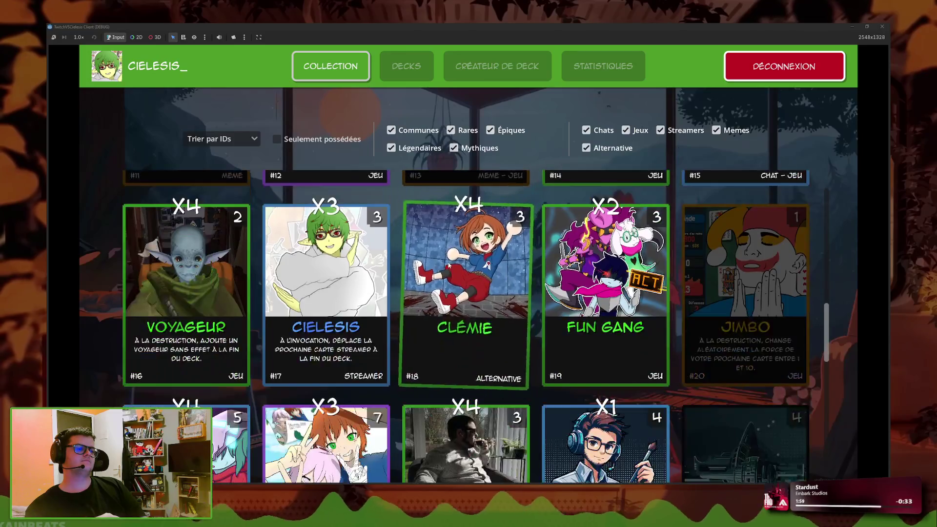
{"action": "key", "text": "F8"}
{"action": "left_click", "coordinate": [433, 282]}
{"action": "left_click", "coordinate": [431, 265]}
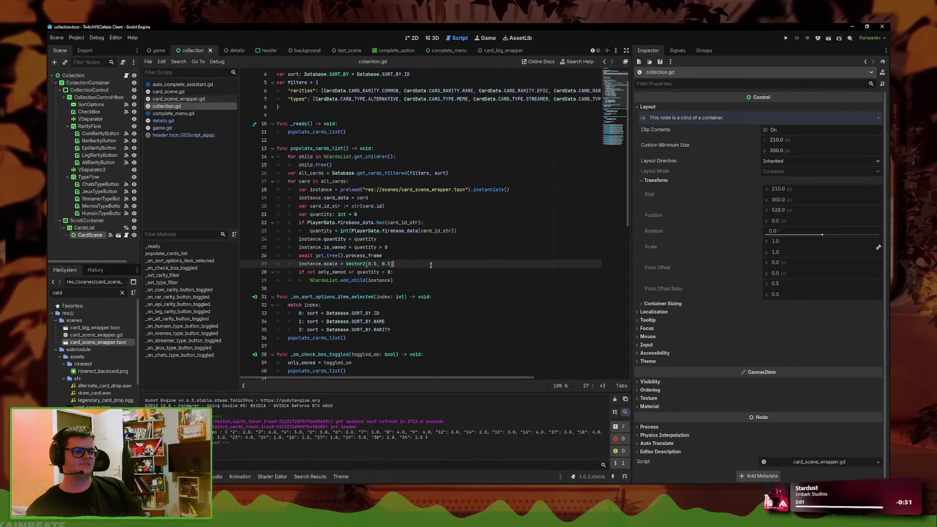
{"action": "mouse_move", "coordinate": [350, 265]}
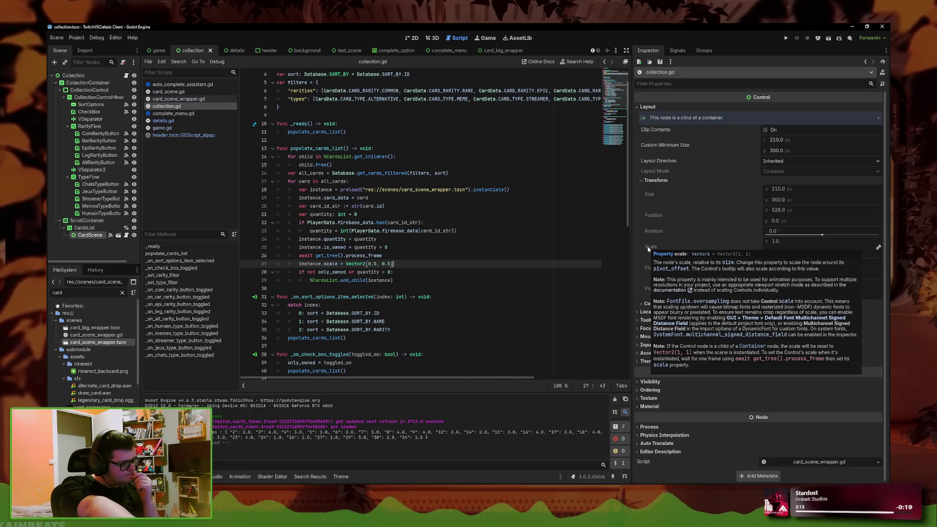
{"action": "left_click", "coordinate": [380, 273]}
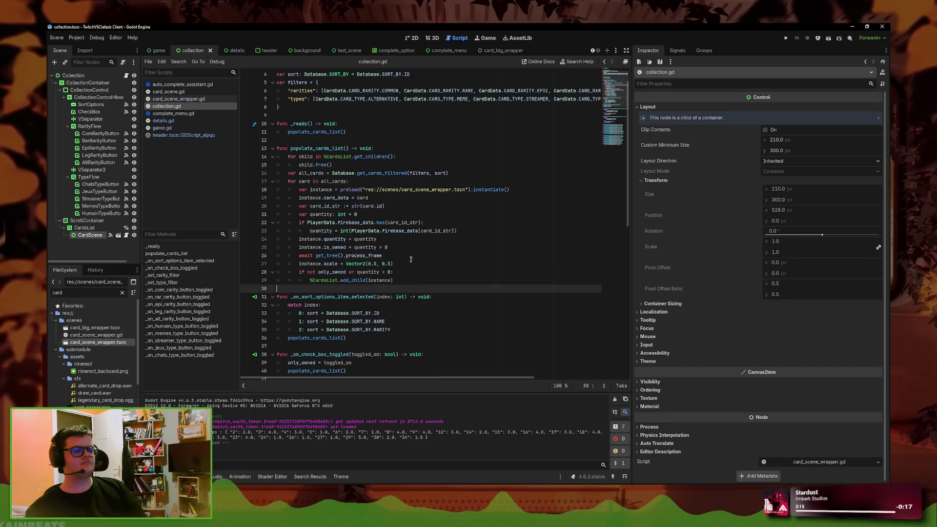
{"action": "left_click", "coordinate": [190, 99]}
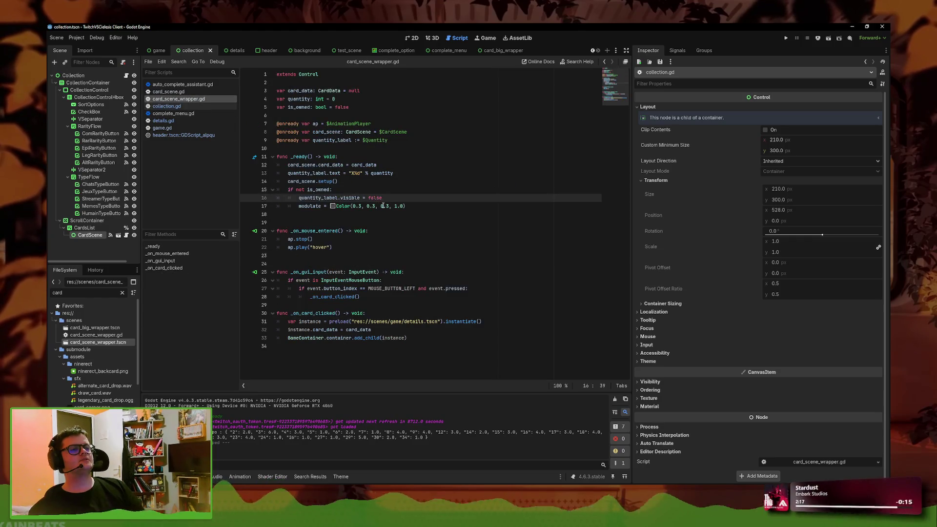
Delete the blank lines before and after _on_mouse_entered() in card_scene_wrapper.gd, then go back to 2D.
{"action": "left_click", "coordinate": [359, 256]}
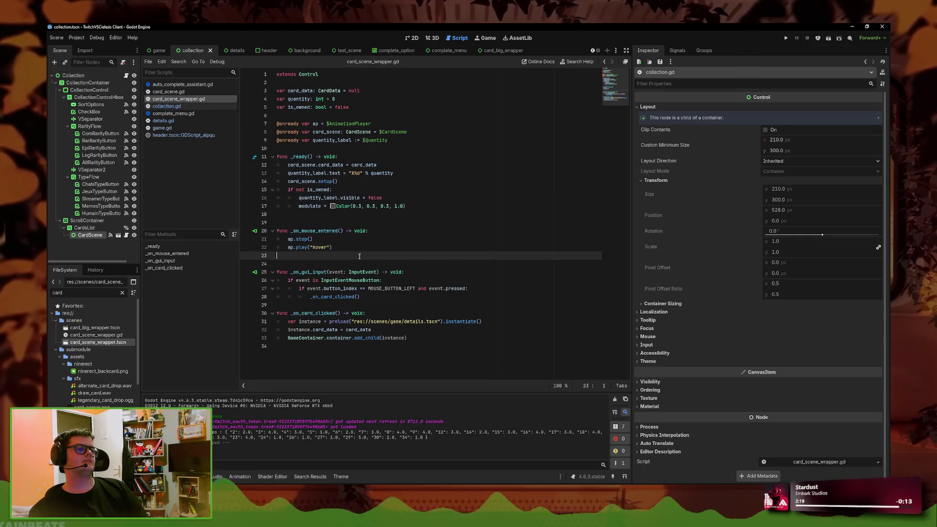
{"action": "left_click", "coordinate": [344, 240]}
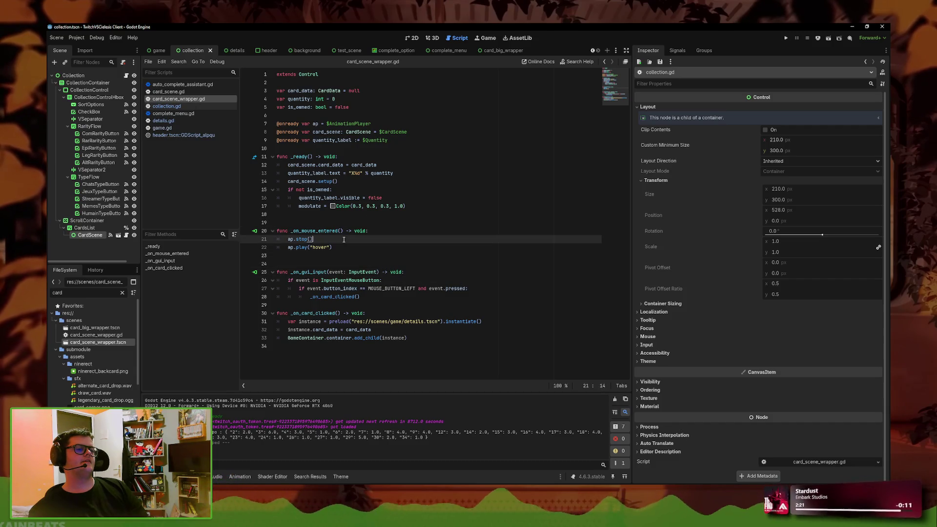
{"action": "left_click", "coordinate": [415, 38]}
{"action": "left_click", "coordinate": [447, 39]}
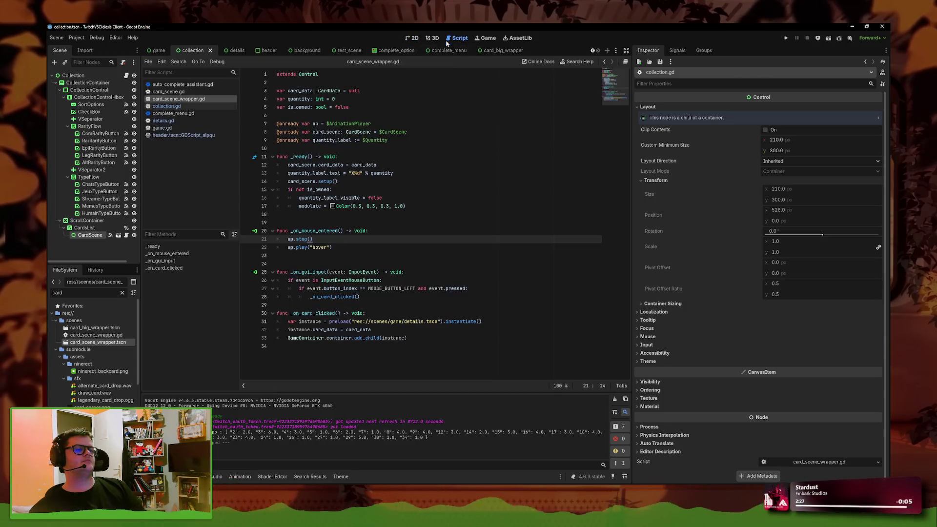
{"action": "left_click", "coordinate": [343, 215]}
{"action": "left_click", "coordinate": [343, 223]}
{"action": "left_click", "coordinate": [341, 231]}
{"action": "left_click", "coordinate": [342, 223]}
{"action": "key", "text": "BackSpace"}
{"action": "left_click", "coordinate": [331, 247]}
{"action": "key", "text": "BackSpace"}
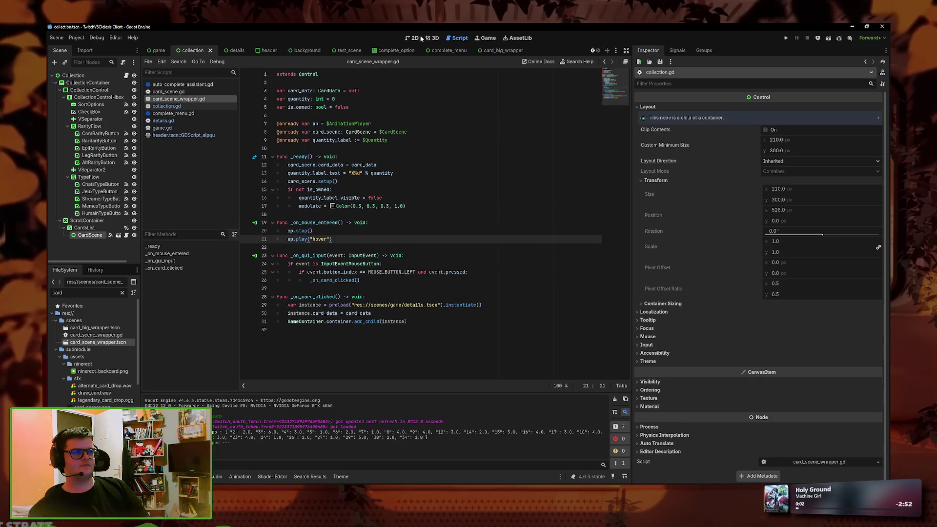
{"action": "key", "text": "ctrl+F1"}
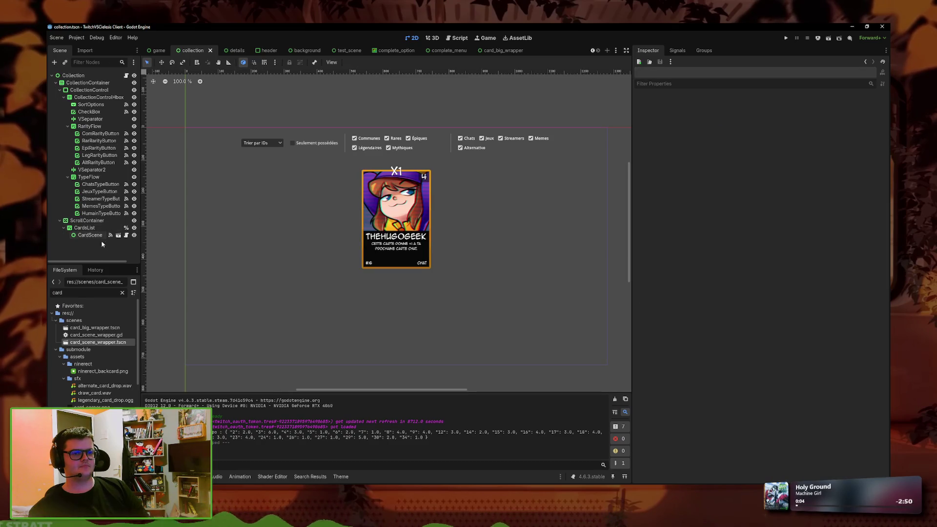
Open the card_scene_wrapper scene and load the 'hover' animation on its AnimationPlayer.
{"action": "left_click", "coordinate": [118, 235]}
{"action": "left_click", "coordinate": [82, 98]}
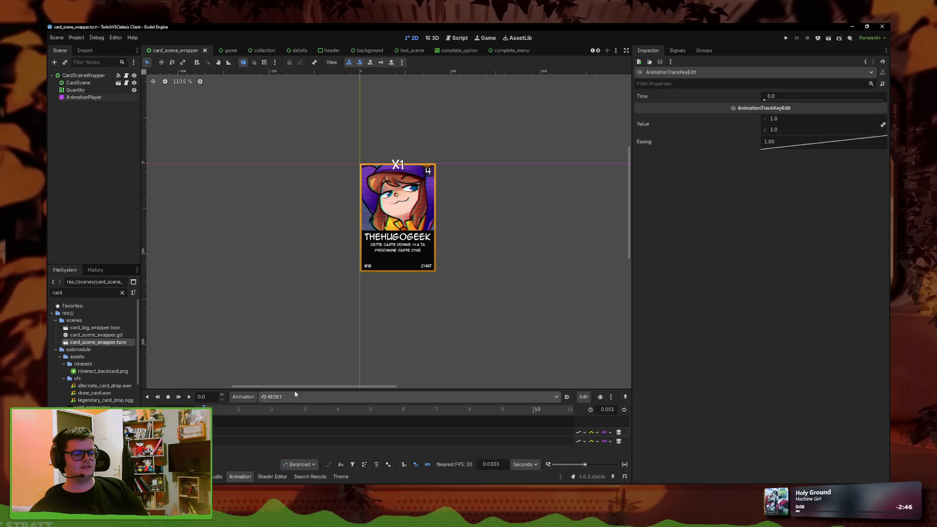
{"action": "left_click_drag", "start_coordinate": [323, 389], "coordinate": [323, 322]}
{"action": "left_click", "coordinate": [323, 332]}
{"action": "left_click", "coordinate": [287, 341]}
{"action": "left_click", "coordinate": [274, 329]}
{"action": "left_click", "coordinate": [286, 349]}
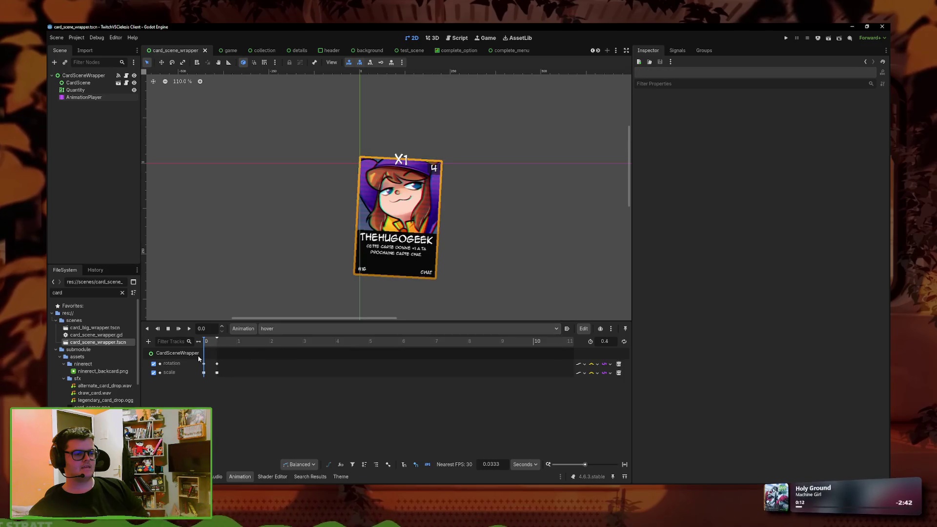
Play the 0.4-second hover animation repeatedly and inspect its rotation and 1.1 × 1.1 scale keys.
{"action": "left_click", "coordinate": [189, 328]}
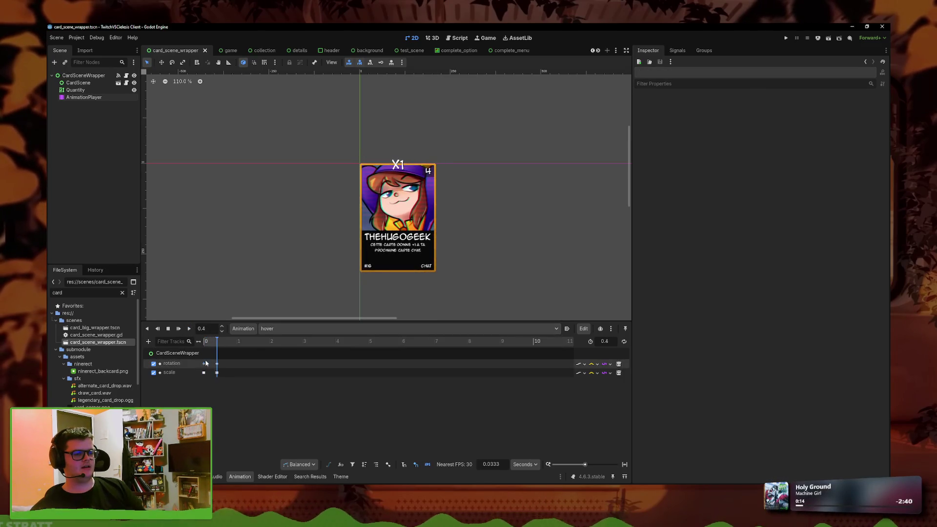
{"action": "left_click_drag", "start_coordinate": [224, 358], "coordinate": [202, 388]}
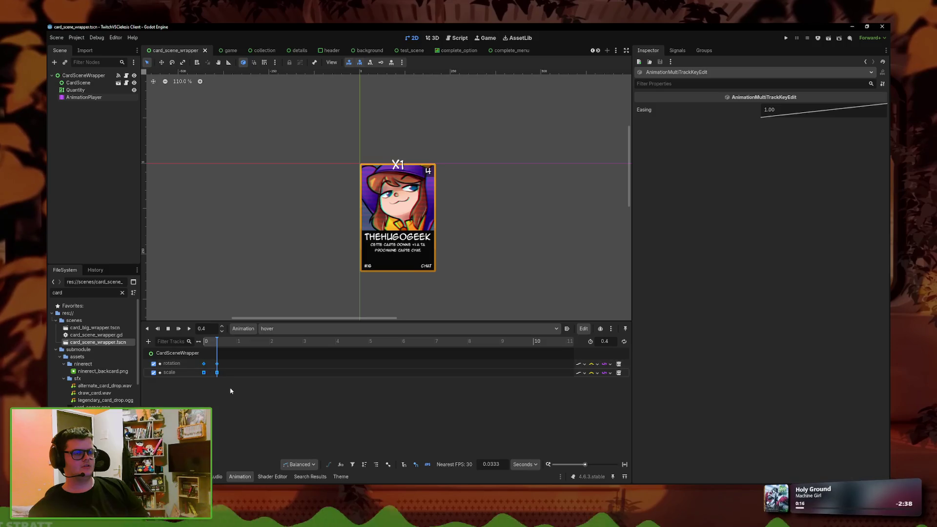
{"action": "left_click", "coordinate": [203, 364]}
{"action": "right_click", "coordinate": [204, 373]}
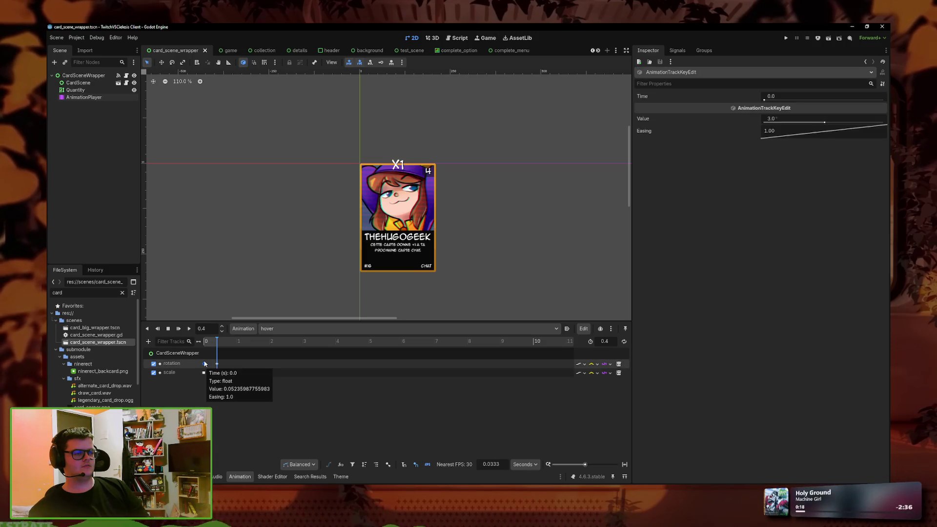
{"action": "left_click", "coordinate": [204, 372]}
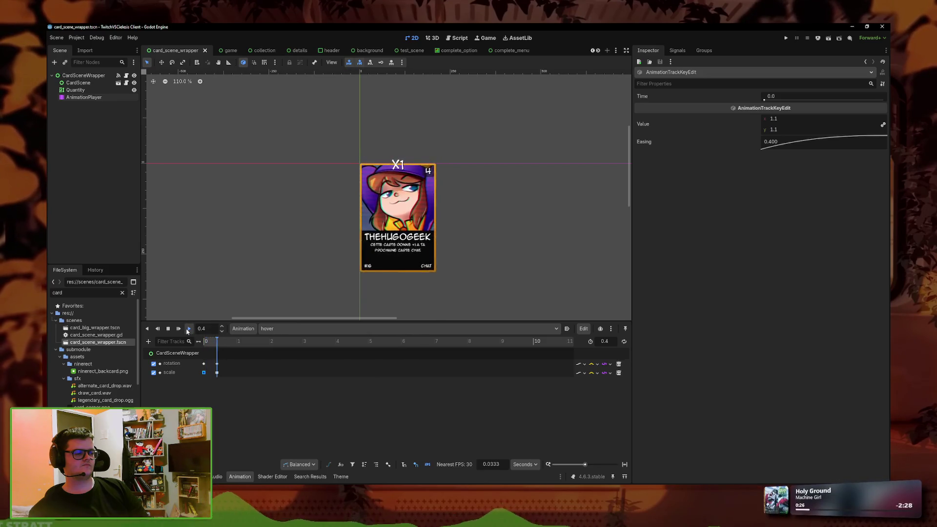
{"action": "left_click", "coordinate": [188, 330]}
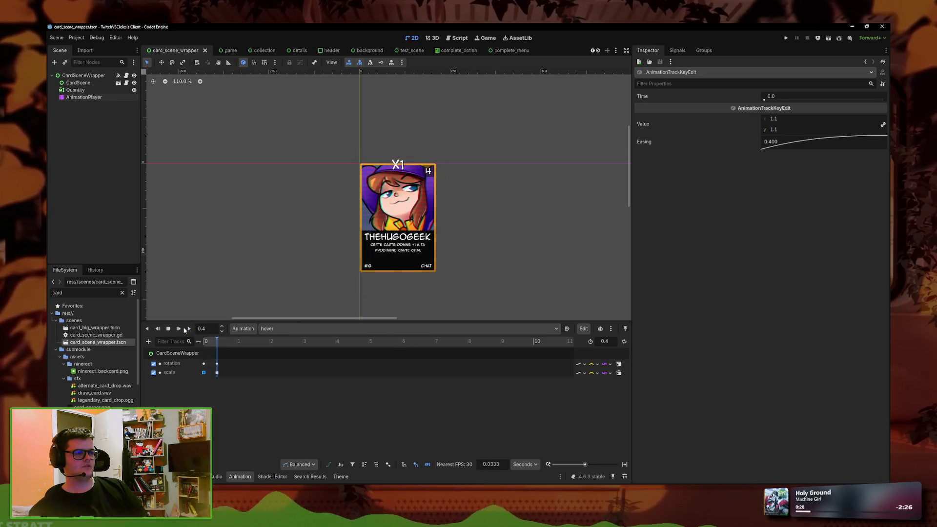
{"action": "left_click", "coordinate": [186, 330]}
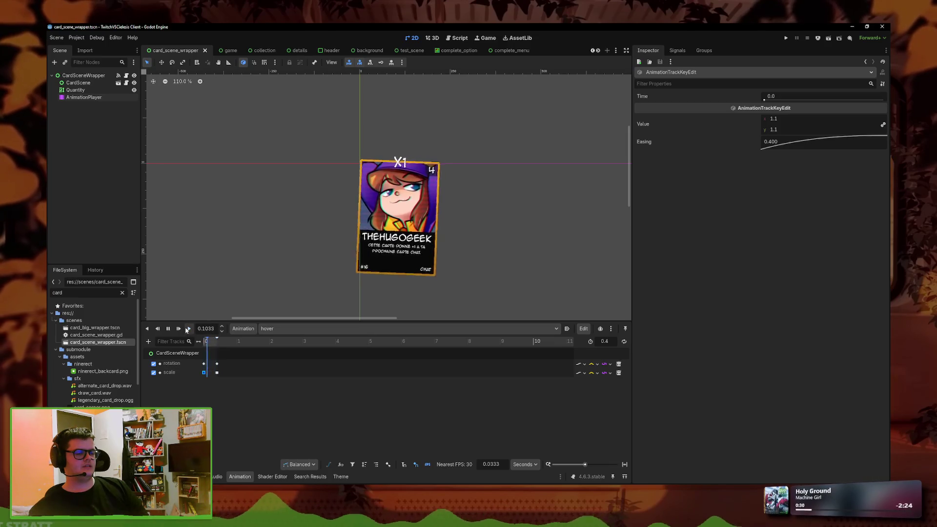
{"action": "left_click", "coordinate": [186, 329]}
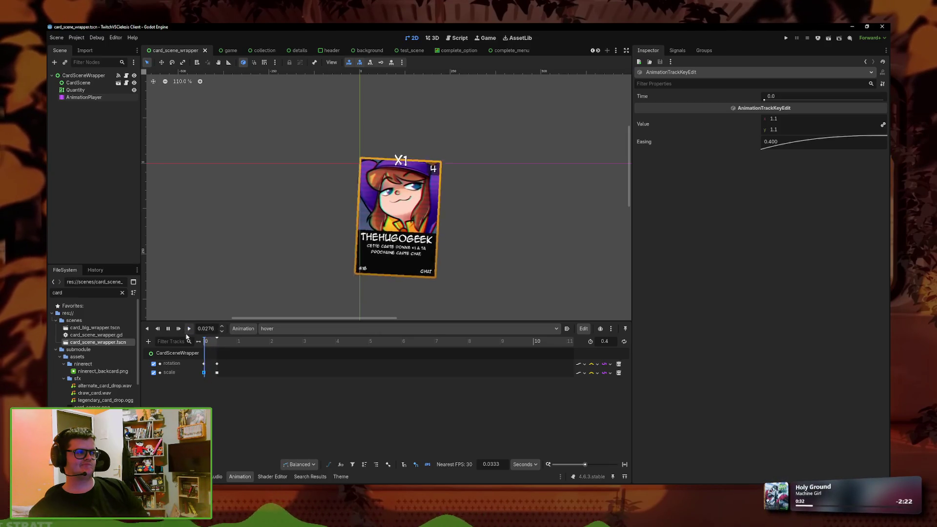
{"action": "left_click", "coordinate": [187, 330]}
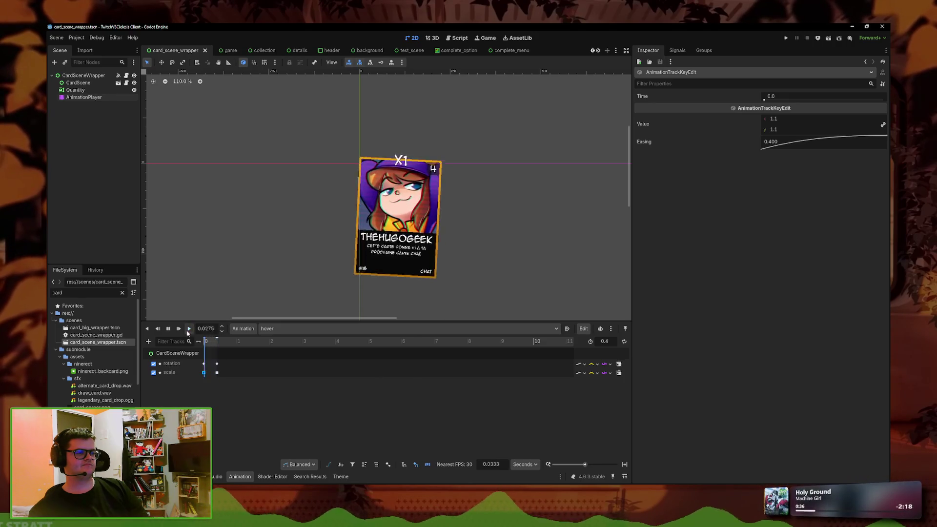
{"action": "left_click", "coordinate": [187, 329]}
{"action": "left_click", "coordinate": [188, 329]}
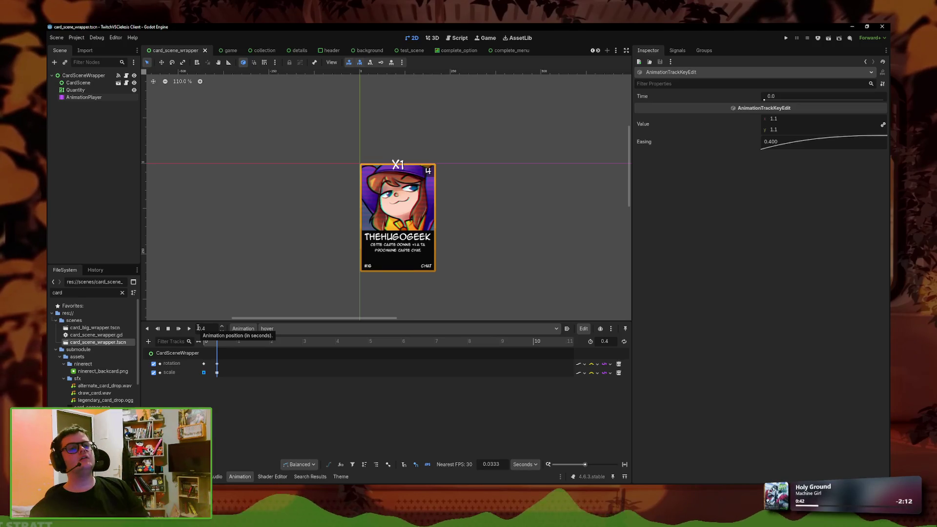
Bring up the FileSystem context menu for card_scene_wrapper.tscn.
{"action": "right_click", "coordinate": [111, 343]}
{"action": "key", "text": "Escape"}
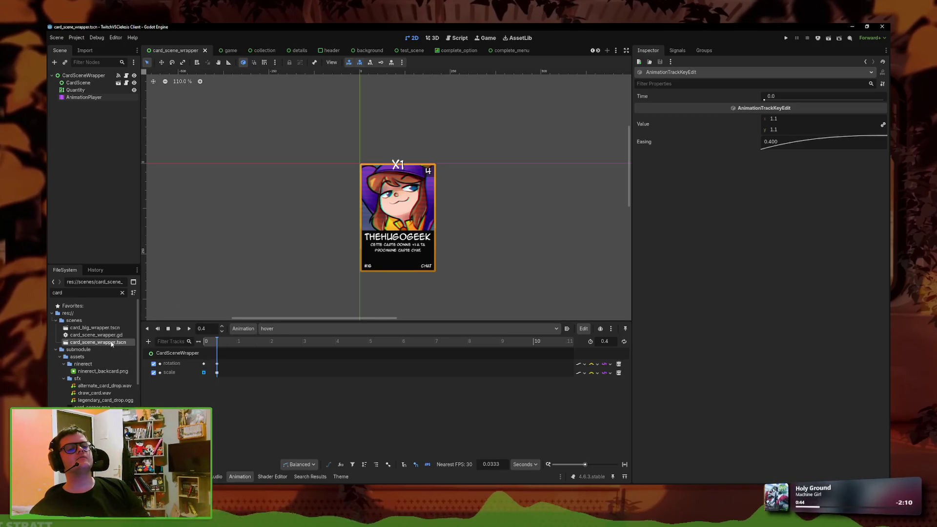
{"action": "right_click", "coordinate": [111, 343]}
{"action": "right_click", "coordinate": [111, 343]}
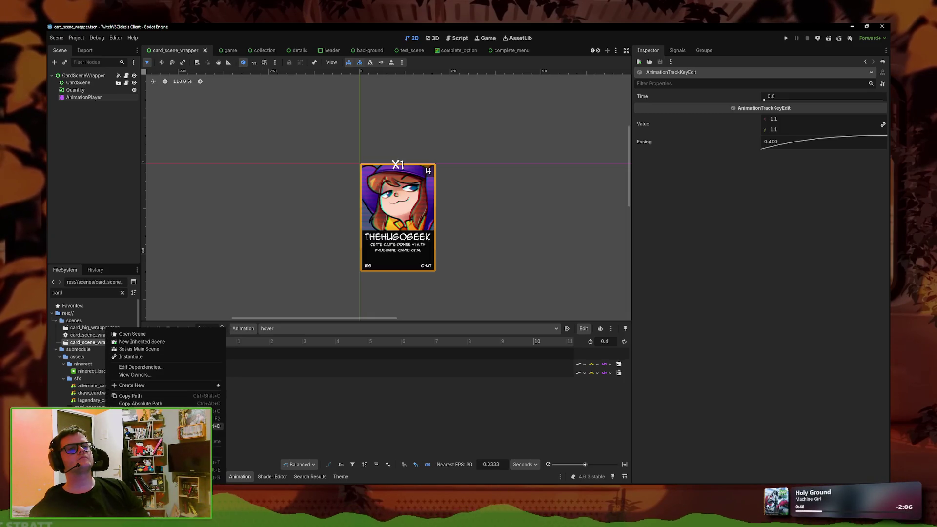
Duplicate card_scene_wrapper.tscn as card_scene_wrapper_resizable.tscn.
{"action": "key", "text": "ctrl+d"}
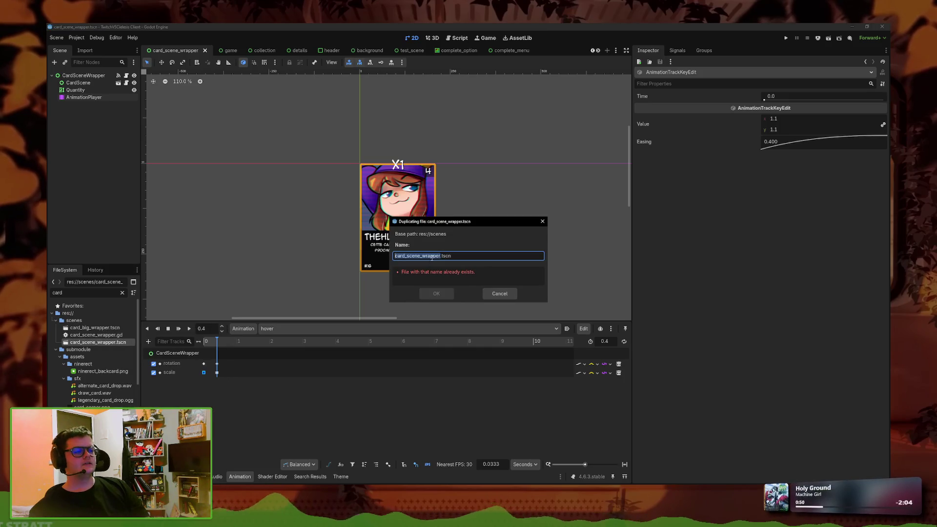
{"action": "left_click", "coordinate": [441, 256]}
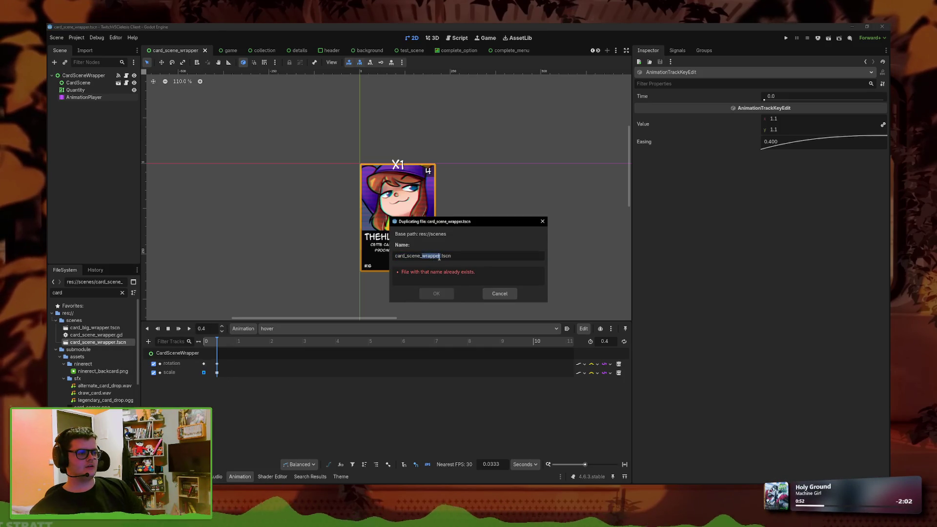
{"action": "type", "text": "_resize"}
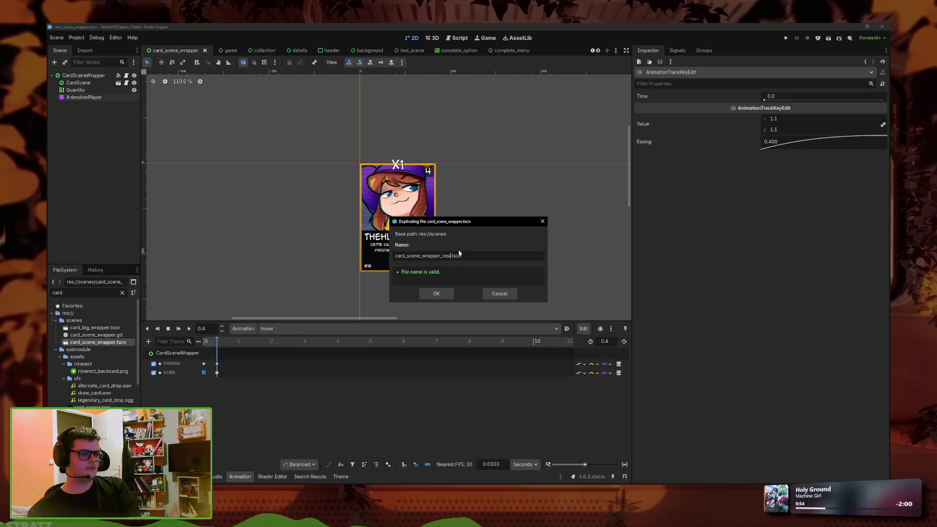
{"action": "left_click", "coordinate": [437, 293]}
Open card_scene_wrapper_resizable.tscn and look over its Quantity and CardScene nodes.
{"action": "double_click", "coordinate": [113, 350]}
{"action": "right_click", "coordinate": [120, 351]}
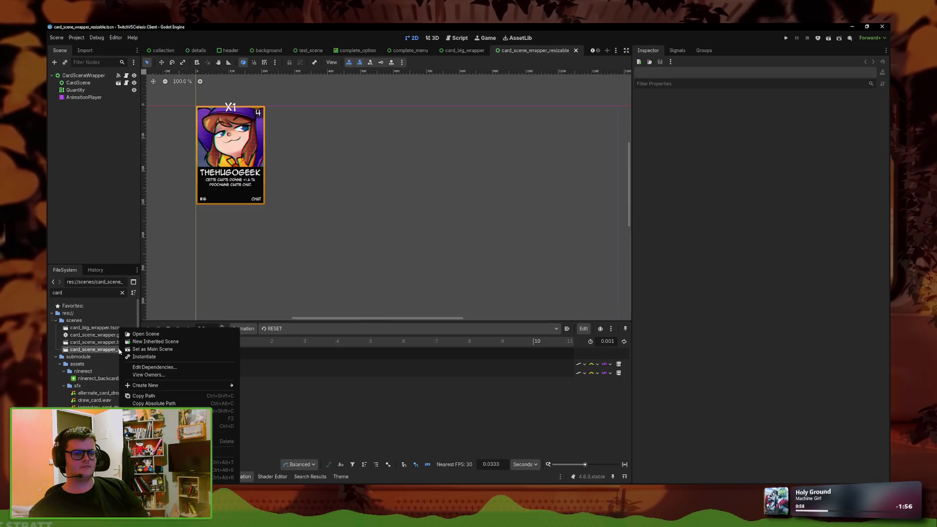
{"action": "left_click", "coordinate": [121, 201]}
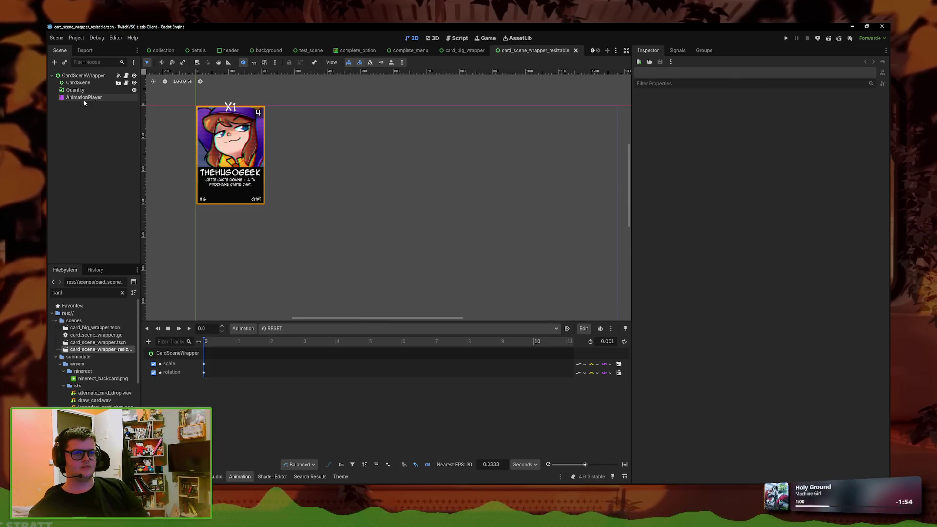
{"action": "scroll", "coordinate": [200, 193], "scroll_direction": "up", "scroll_amount": 4}
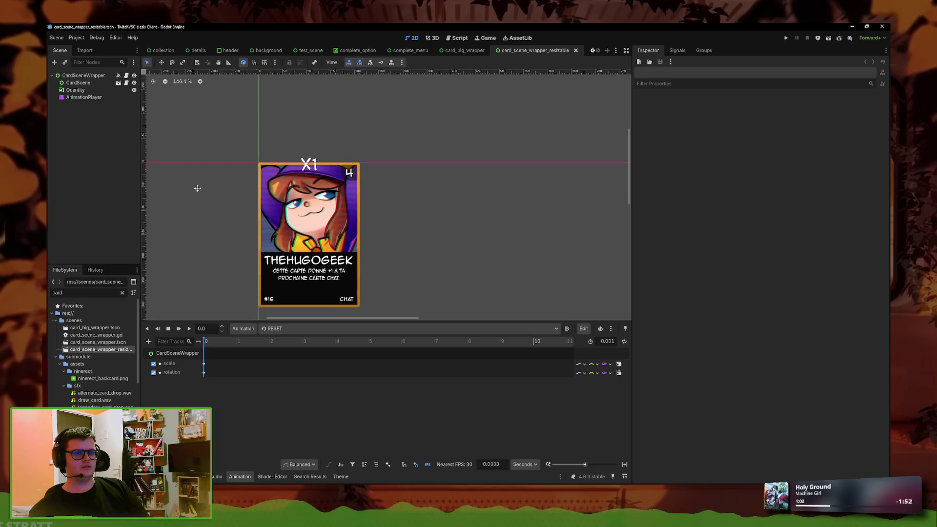
{"action": "scroll", "coordinate": [199, 194], "scroll_direction": "down", "scroll_amount": 2}
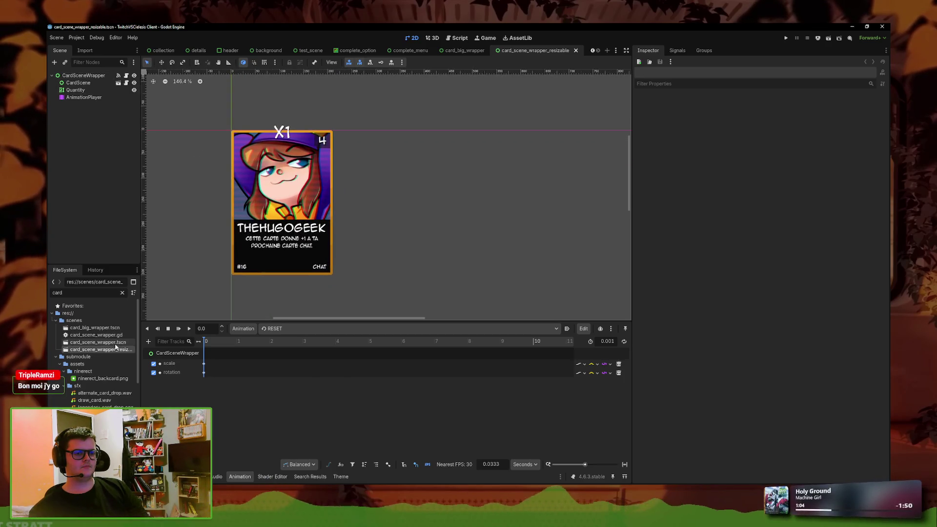
{"action": "left_click", "coordinate": [76, 90]}
{"action": "left_click", "coordinate": [78, 83]}
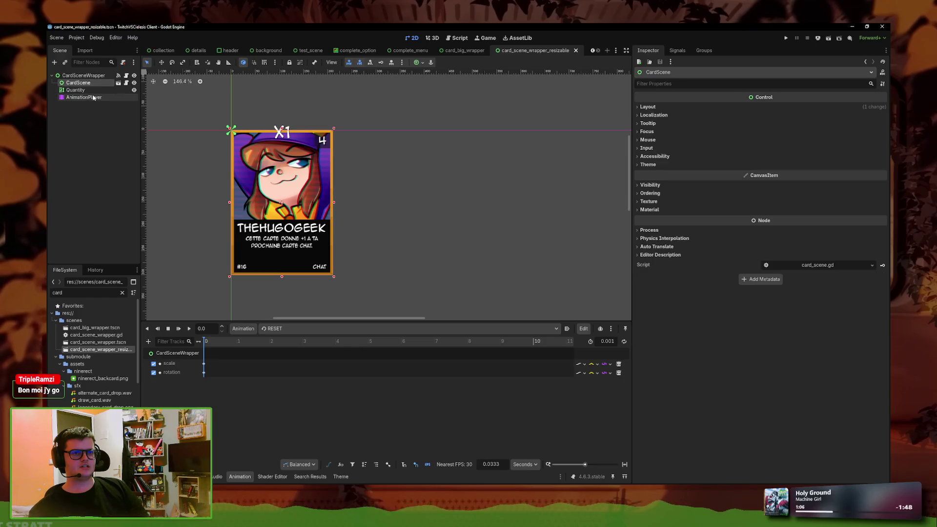
Delete the CardScene, Quantity and AnimationPlayer children, leaving only the root node.
{"action": "left_click", "coordinate": [92, 99], "text": "shift"}
{"action": "key", "text": "Delete"}
{"action": "left_click", "coordinate": [448, 266]}
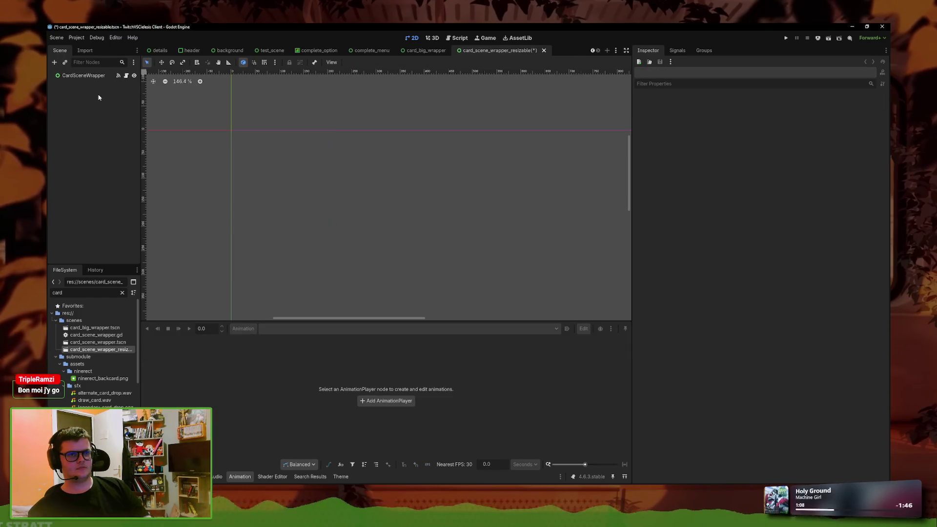
{"action": "right_click", "coordinate": [92, 75]}
{"action": "left_click", "coordinate": [85, 254]}
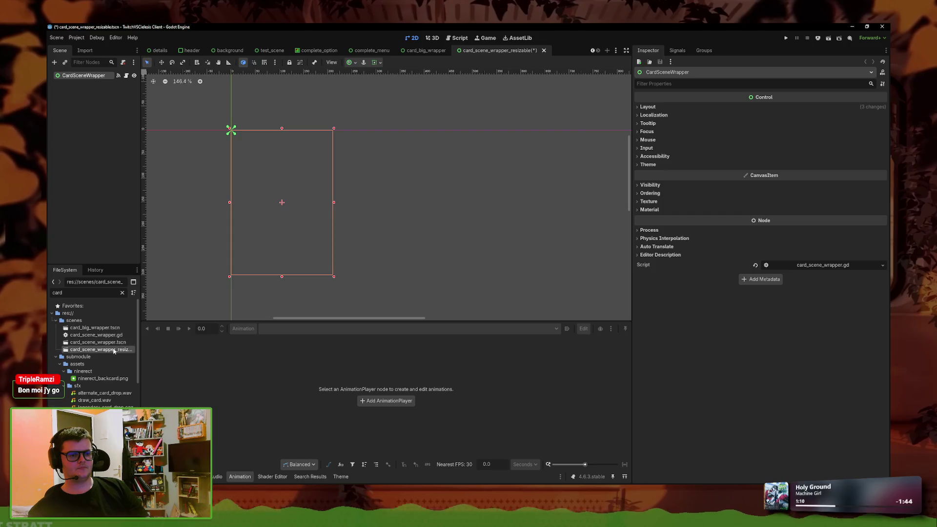
Instance card_scene_wrapper.tscn under the root and rename the root CardSceneWrapperRezizable.
{"action": "left_click_drag", "start_coordinate": [112, 346], "coordinate": [95, 78]}
{"action": "right_click", "coordinate": [97, 76]}
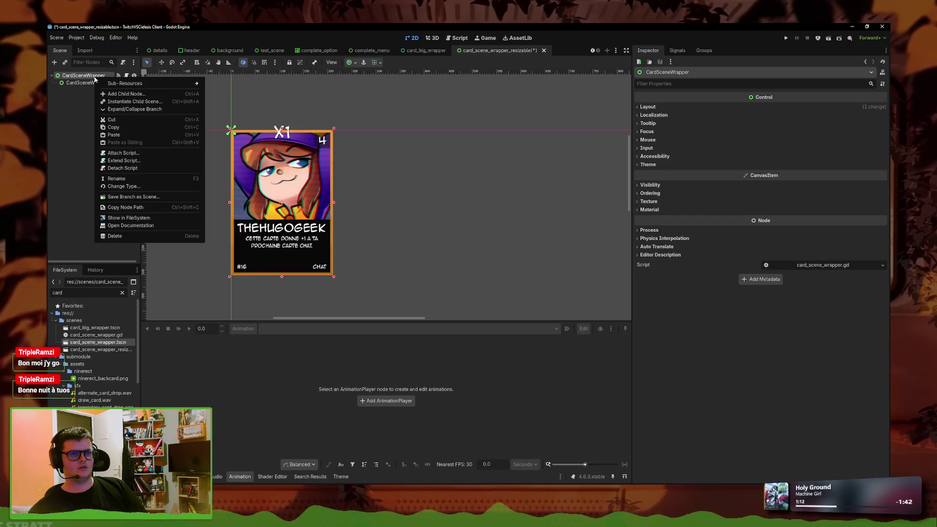
{"action": "left_click", "coordinate": [124, 181]}
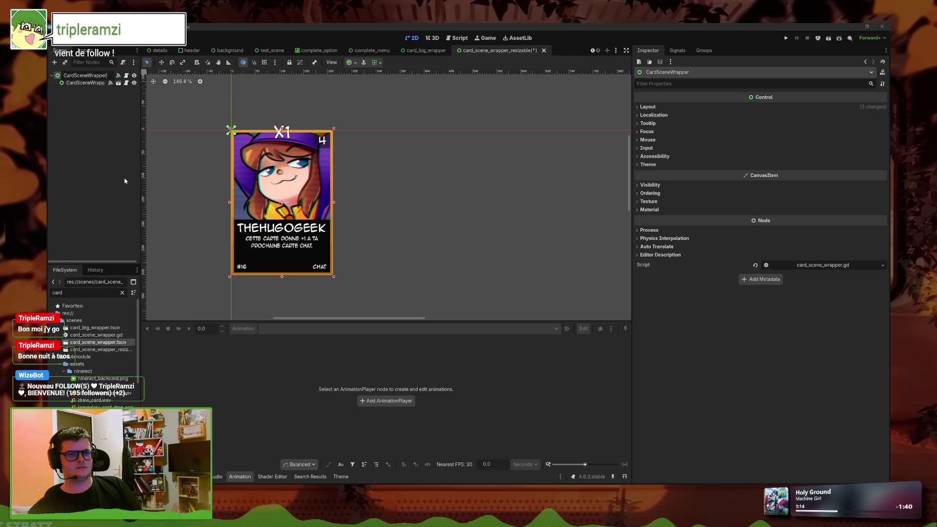
{"action": "key", "text": "End"}
{"action": "type", "text": "Rezizable"}
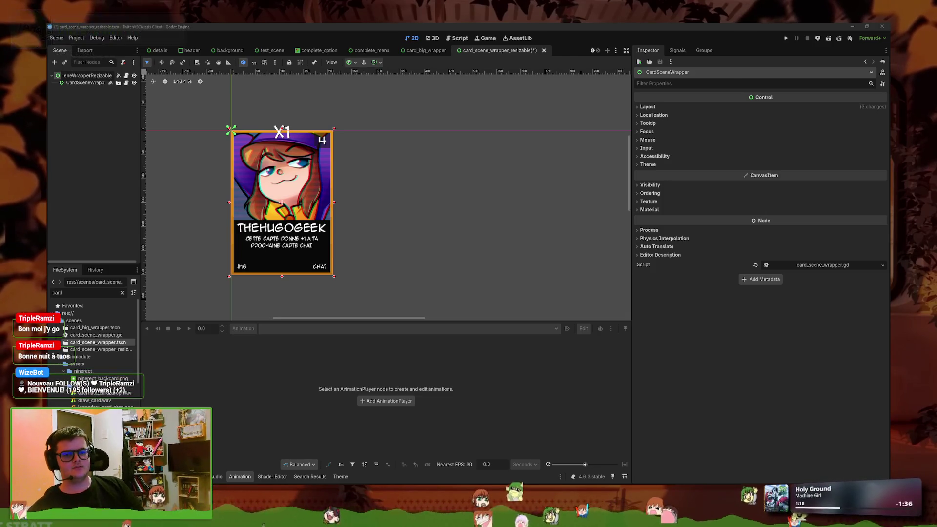
{"action": "key", "text": "Return"}
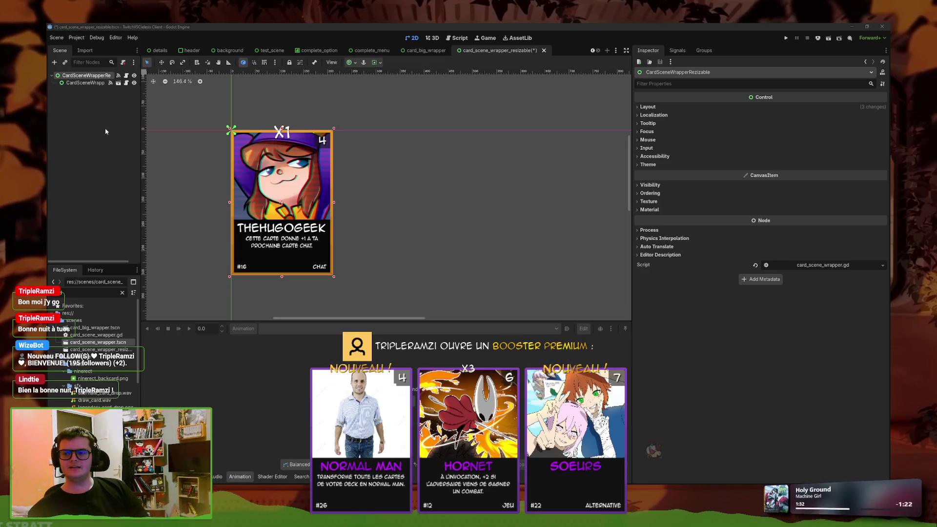
Try scaling the child to 0.64 and the root to about half, undoing both.
{"action": "left_click", "coordinate": [105, 112]}
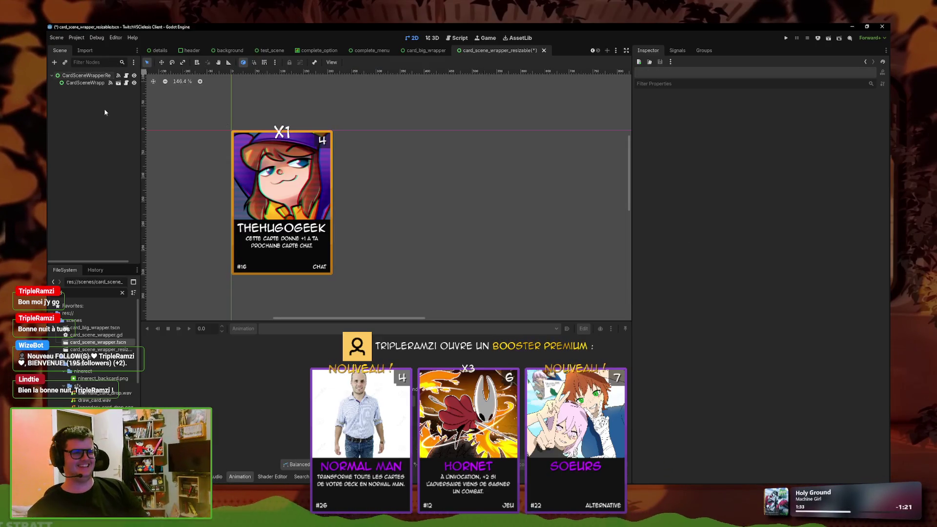
{"action": "left_click", "coordinate": [86, 75]}
{"action": "right_click", "coordinate": [86, 77]}
{"action": "key", "text": "Escape"}
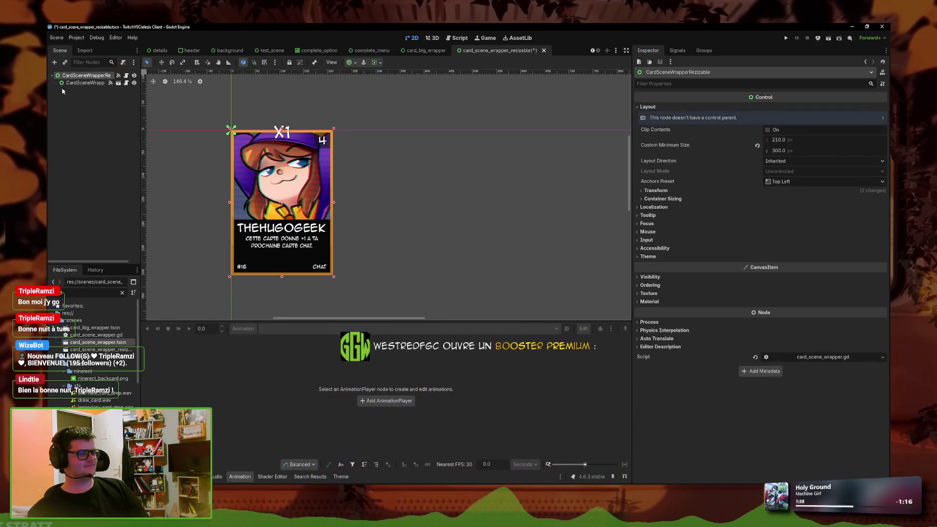
{"action": "left_click", "coordinate": [78, 83]}
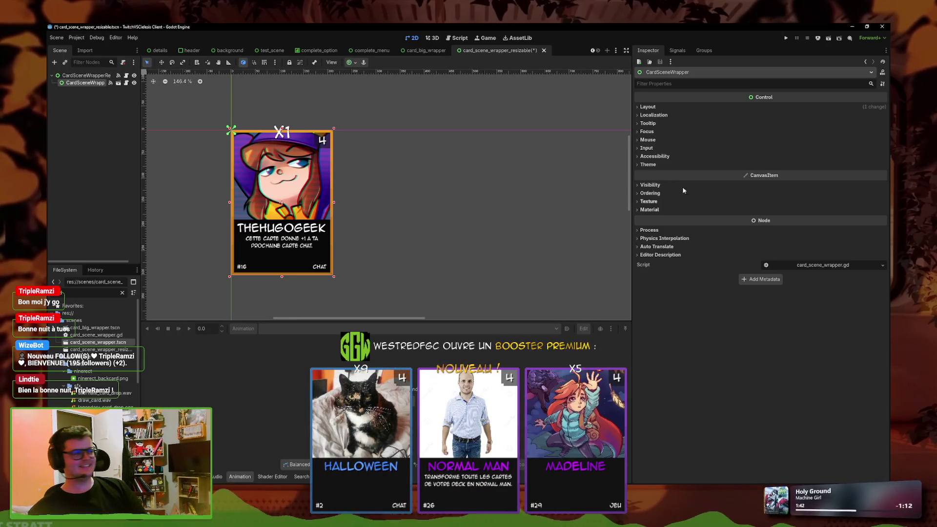
{"action": "left_click", "coordinate": [648, 106]}
{"action": "left_click", "coordinate": [655, 180]}
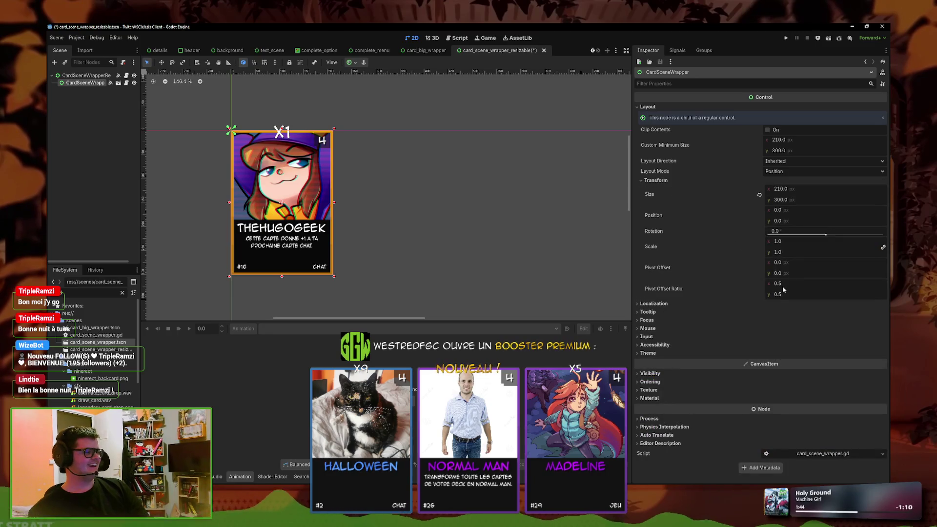
{"action": "left_click_drag", "start_coordinate": [778, 241], "coordinate": [733, 241]}
{"action": "key", "text": "ctrl+z"}
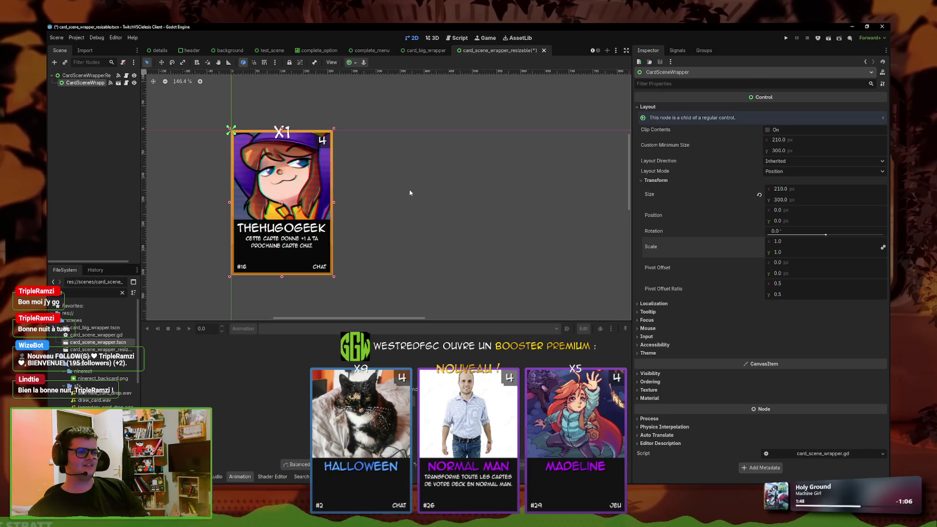
{"action": "left_click", "coordinate": [86, 75]}
{"action": "left_click", "coordinate": [656, 190]}
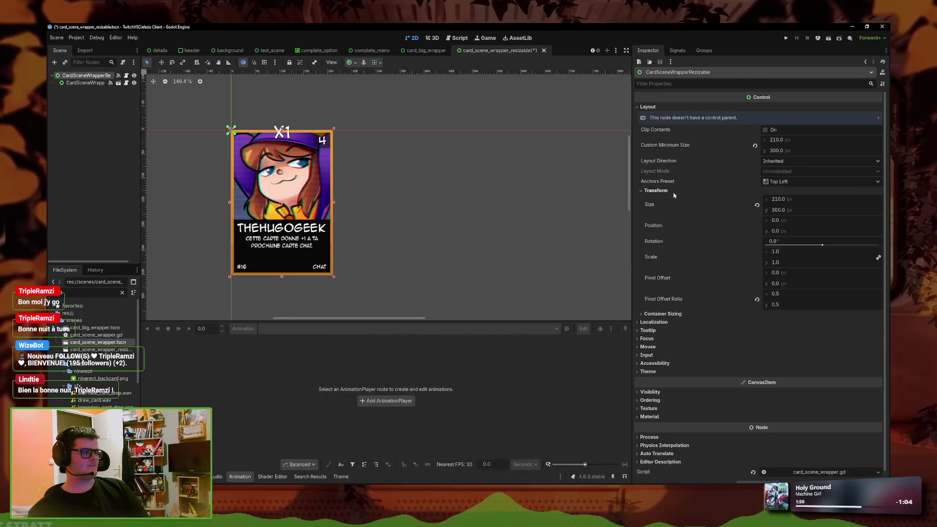
{"action": "mouse_move", "coordinate": [782, 260]}
{"action": "left_mouse_down"}
{"action": "mouse_move", "coordinate": [712, 261]}
{"action": "mouse_move", "coordinate": [735, 260]}
{"action": "left_mouse_up"}
{"action": "key", "text": "ctrl+z"}
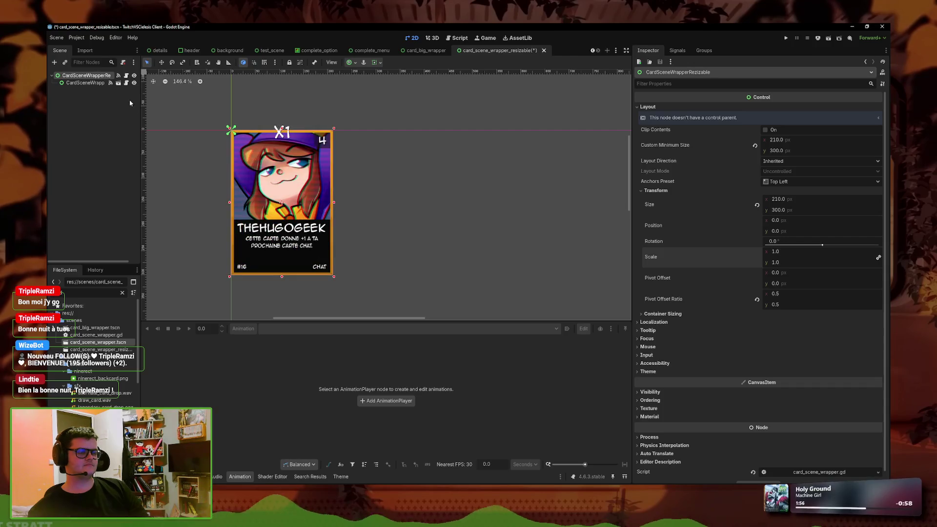
Set the CardSceneWrapperRezizable root's scale to 0.555 after undoing a 0.7 attempt.
{"action": "left_click", "coordinate": [86, 84]}
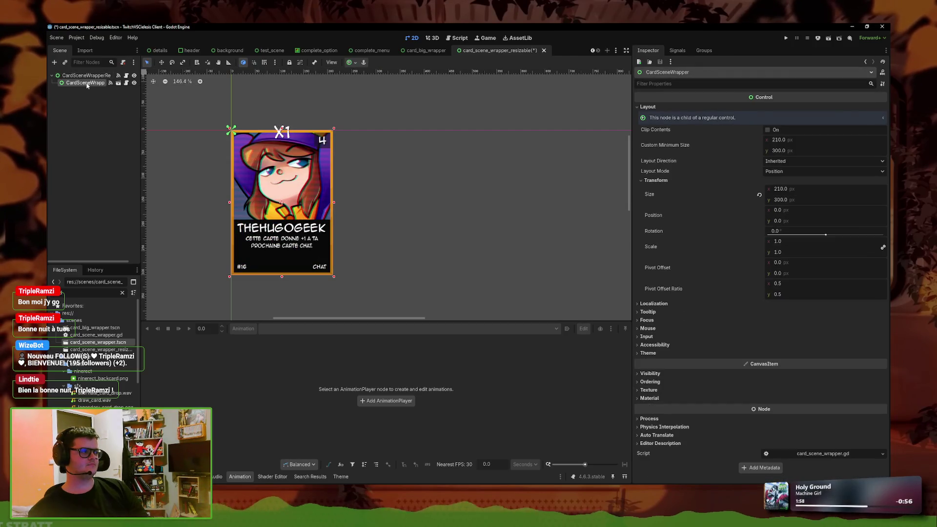
{"action": "left_click", "coordinate": [266, 105]}
{"action": "left_click", "coordinate": [87, 76]}
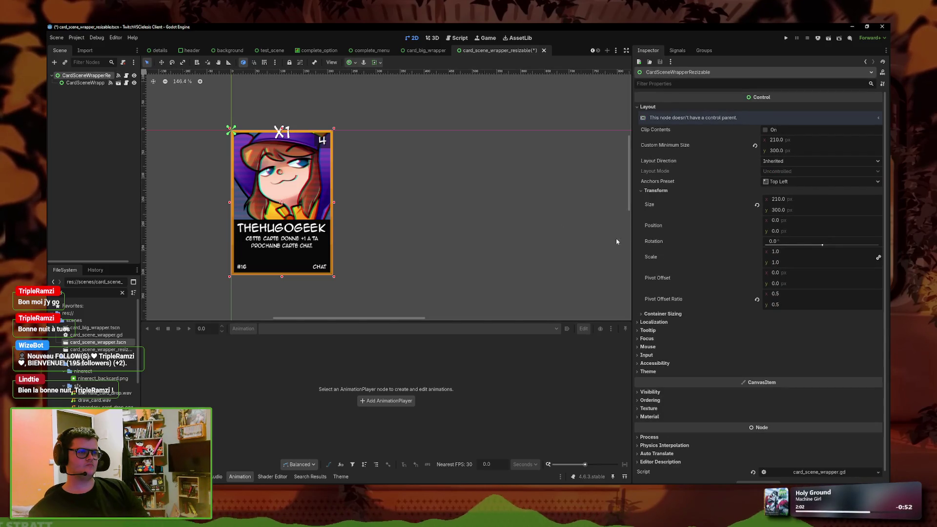
{"action": "left_click_drag", "start_coordinate": [785, 254], "coordinate": [724, 242]}
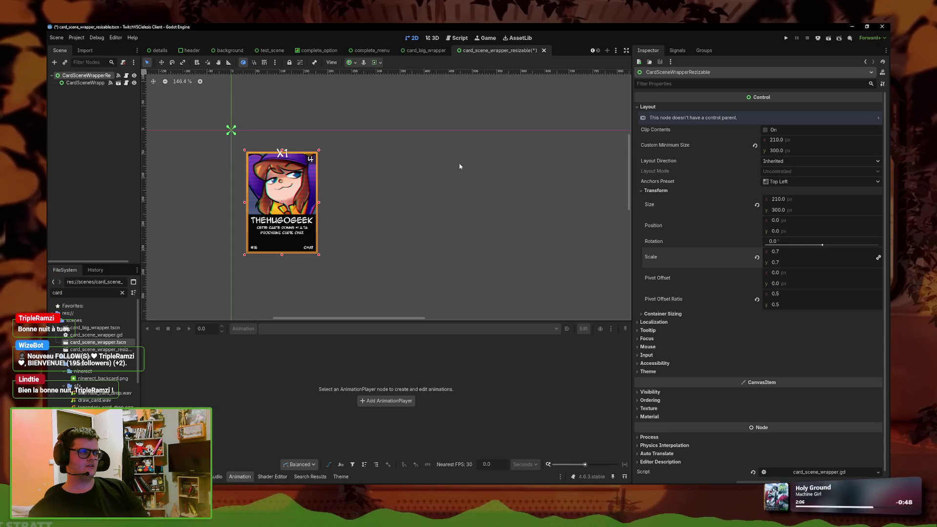
{"action": "key", "text": "ctrl+z"}
{"action": "left_click", "coordinate": [85, 83]}
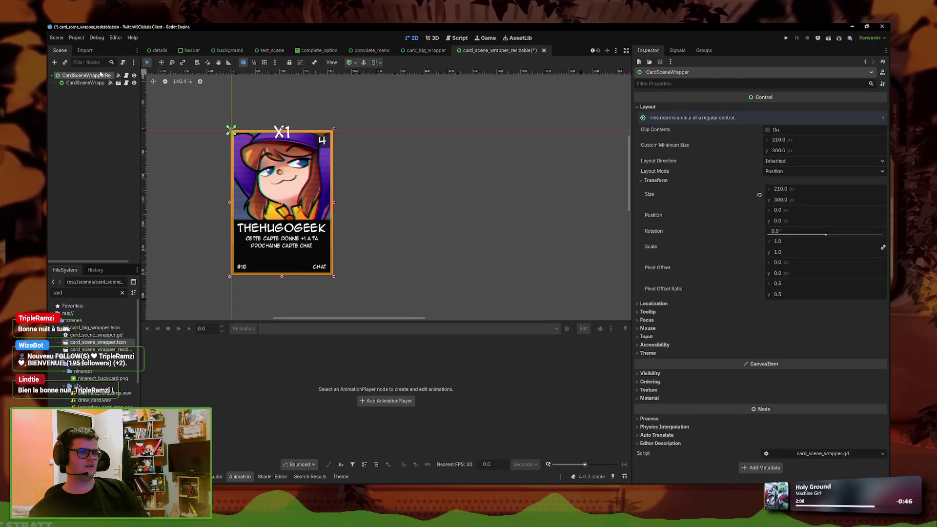
{"action": "left_click", "coordinate": [101, 75]}
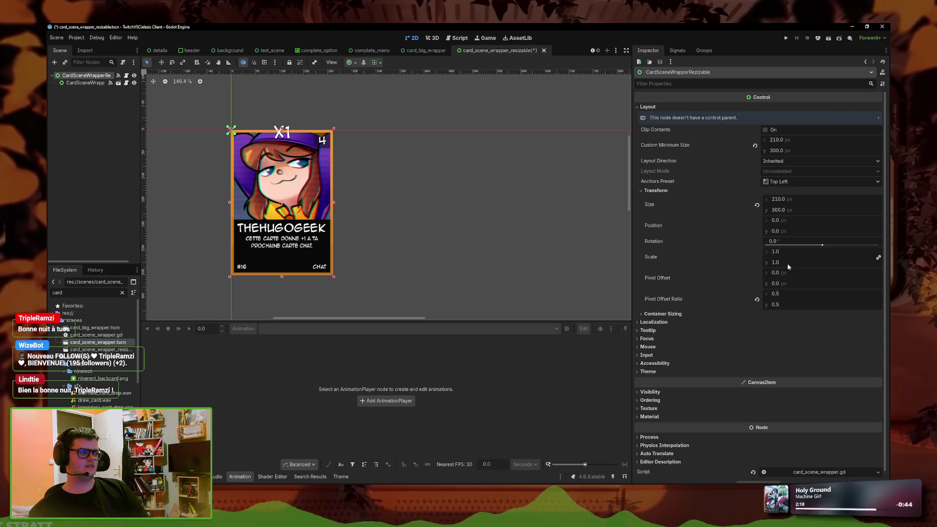
{"action": "left_click_drag", "start_coordinate": [779, 255], "coordinate": [688, 254]}
{"action": "left_click", "coordinate": [349, 63]}
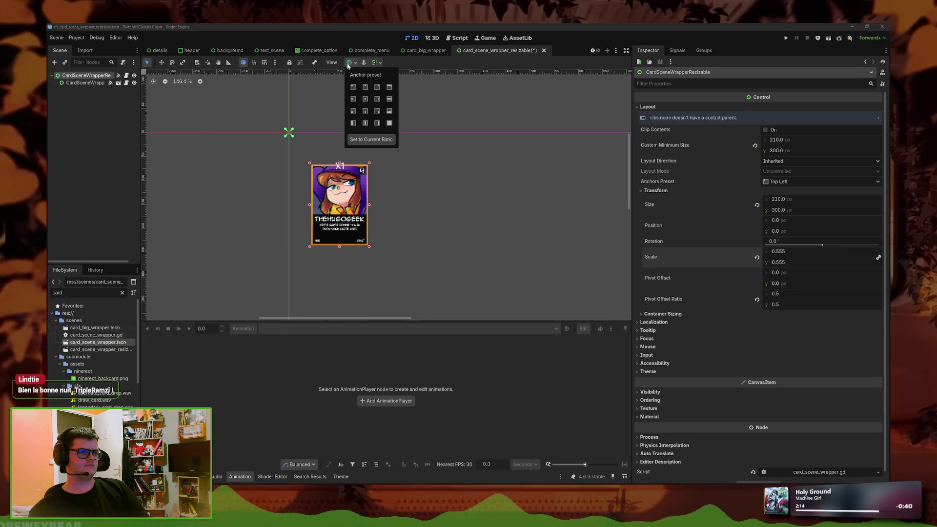
Look over the card wrapper child and the resizable root node, ending with the root selected.
{"action": "left_click", "coordinate": [118, 83]}
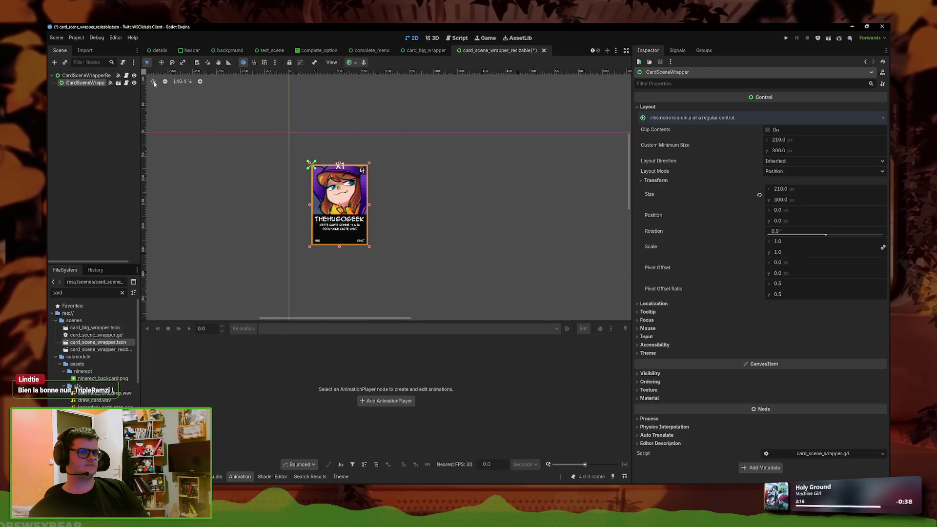
{"action": "left_click", "coordinate": [349, 64]}
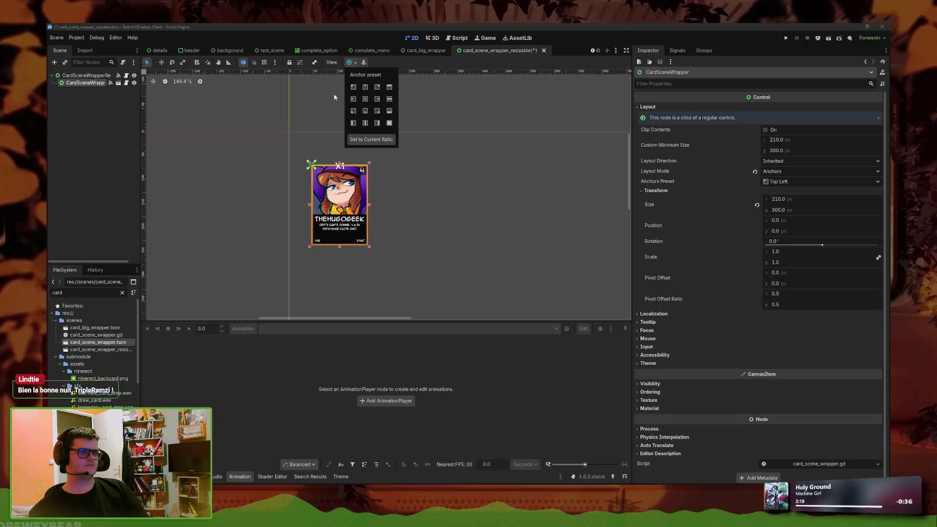
{"action": "left_click", "coordinate": [86, 75]}
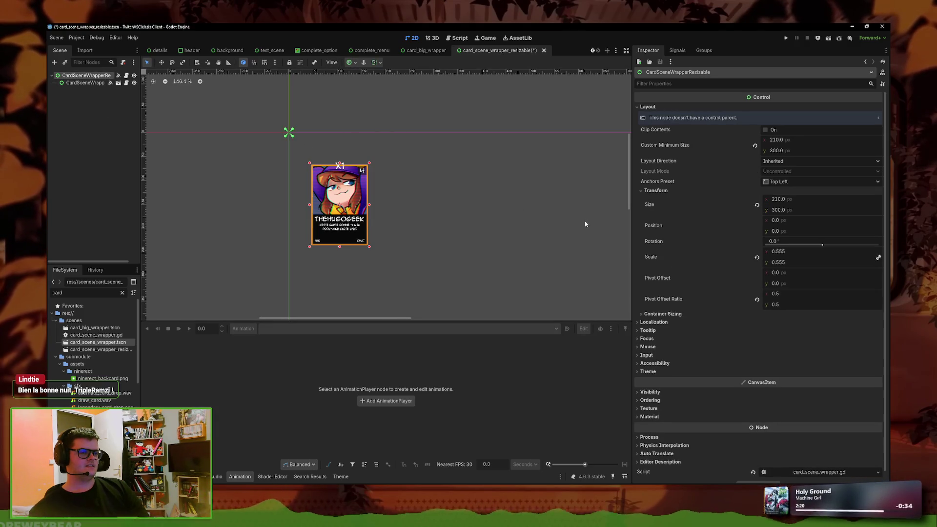
{"action": "left_click", "coordinate": [349, 112]}
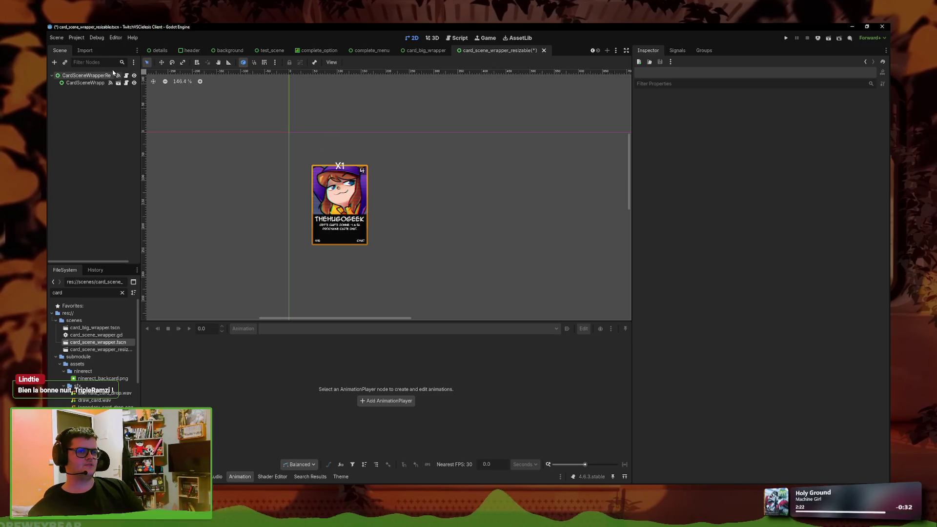
{"action": "left_click", "coordinate": [332, 171]}
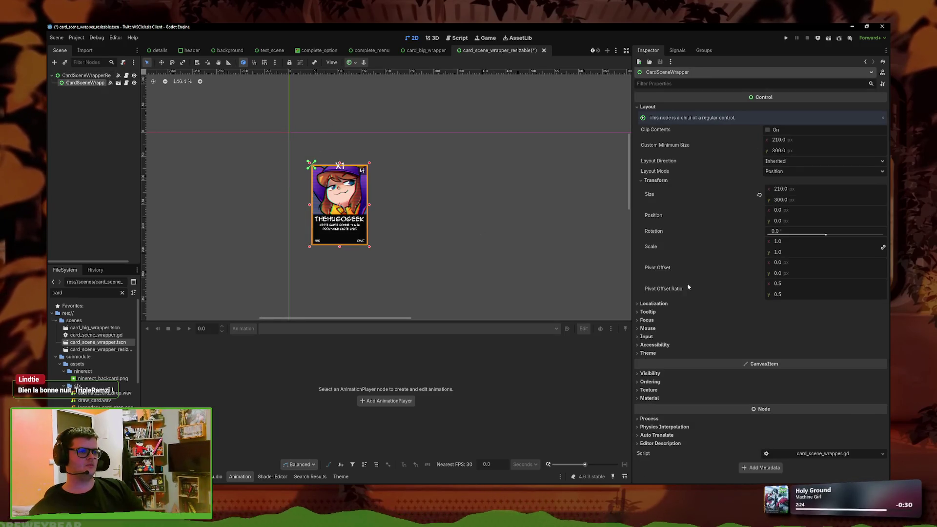
{"action": "left_click", "coordinate": [88, 76]}
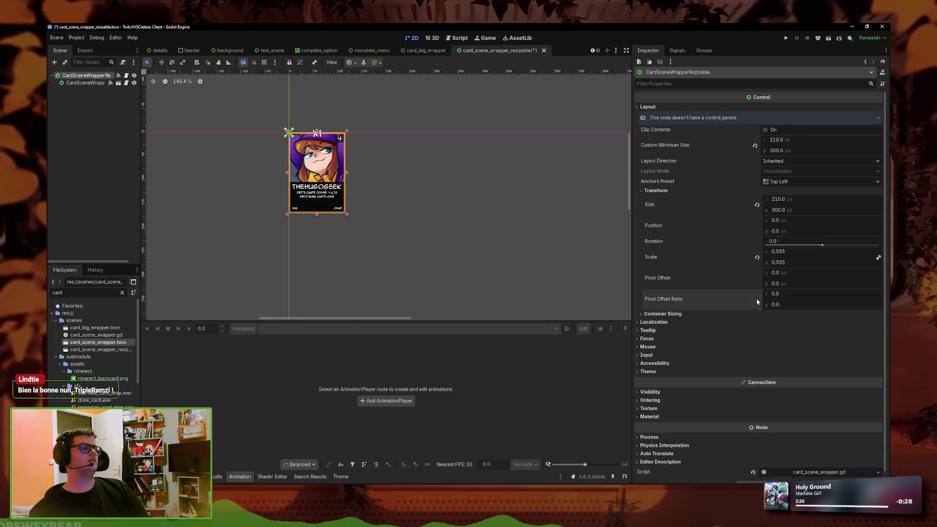
Try a vertical pivot offset ratio of 0.5 and a scale of about 0.615 on the root.
{"action": "mouse_move", "coordinate": [778, 252]}
{"action": "left_mouse_down"}
{"action": "mouse_move", "coordinate": [796, 251]}
{"action": "mouse_move", "coordinate": [779, 252]}
{"action": "left_mouse_up"}
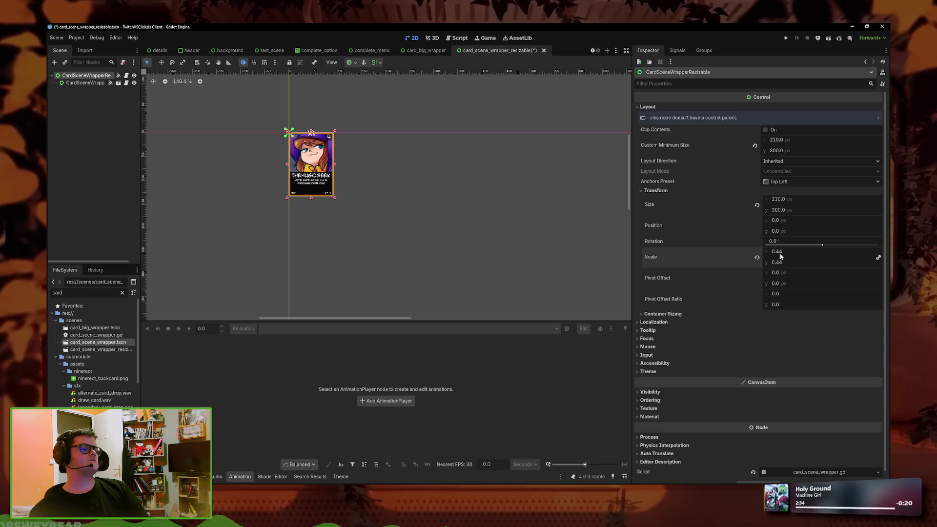
{"action": "left_click", "coordinate": [784, 293]}
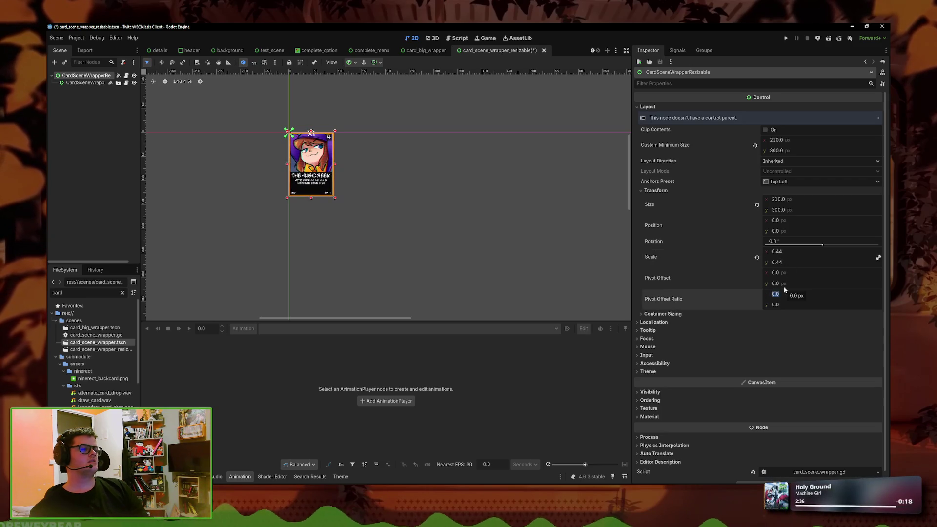
{"action": "key", "text": "Return"}
{"action": "key", "text": "ctrl+z"}
{"action": "left_click", "coordinate": [794, 306]}
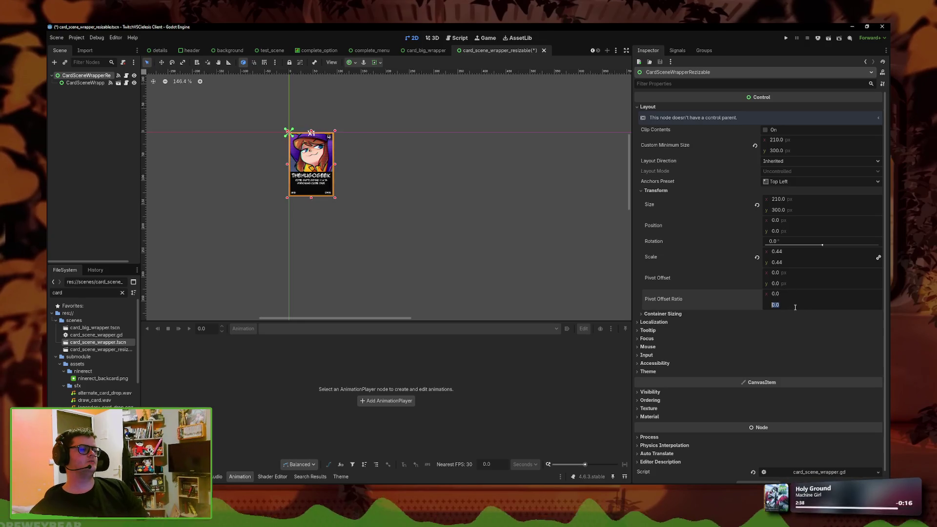
{"action": "type", "text": "5"}
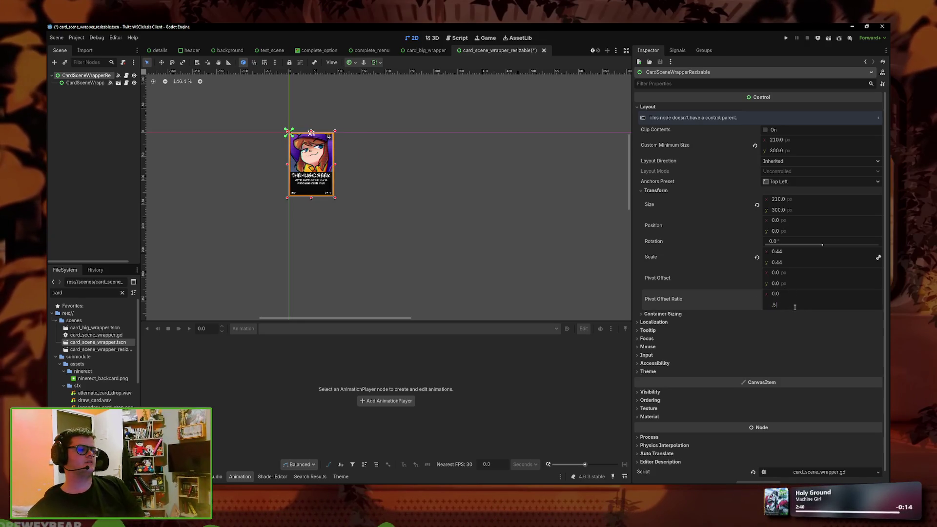
{"action": "key", "text": "Return"}
{"action": "mouse_move", "coordinate": [779, 251]}
{"action": "left_mouse_down"}
{"action": "mouse_move", "coordinate": [801, 252]}
{"action": "mouse_move", "coordinate": [786, 262]}
{"action": "left_mouse_up"}
Undo the pivot change, reset the root scale to 1.0, and save the scene.
{"action": "key", "text": "ctrl+z"}
{"action": "key", "text": "ctrl+z"}
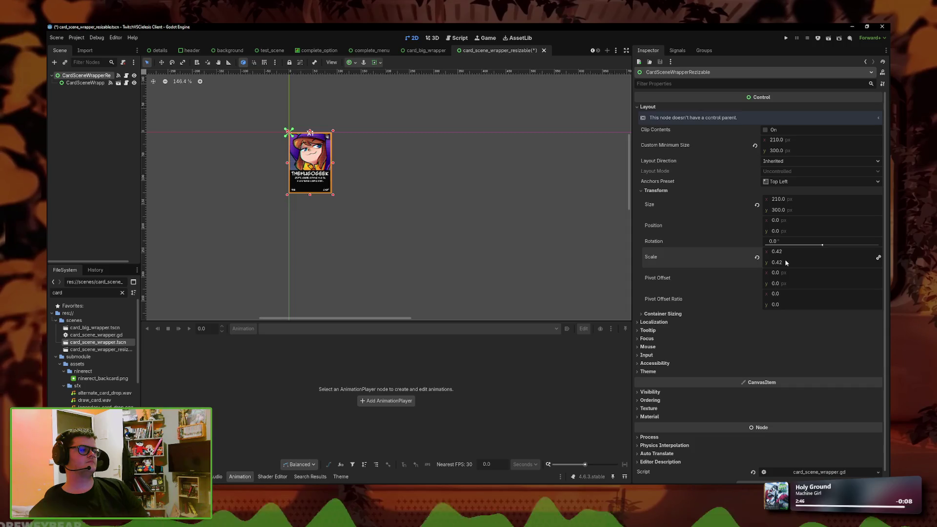
{"action": "key", "text": "ctrl+z"}
{"action": "key", "text": "ctrl+z"}
{"action": "key", "text": "ctrl+z"}
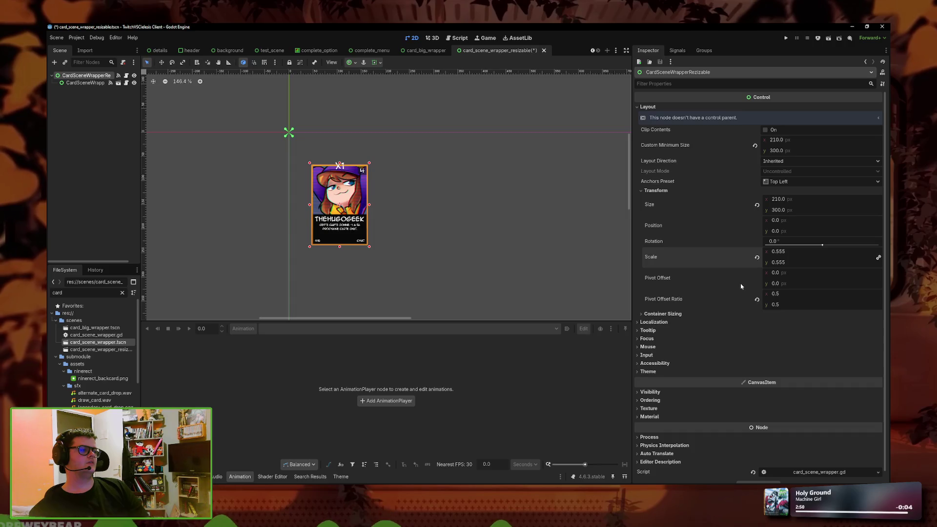
{"action": "key", "text": "ctrl+z"}
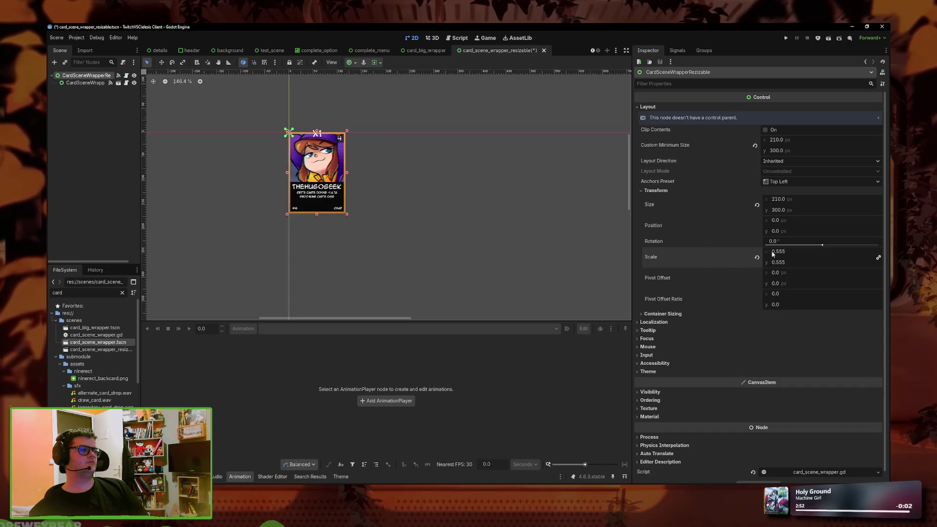
{"action": "left_click", "coordinate": [757, 257]}
{"action": "key", "text": "ctrl+s"}
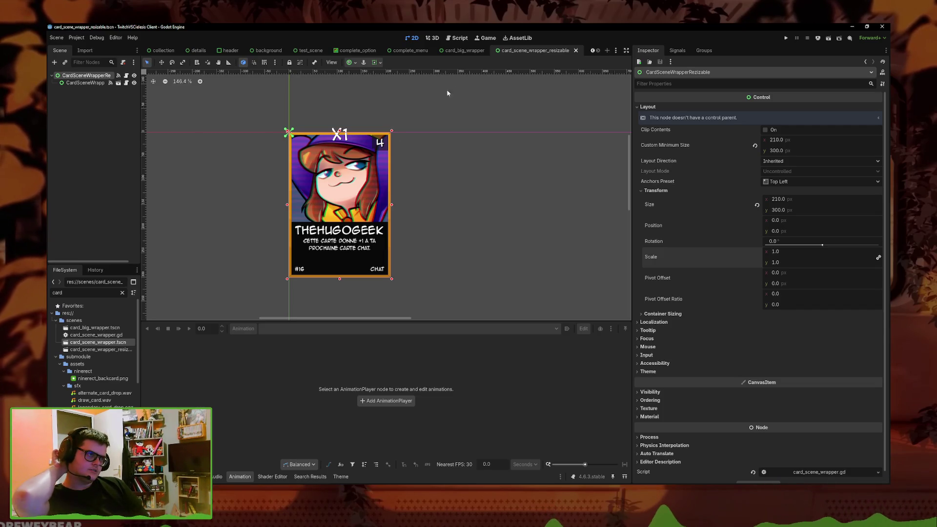
{"action": "left_click", "coordinate": [100, 84]}
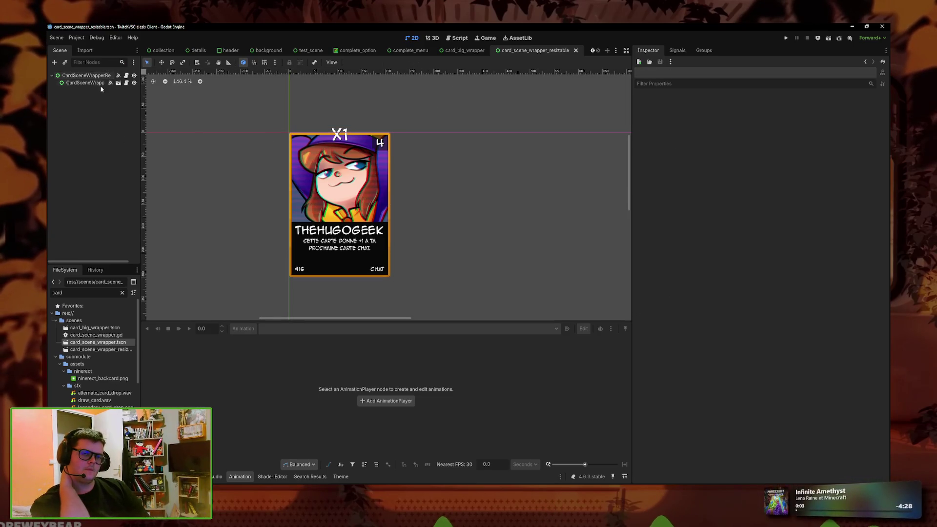
Review the card_data declaration and assignment lines in the root's card_scene_wrapper.gd.
{"action": "left_click", "coordinate": [85, 75]}
{"action": "left_click", "coordinate": [118, 75]}
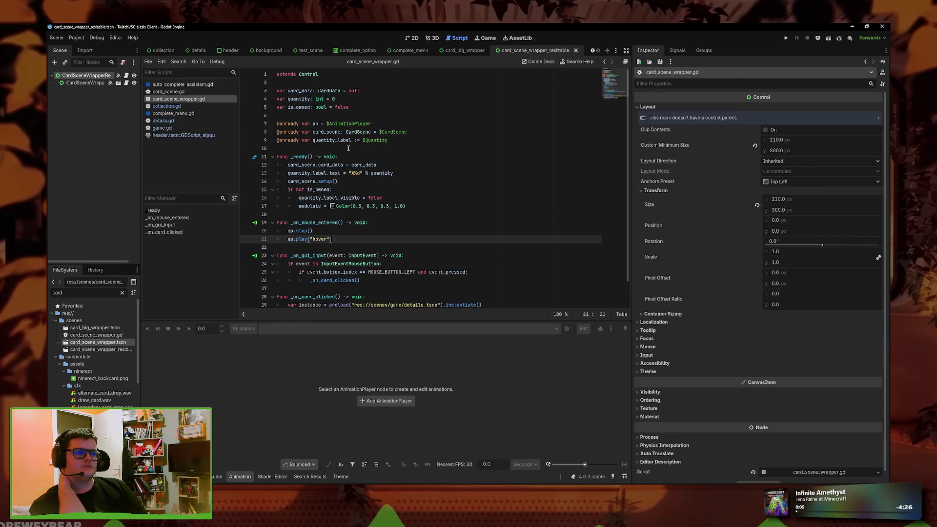
{"action": "left_click_drag", "start_coordinate": [376, 165], "coordinate": [287, 165]}
{"action": "mouse_move", "coordinate": [360, 91]}
{"action": "left_mouse_down"}
{"action": "mouse_move", "coordinate": [190, 83]}
{"action": "mouse_move", "coordinate": [175, 91]}
{"action": "left_mouse_up"}
{"action": "key", "text": "ctrl+c"}
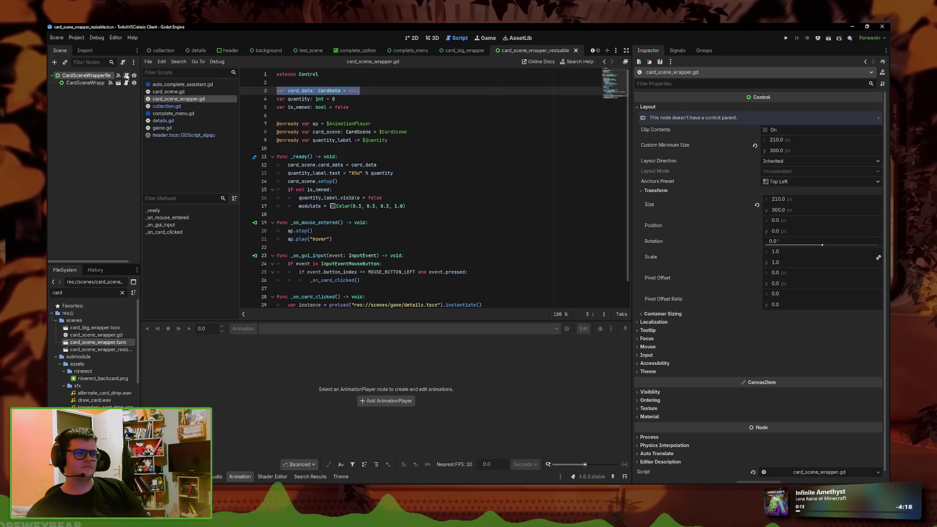
{"action": "left_click", "coordinate": [451, 132]}
Detach card_scene_wrapper.gd from the root and attach a new card_scene_wrapper_resizable.gd script.
{"action": "right_click", "coordinate": [85, 76]}
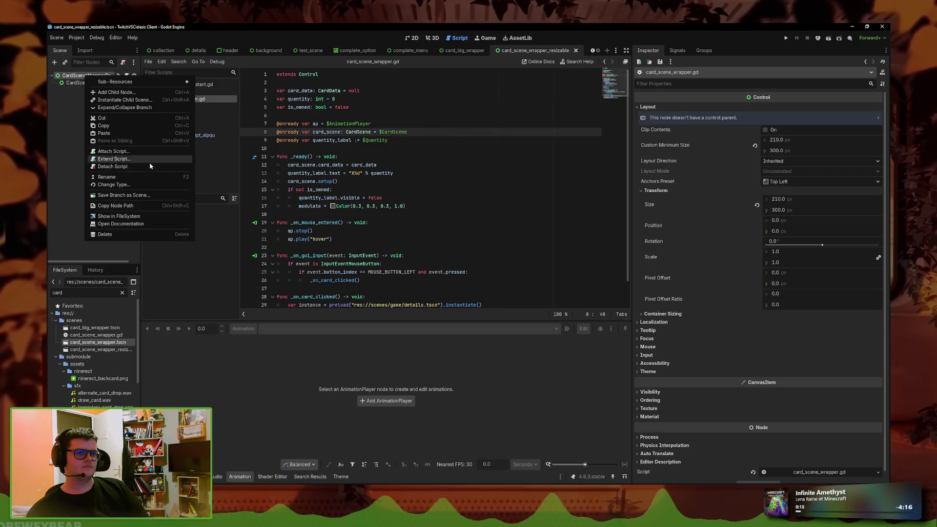
{"action": "left_click", "coordinate": [117, 163]}
{"action": "right_click", "coordinate": [93, 75]}
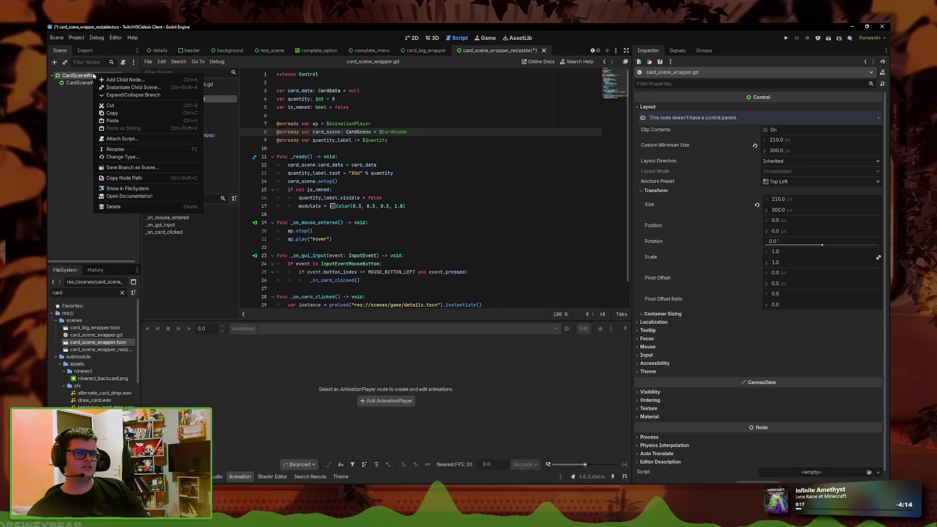
{"action": "left_click", "coordinate": [117, 139]}
{"action": "left_click", "coordinate": [442, 311]}
Paste the card_data variable declaration below extends Control and save.
{"action": "key", "text": "End"}
{"action": "key", "text": "Return"}
{"action": "key", "text": "Return"}
{"action": "key", "text": "ctrl+v"}
{"action": "key", "text": "ctrl+s"}
Copy the _ready function's opening lines from the original card_scene_wrapper.gd.
{"action": "key", "text": "alt+Left"}
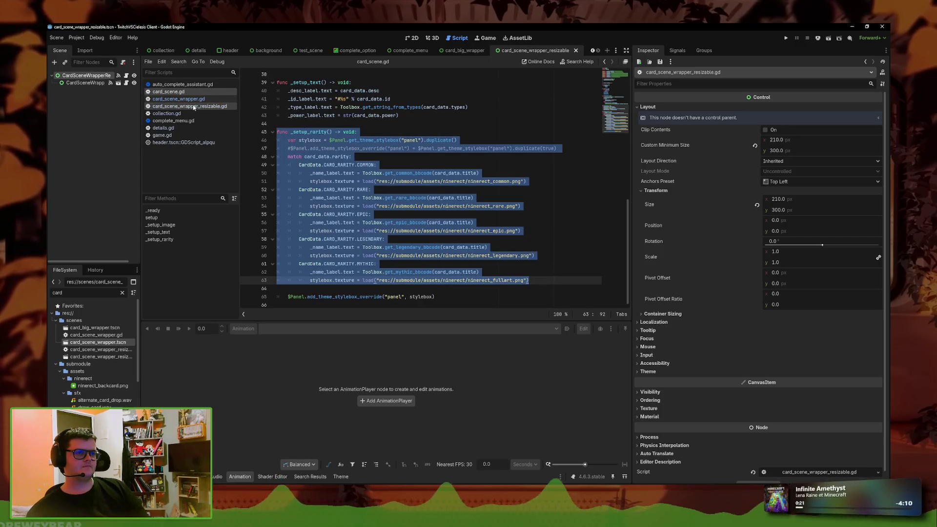
{"action": "left_click", "coordinate": [179, 98]}
{"action": "left_click_drag", "start_coordinate": [377, 165], "coordinate": [281, 156]}
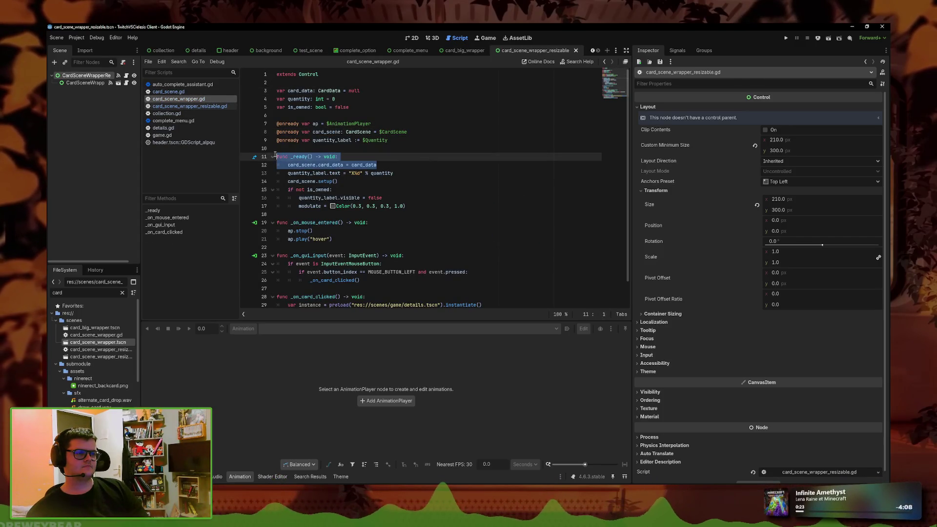
{"action": "left_click", "coordinate": [395, 165]}
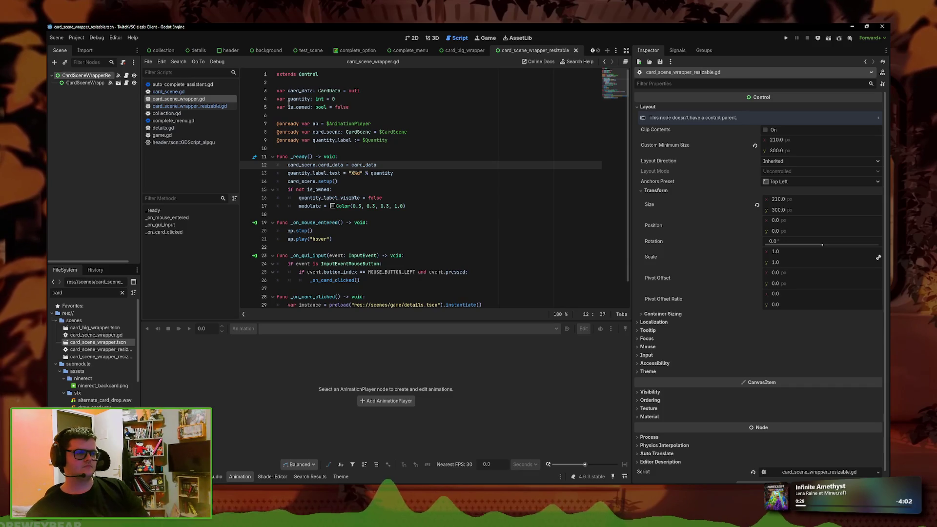
{"action": "key", "text": "Up"}
{"action": "key", "text": "shift+Home"}
{"action": "key", "text": "End"}
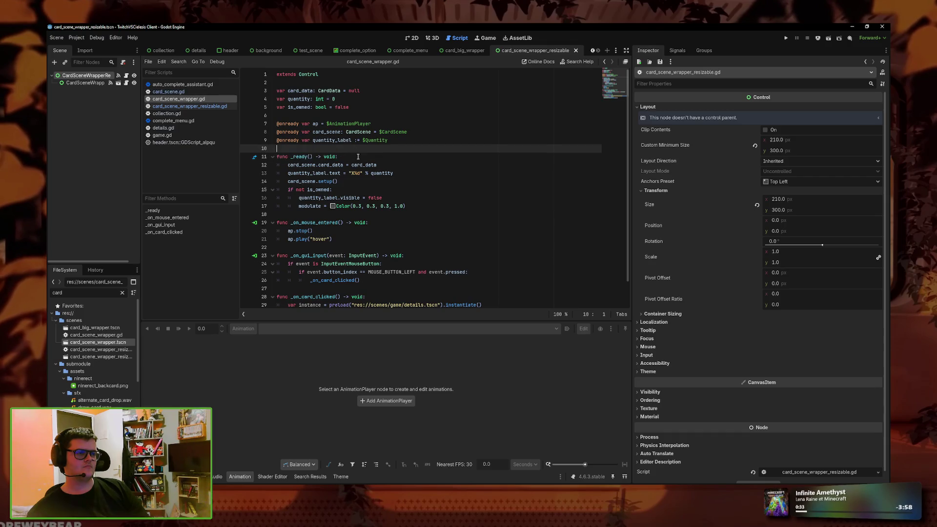
{"action": "left_click", "coordinate": [189, 106]}
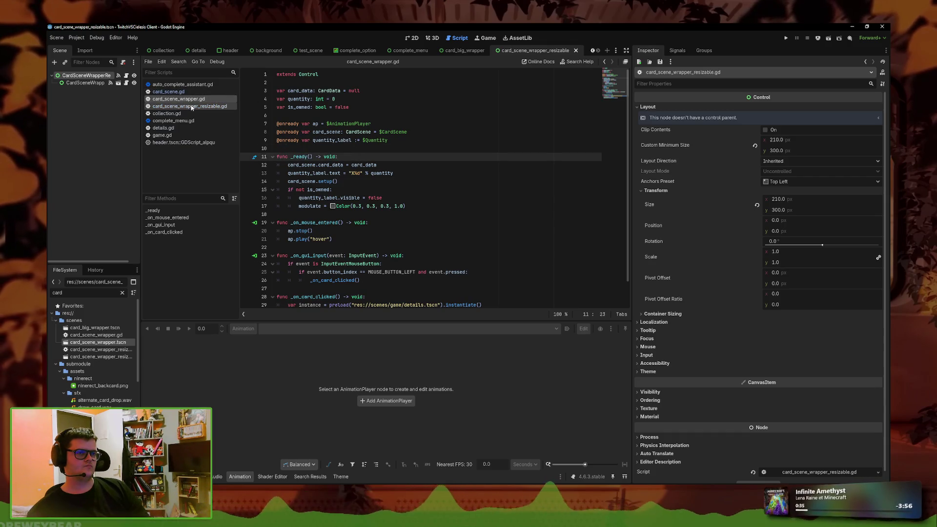
{"action": "left_click", "coordinate": [189, 100]}
{"action": "mouse_move", "coordinate": [386, 165]}
{"action": "left_mouse_down"}
{"action": "mouse_move", "coordinate": [385, 198]}
{"action": "mouse_move", "coordinate": [371, 165]}
{"action": "mouse_move", "coordinate": [326, 159]}
{"action": "left_mouse_up"}
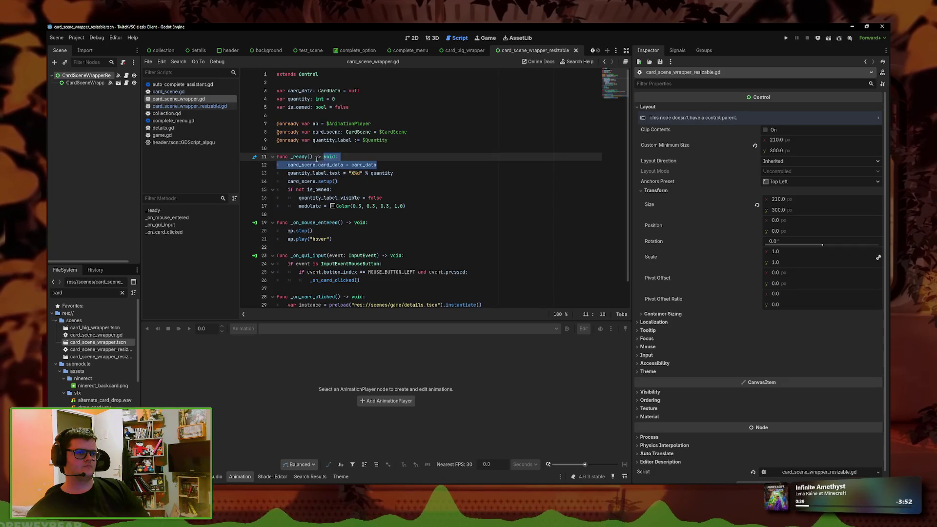
{"action": "left_click", "coordinate": [168, 91]}
{"action": "left_click", "coordinate": [189, 105]}
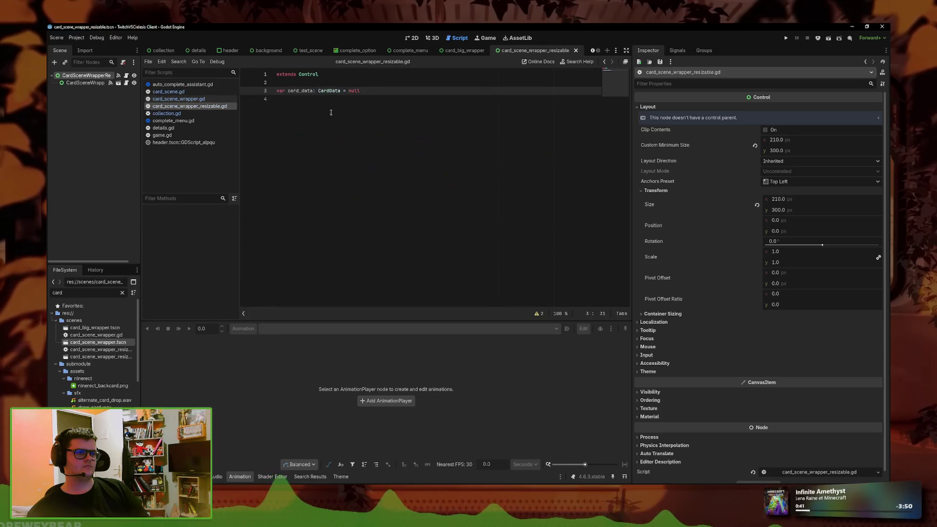
Paste _ready into the new script, assigning card_data to $CardSceneWrapper, and save.
{"action": "left_click", "coordinate": [323, 111]}
{"action": "key", "text": "Return"}
{"action": "type", "text": "func _ready() -> void: \tcard_scene.card_data = card_data"}
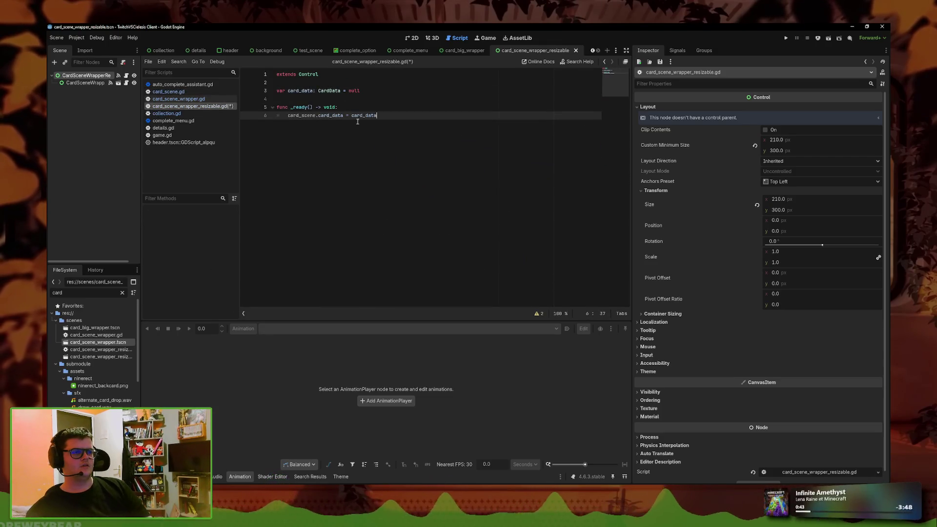
{"action": "key", "text": "BackSpace"}
{"action": "left_click_drag", "start_coordinate": [84, 83], "coordinate": [291, 121]}
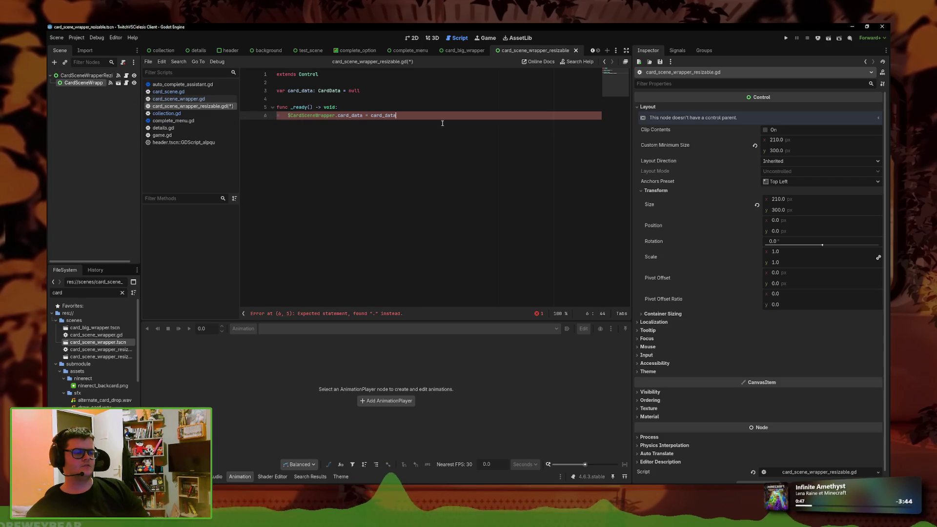
{"action": "key", "text": "ctrl+s"}
{"action": "left_click", "coordinate": [429, 112]}
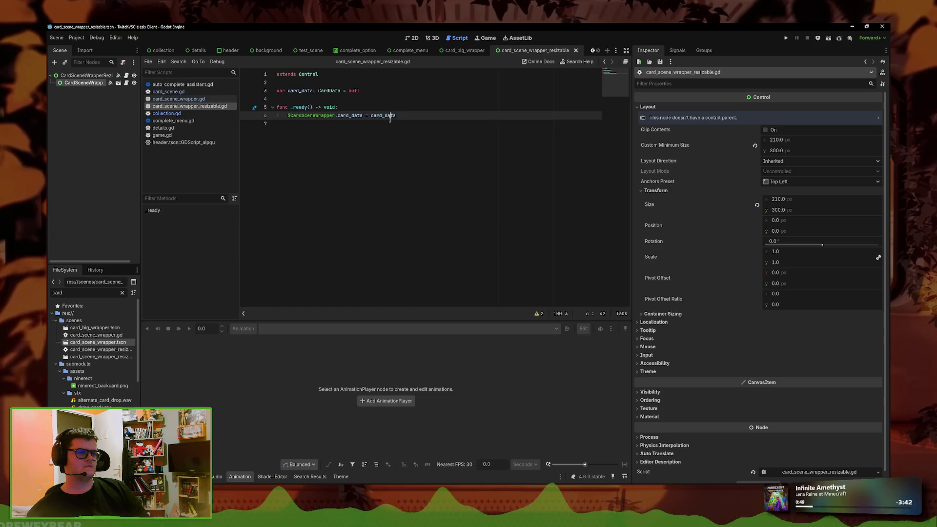
{"action": "left_click", "coordinate": [435, 108]}
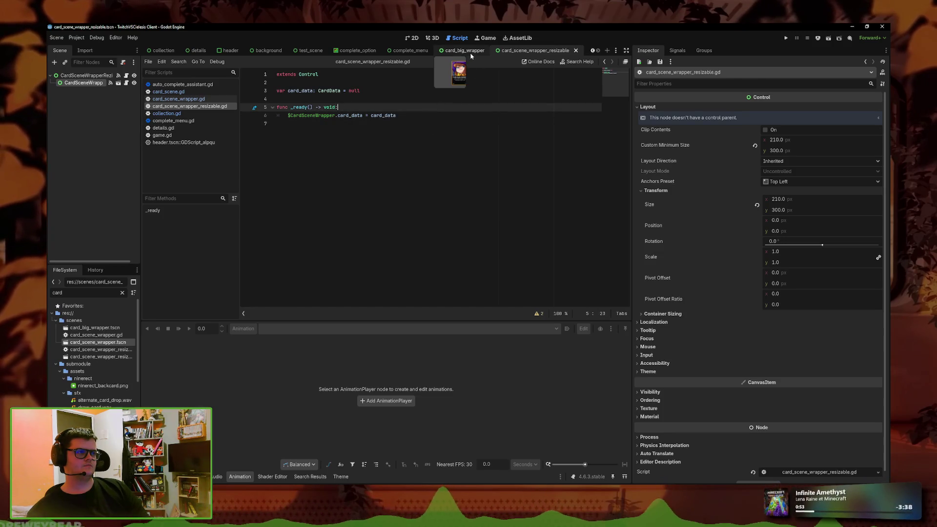
Change collection.gd's preload path to res://scenes/card_scene_wrapper_resizable.tscn.
{"action": "left_click", "coordinate": [163, 50]}
{"action": "left_click", "coordinate": [449, 189]}
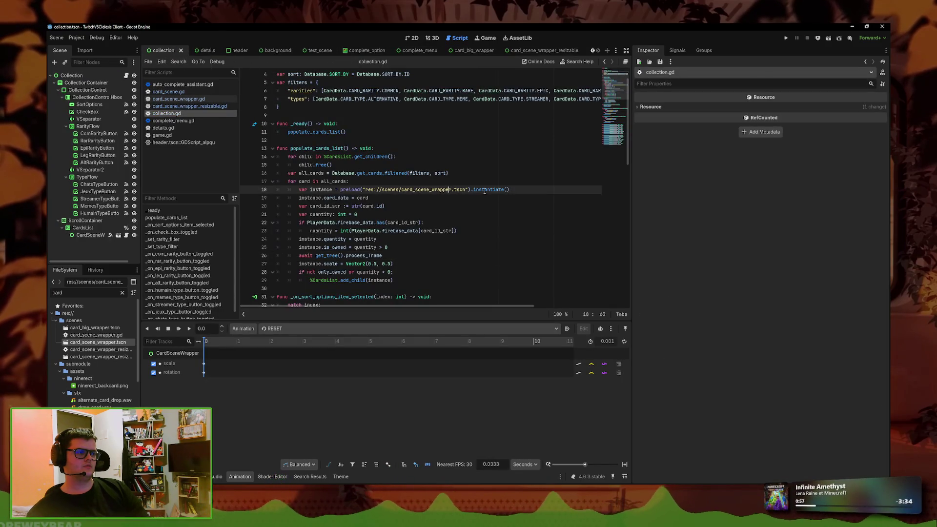
{"action": "type", "text": "r"}
{"action": "key", "text": "Escape"}
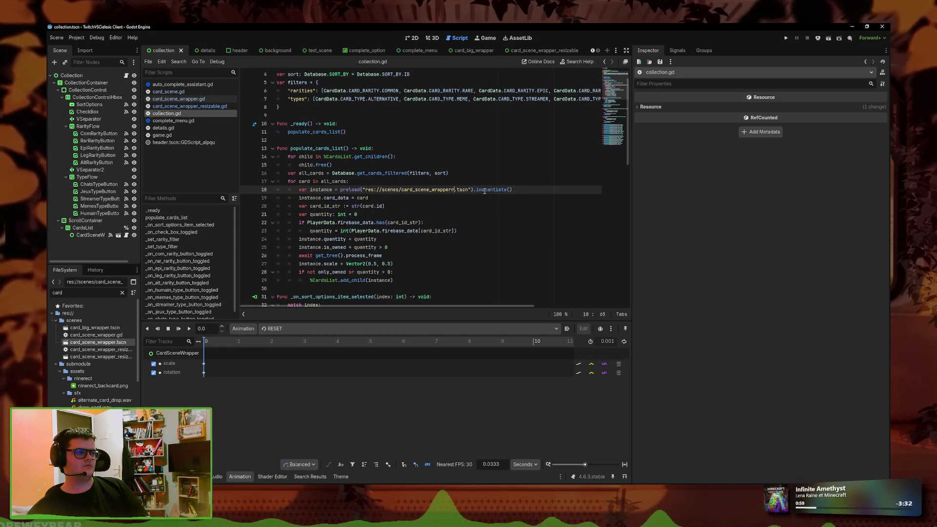
{"action": "type", "text": "_resiz"}
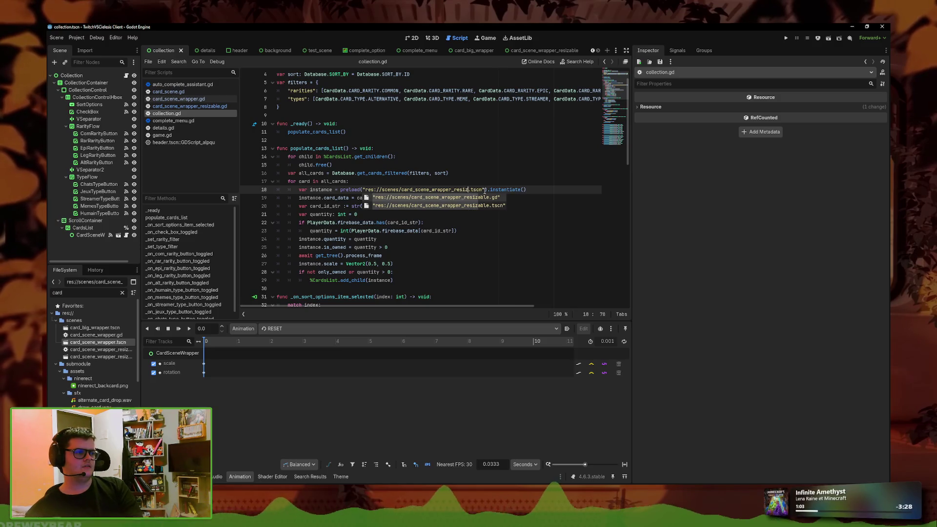
{"action": "type", "text": "able"}
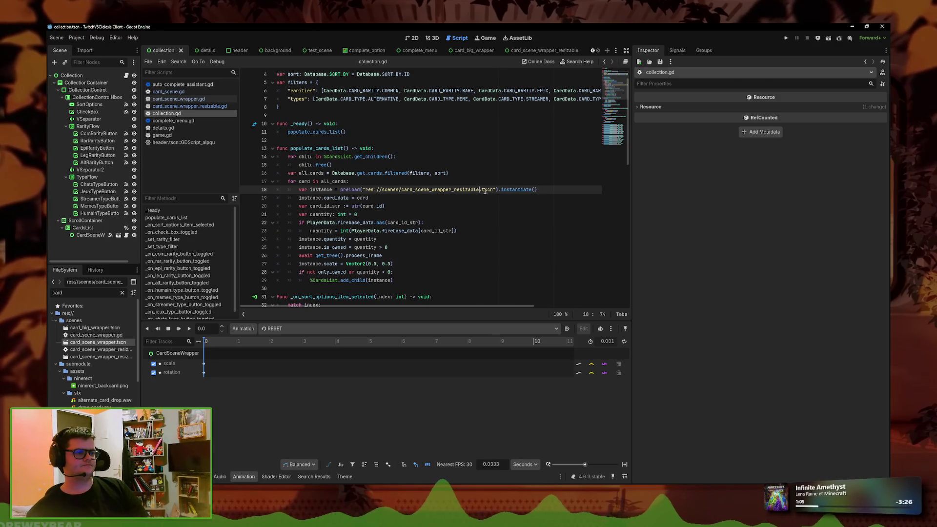
{"action": "left_click", "coordinate": [481, 199]}
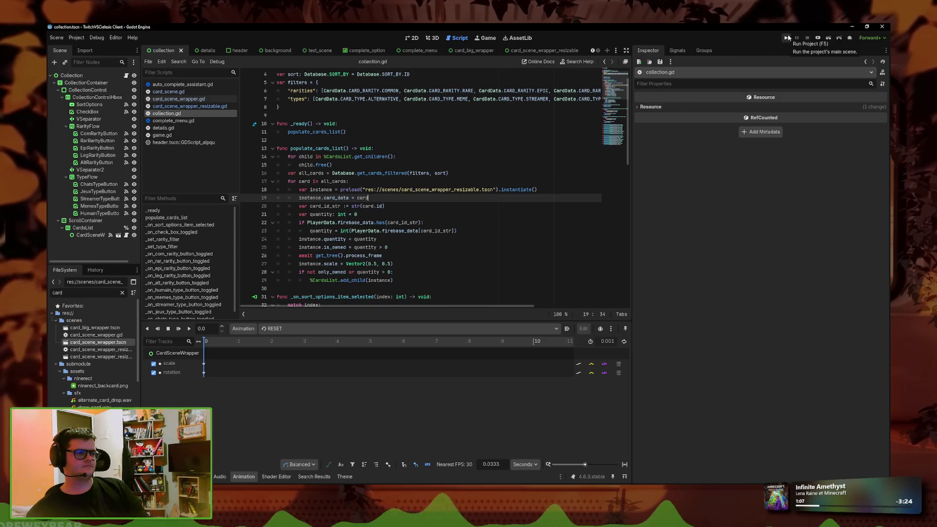
{"action": "left_click", "coordinate": [401, 247]}
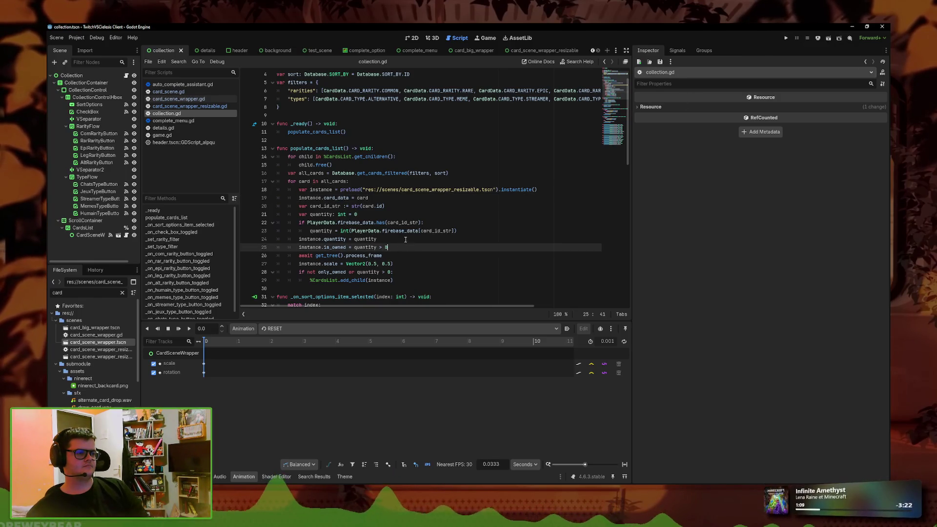
{"action": "left_click", "coordinate": [171, 106]}
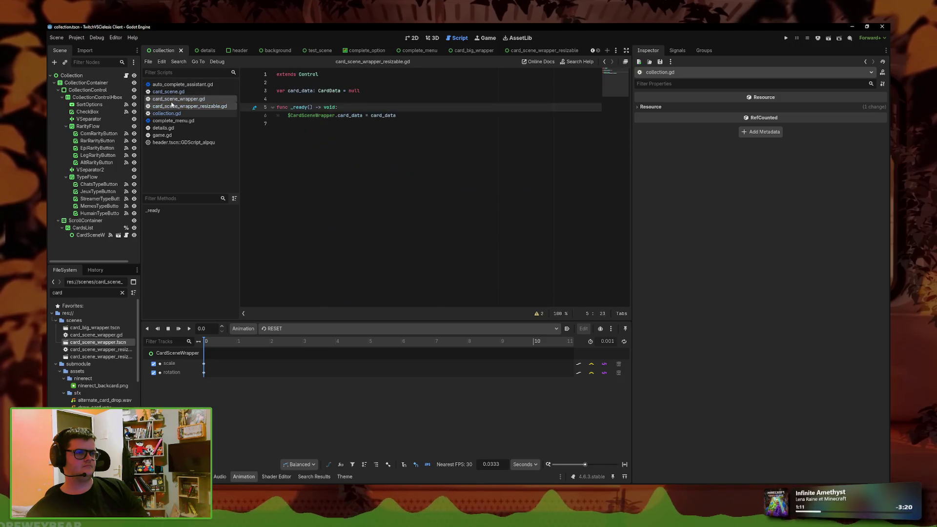
Compare the wrapper, resizable wrapper and card scripts, and glance at the card in 2D.
{"action": "left_click", "coordinate": [171, 99]}
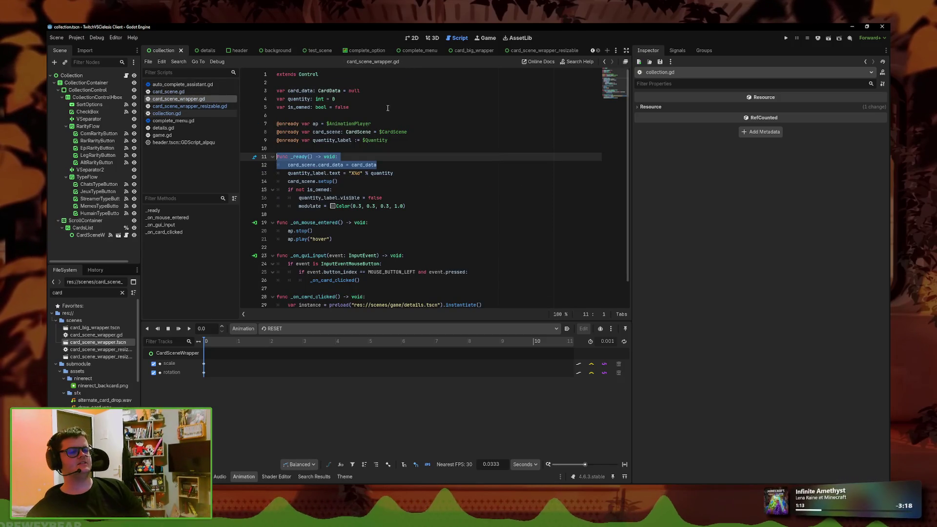
{"action": "left_click", "coordinate": [205, 107]}
{"action": "left_click", "coordinate": [202, 114]}
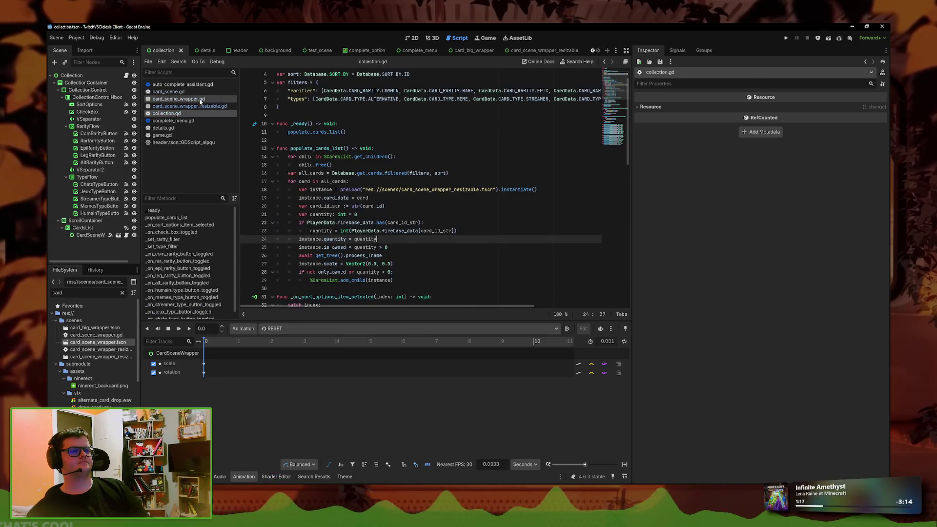
{"action": "left_click", "coordinate": [202, 99]}
{"action": "left_click", "coordinate": [202, 94]}
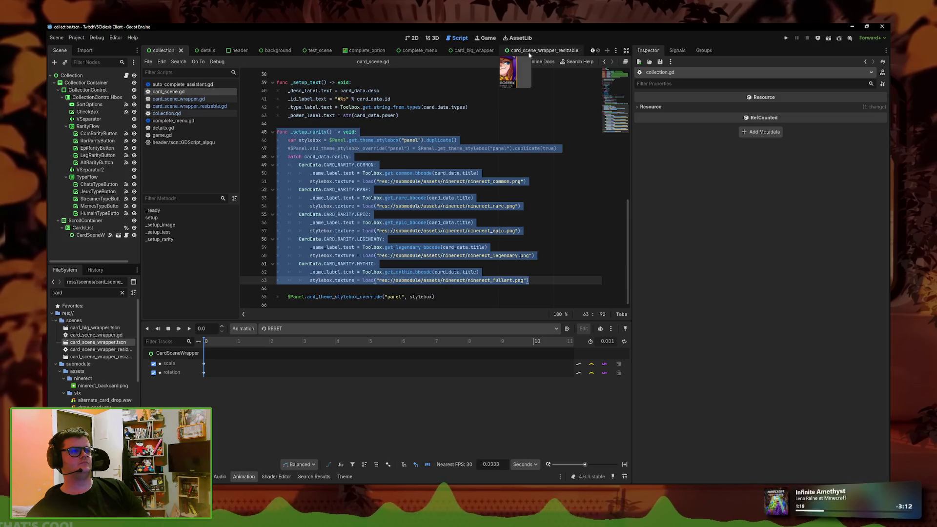
{"action": "left_click", "coordinate": [413, 37]}
{"action": "left_click", "coordinate": [456, 39]}
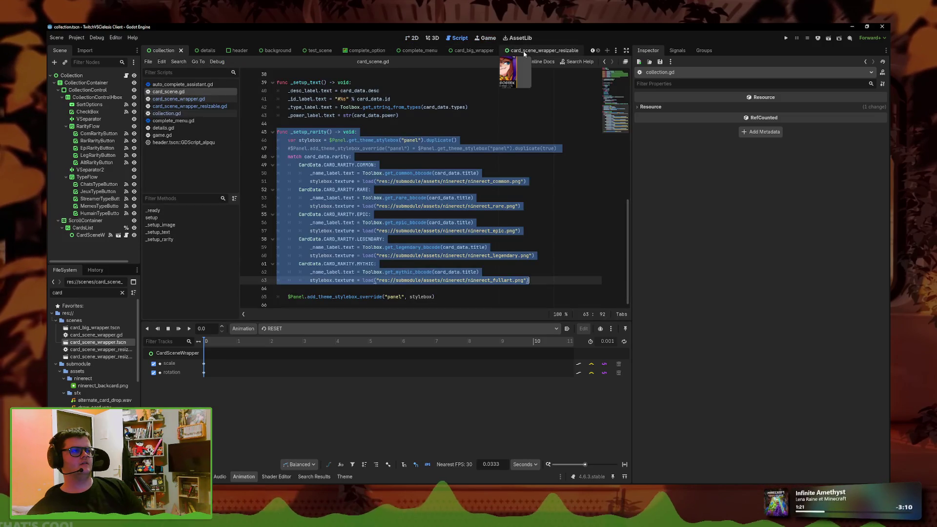
{"action": "left_click", "coordinate": [199, 107]}
{"action": "left_click", "coordinate": [199, 99]}
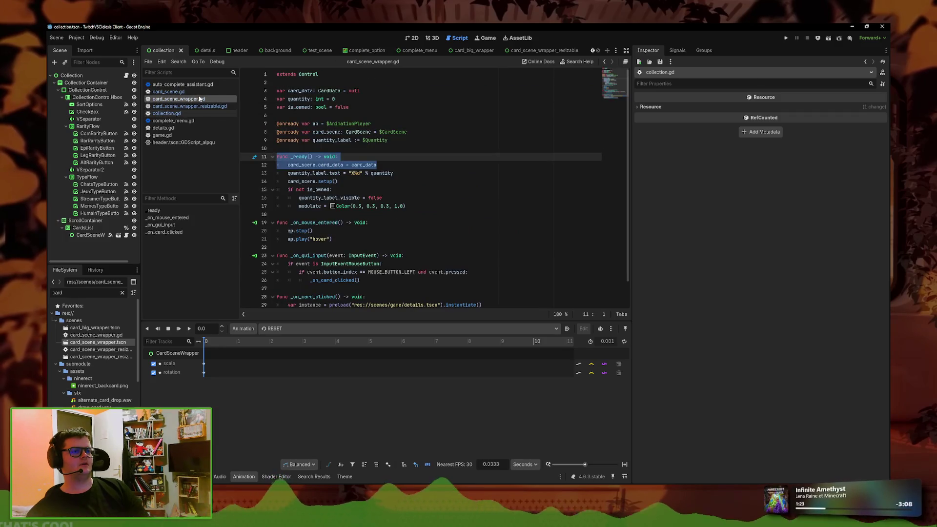
{"action": "left_click", "coordinate": [199, 106]}
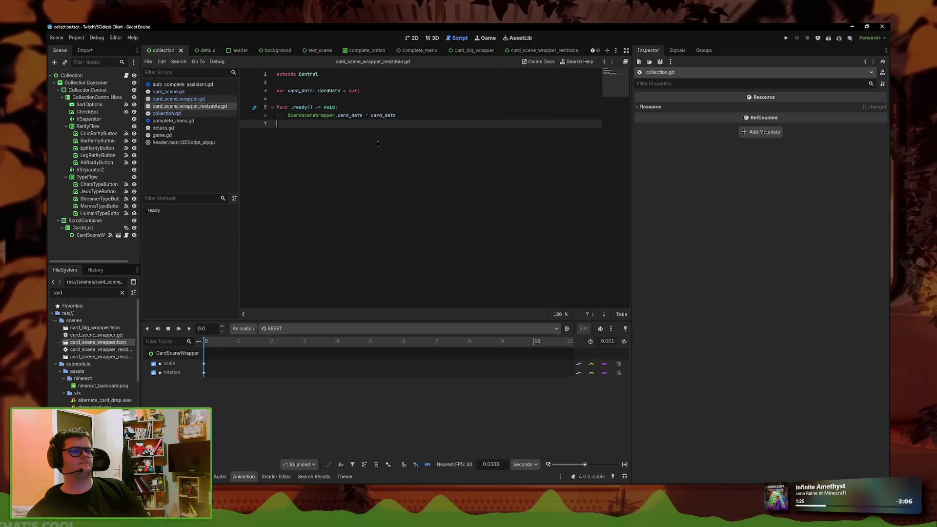
Rename _ready() to setup() and delete the card_data variable line.
{"action": "left_click_drag", "start_coordinate": [310, 108], "coordinate": [297, 107]}
{"action": "type", "text": "setup"}
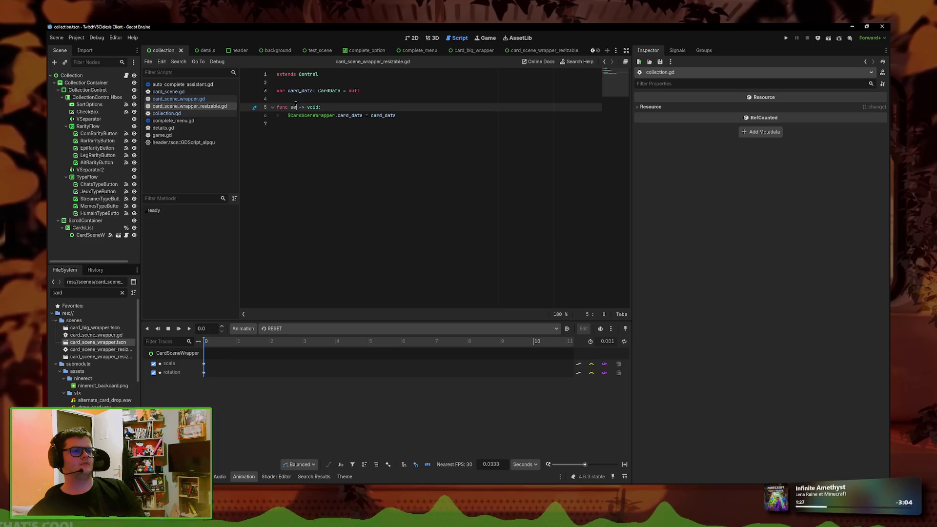
{"action": "type", "text": "("}
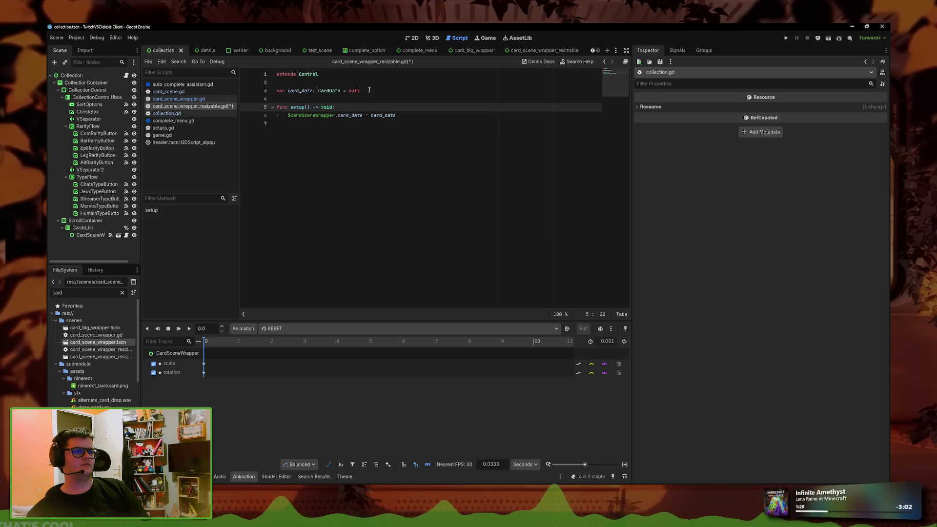
{"action": "left_click", "coordinate": [251, 89]}
{"action": "triple_click", "coordinate": [381, 91]}
{"action": "key", "text": "BackSpace"}
Give setup the parameters card_data, quantity, is_owned, save, and start a new line.
{"action": "left_click", "coordinate": [306, 107]}
{"action": "left_click", "coordinate": [310, 107]}
{"action": "type", "text": "card"}
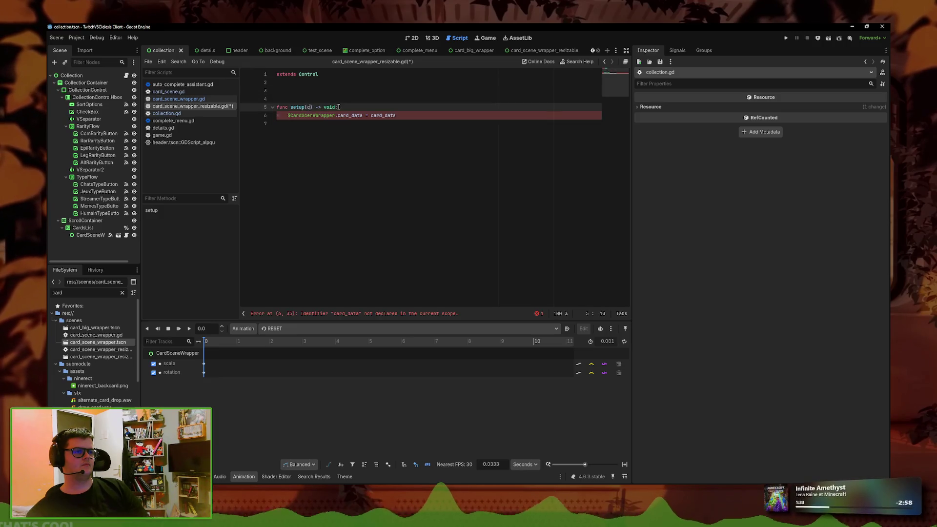
{"action": "type", "text": "_data, "}
{"action": "type", "text": "quantity,"}
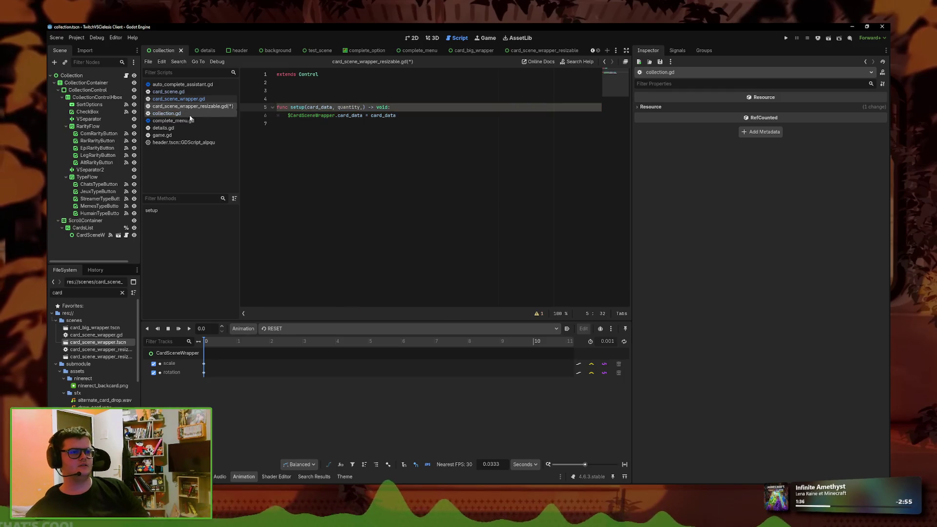
{"action": "left_click", "coordinate": [197, 99]}
{"action": "left_click", "coordinate": [198, 107]}
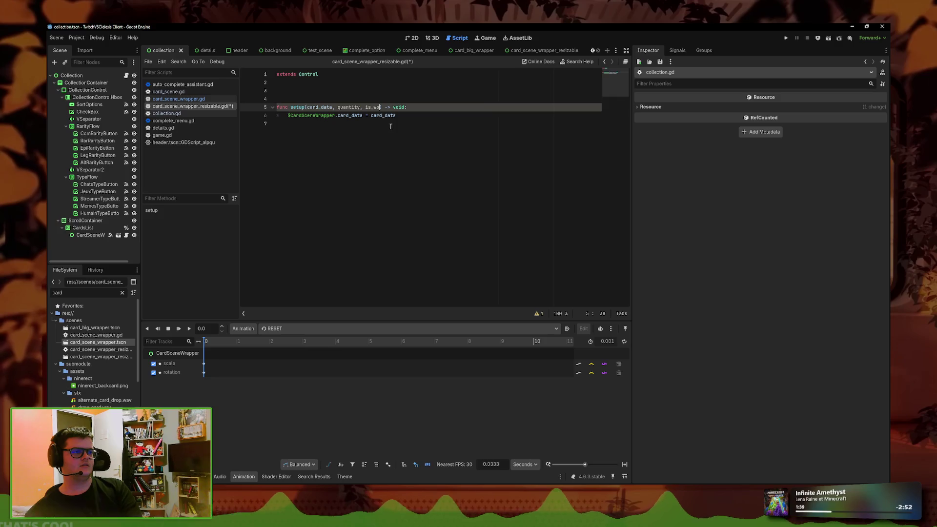
{"action": "type", "text": "ned"}
{"action": "key", "text": "ctrl+s"}
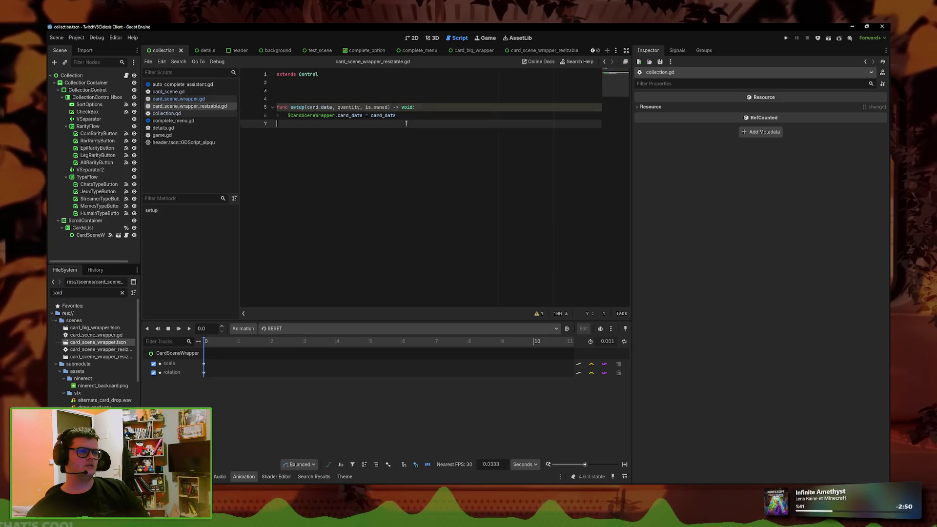
{"action": "left_click", "coordinate": [410, 119]}
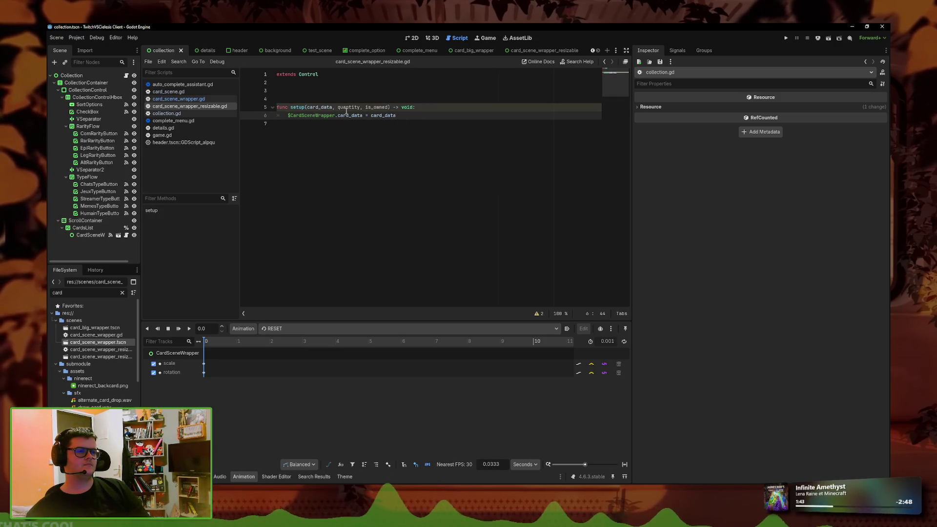
{"action": "key", "text": "Return"}
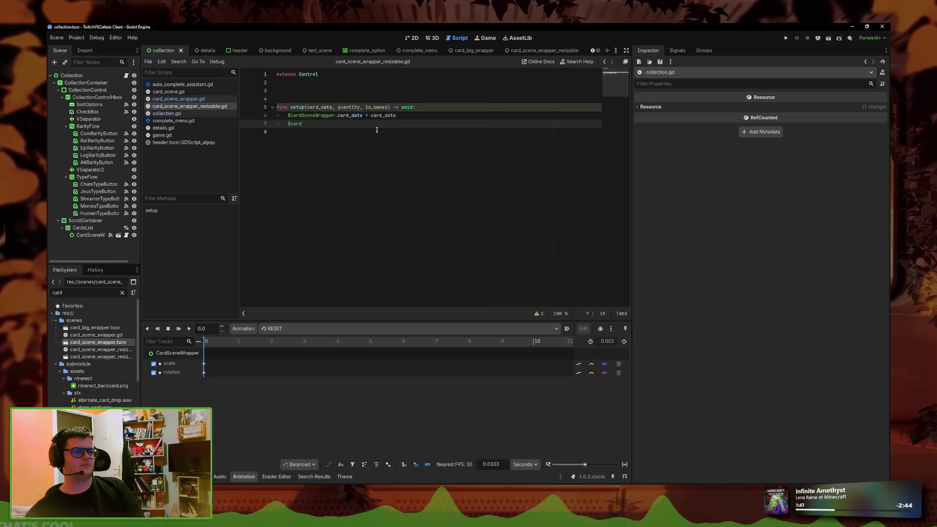
{"action": "left_click", "coordinate": [542, 50]}
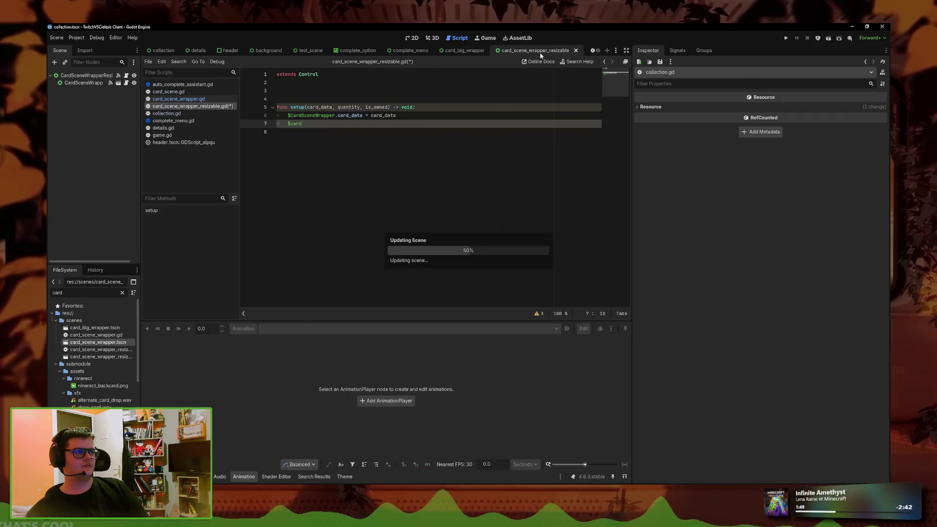
Add $CardSceneWrapper.is_owned and $CardSceneWrapper.quantity assignments in setup, then save.
{"action": "key", "text": "Return"}
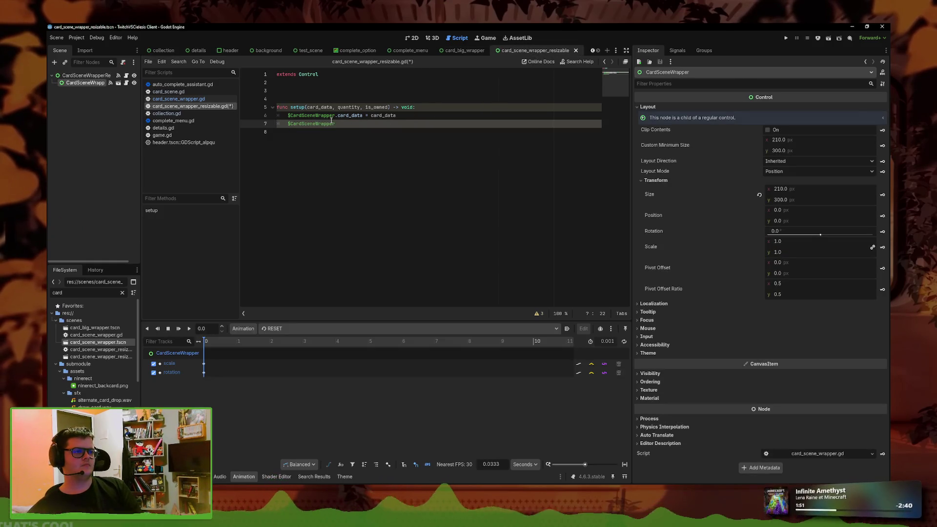
{"action": "type", "text": "is_owner"}
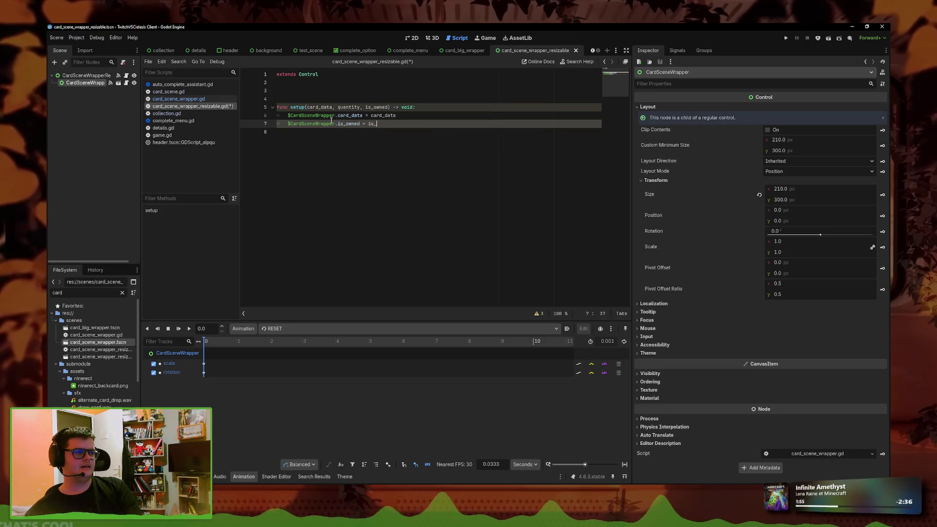
{"action": "type", "text": "owned"}
{"action": "left_click", "coordinate": [414, 115]}
{"action": "key", "text": "Return"}
{"action": "type", "text": "$c"}
{"action": "key", "text": "Return"}
{"action": "type", "text": ".quantity = quantity"}
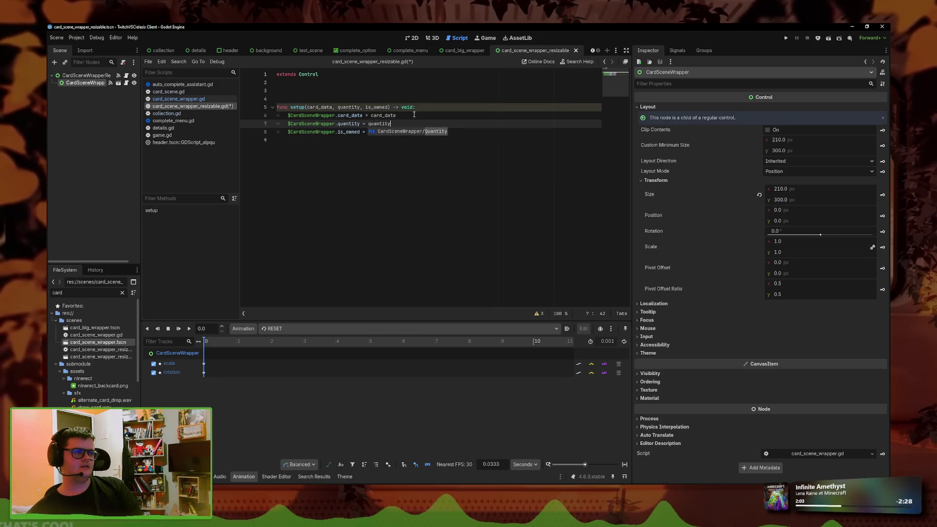
{"action": "key", "text": "ctrl+s"}
Switch through the scene tabs to the card-creating loop in collection.gd.
{"action": "left_click", "coordinate": [464, 50]}
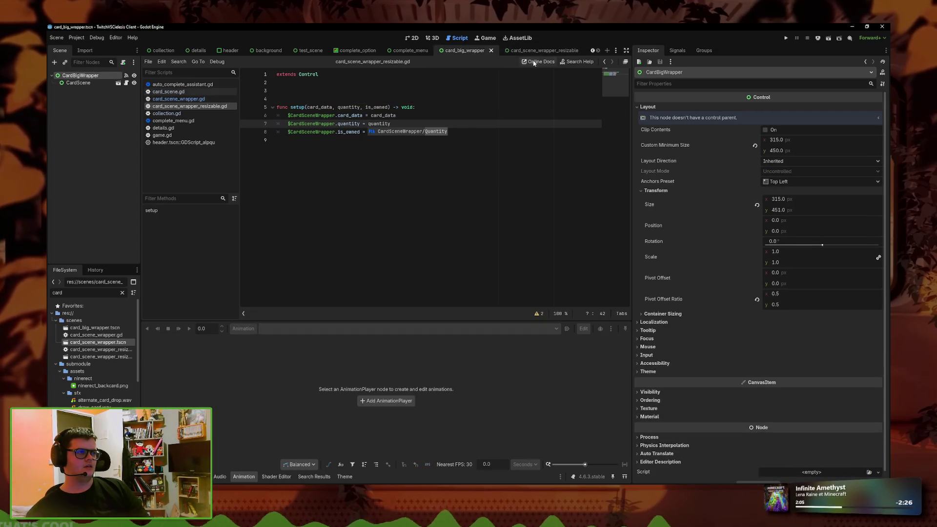
{"action": "left_click", "coordinate": [534, 51]}
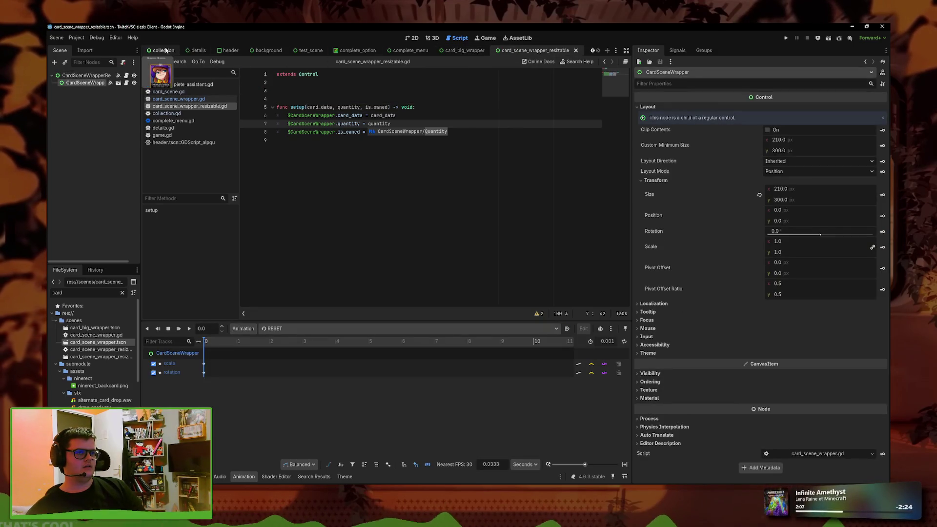
{"action": "left_click", "coordinate": [164, 50]}
{"action": "left_click", "coordinate": [375, 272]}
Delete the frame-wait and half-scale lines from collection.gd and save.
{"action": "left_click_drag", "start_coordinate": [396, 263], "coordinate": [389, 247]}
{"action": "key", "text": "BackSpace"}
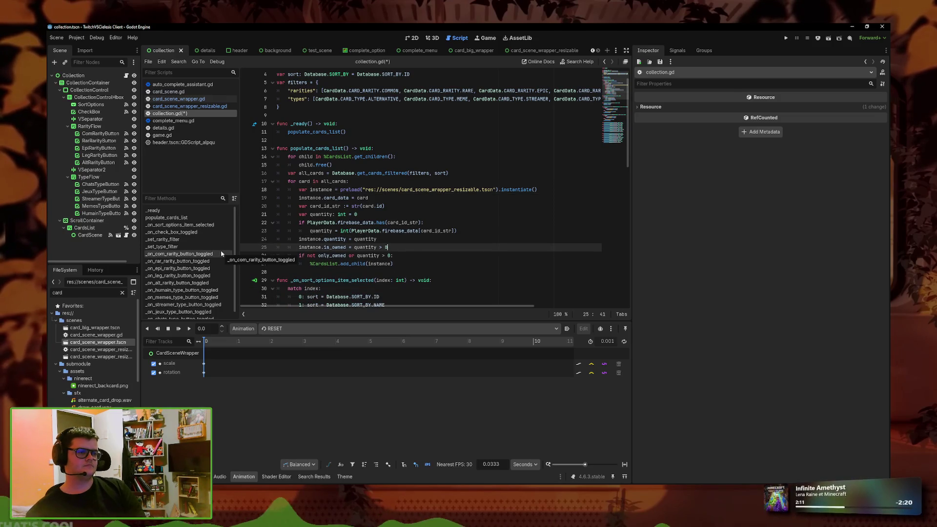
{"action": "key", "text": "ctrl+s"}
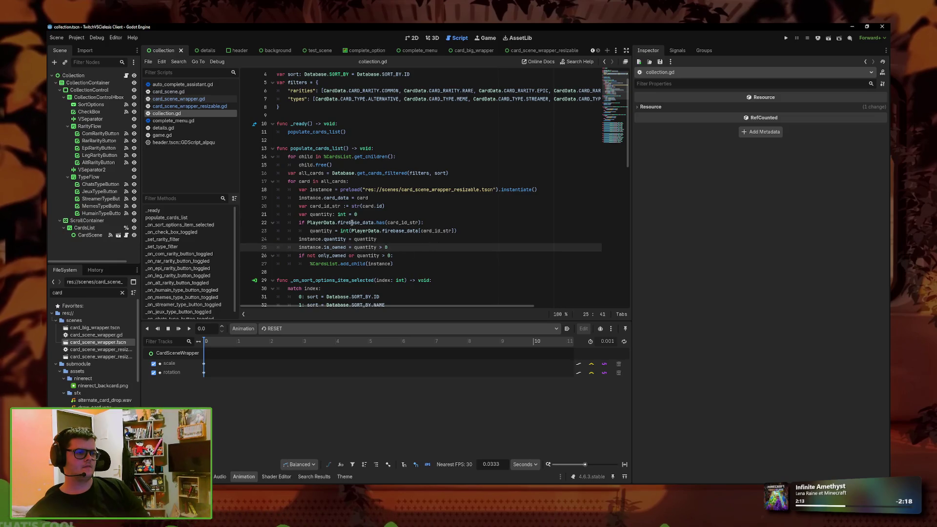
Add an instance.setup(card, quantity, quantity > 0) call below the ownership line.
{"action": "left_click", "coordinate": [405, 201]}
{"action": "left_click", "coordinate": [395, 244]}
{"action": "key", "text": "Return"}
{"action": "type", "text": "instance."}
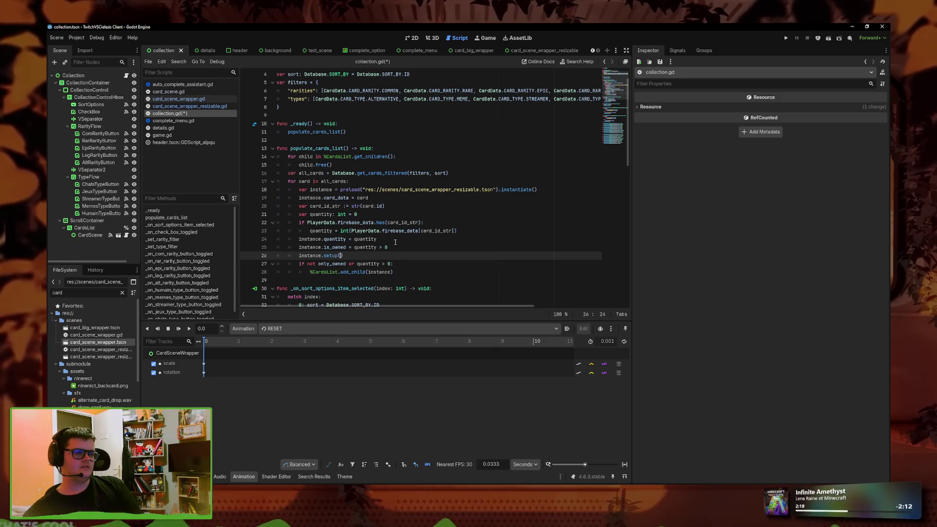
{"action": "type", "text": "setup()"}
{"action": "left_click_drag", "start_coordinate": [395, 247], "coordinate": [344, 247]}
{"action": "left_click", "coordinate": [352, 247]}
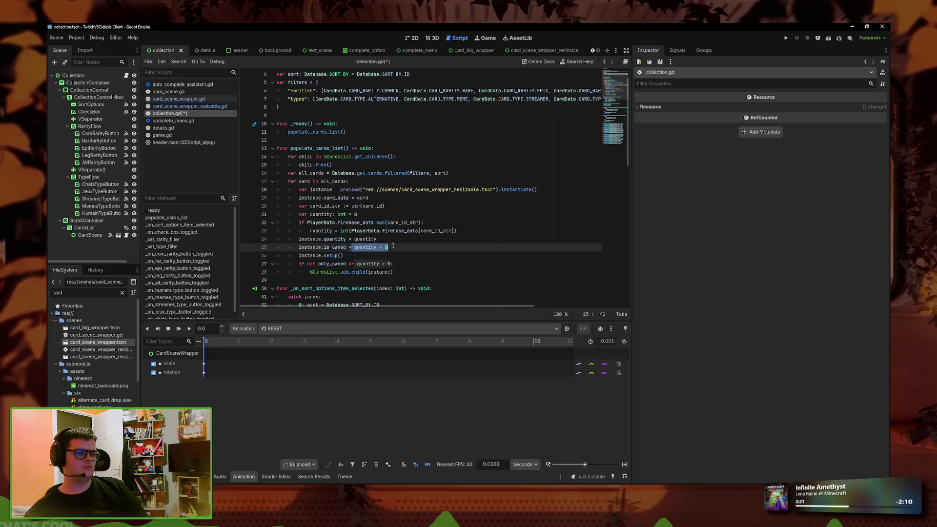
{"action": "left_click_drag", "start_coordinate": [369, 198], "coordinate": [352, 197]}
{"action": "left_click", "coordinate": [340, 255]}
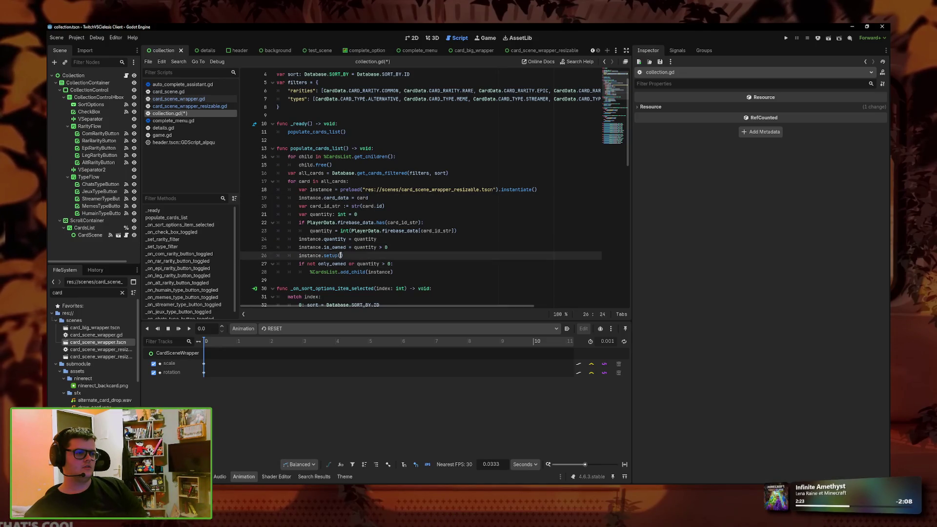
{"action": "mouse_move", "coordinate": [377, 240]}
{"action": "left_mouse_down"}
{"action": "mouse_move", "coordinate": [354, 240]}
{"action": "mouse_move", "coordinate": [362, 247]}
{"action": "mouse_move", "coordinate": [298, 238]}
{"action": "left_mouse_up"}
{"action": "left_click", "coordinate": [354, 255]}
{"action": "type", "text": ", quantity"}
{"action": "left_click", "coordinate": [381, 256]}
{"action": "type", "text": "quantity > 0"}
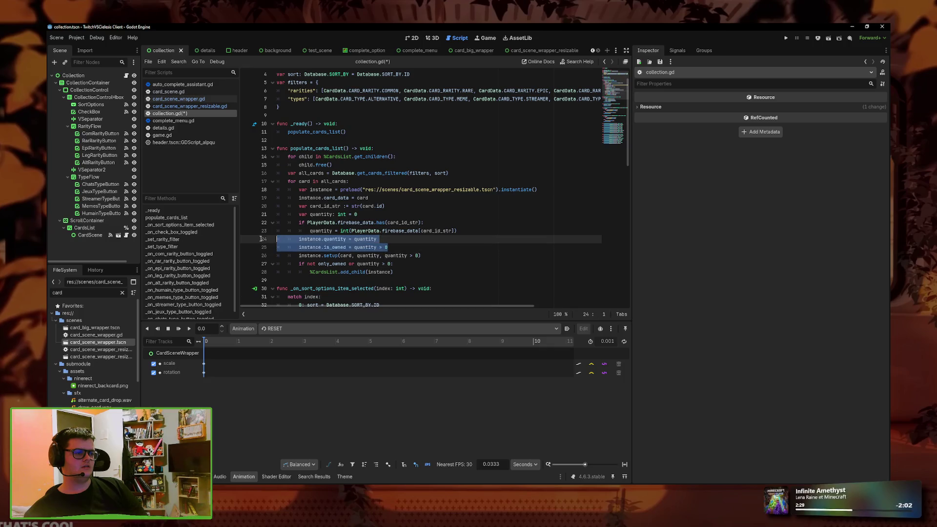
Remove the old card_data, quantity and is_owned assignments, tidy blank lines, save, and run the game.
{"action": "key", "text": "BackSpace"}
{"action": "left_click", "coordinate": [368, 198]}
{"action": "key", "text": "shift+Home"}
{"action": "key", "text": "BackSpace"}
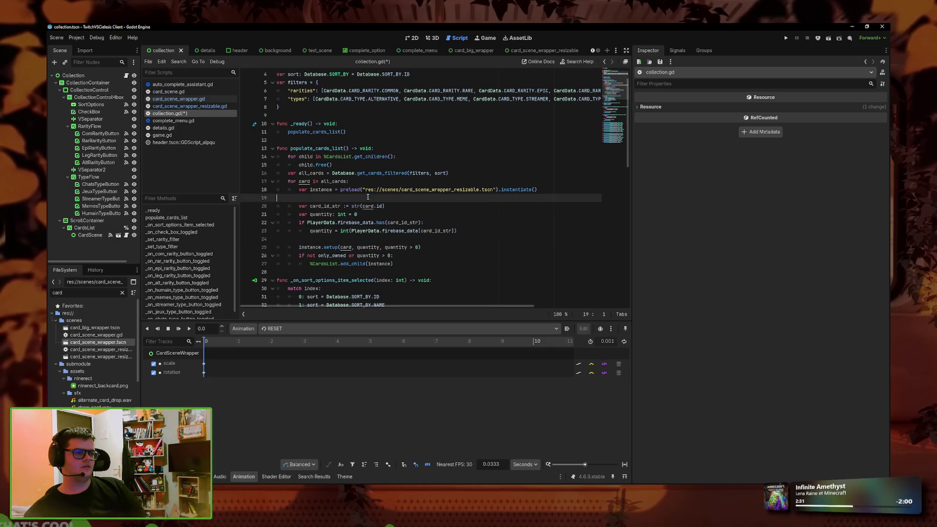
{"action": "key", "text": "Down"}
{"action": "key", "text": "Down"}
{"action": "key", "text": "Down"}
{"action": "key", "text": "BackSpace"}
{"action": "key", "text": "ctrl+s"}
{"action": "left_click", "coordinate": [336, 199]}
{"action": "key", "text": "BackSpace"}
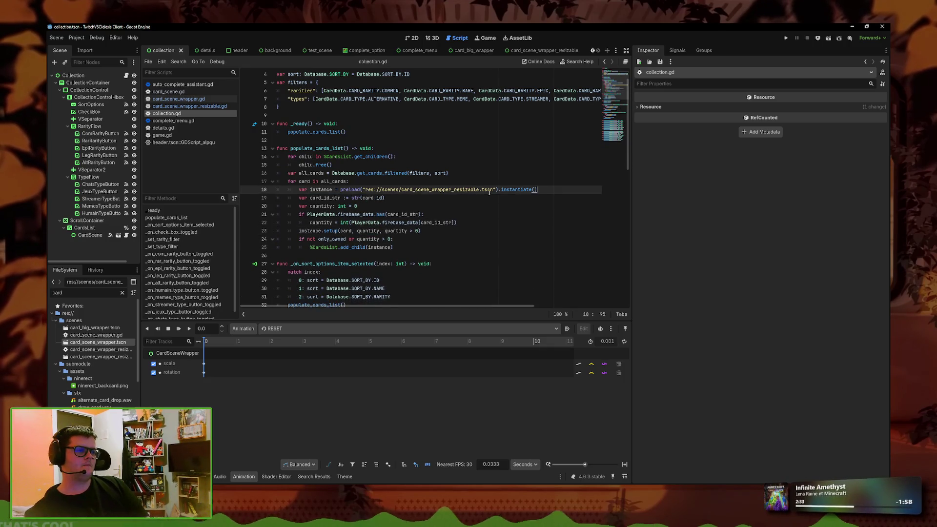
{"action": "key", "text": "Down"}
{"action": "key", "text": "Down"}
{"action": "key", "text": "Down"}
{"action": "left_click", "coordinate": [785, 38]}
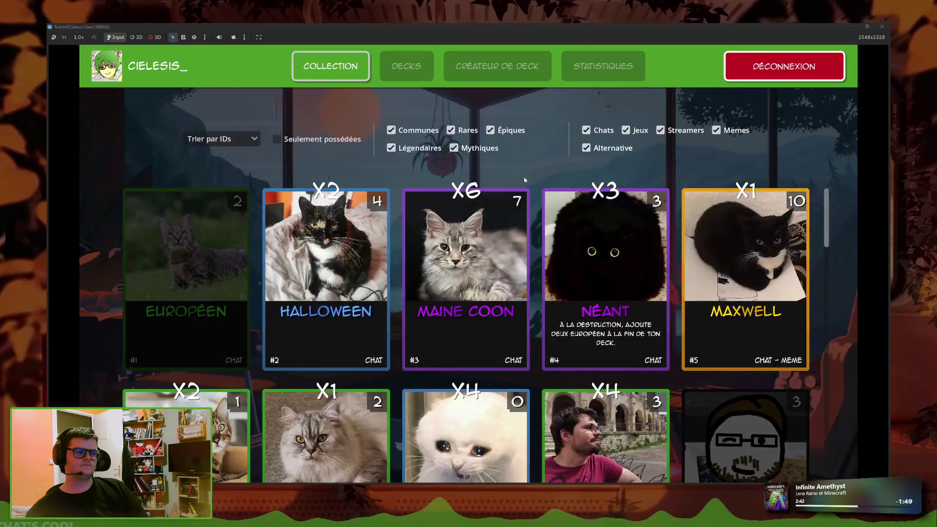
{"action": "scroll", "coordinate": [320, 315], "scroll_direction": "down", "scroll_amount": 5}
{"action": "scroll", "coordinate": [319, 312], "scroll_direction": "down", "scroll_amount": 8}
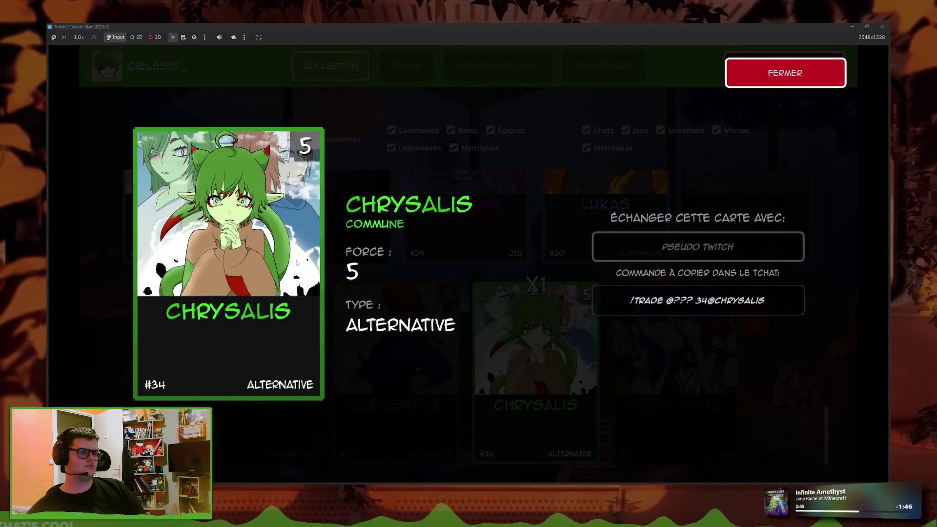
{"action": "left_click", "coordinate": [537, 371]}
{"action": "key", "text": "Escape"}
{"action": "scroll", "coordinate": [285, 279], "scroll_direction": "up", "scroll_amount": 13}
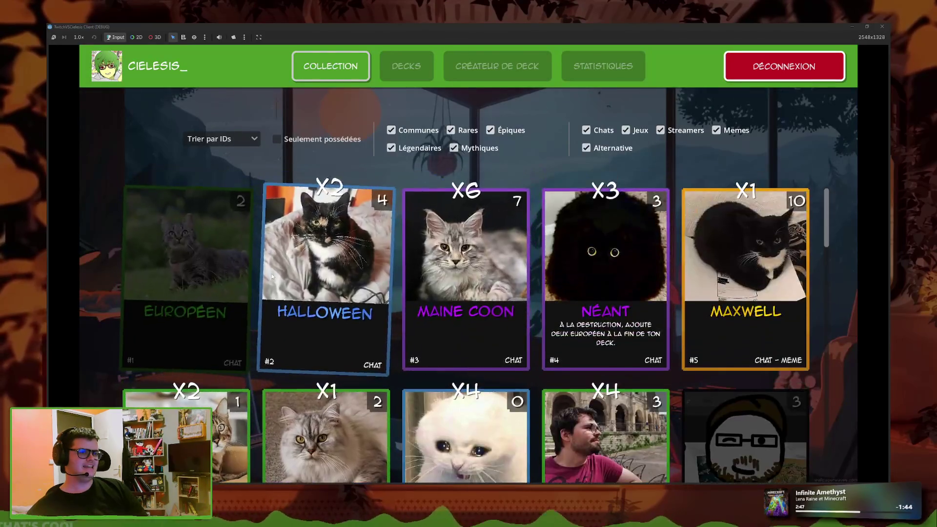
{"action": "key", "text": "F8"}
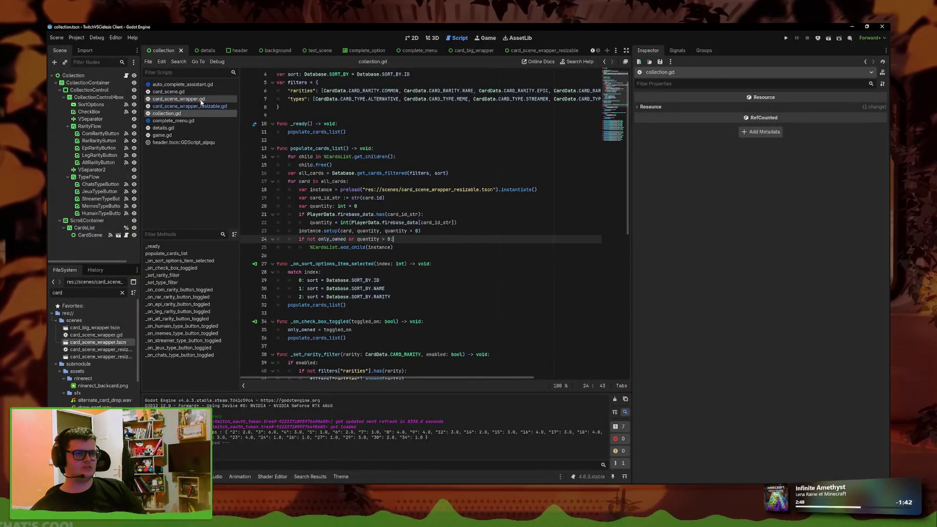
Add scale = Vector2(0.5, 0.5) to setup() in card_scene_wrapper_resizable.gd.
{"action": "left_click", "coordinate": [200, 106]}
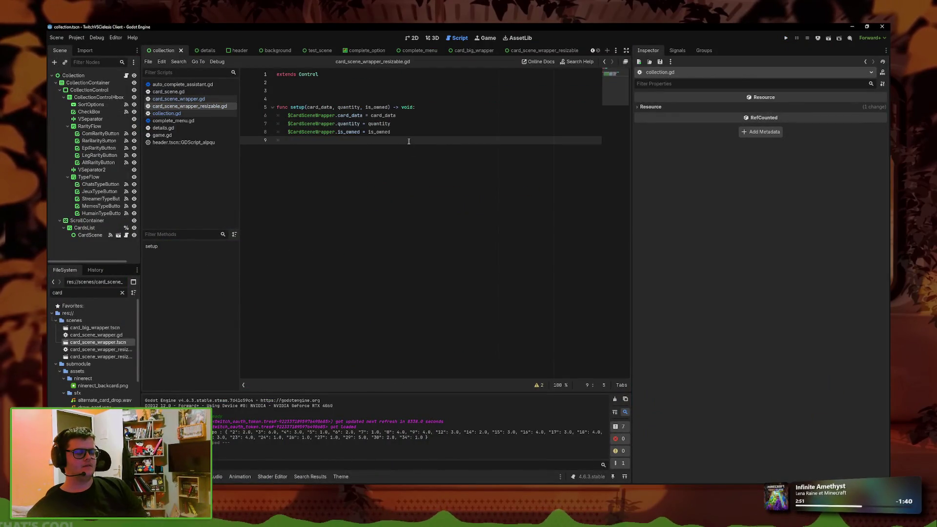
{"action": "key", "text": "BackSpace"}
{"action": "type", "text": "scale"}
{"action": "key", "text": "Return"}
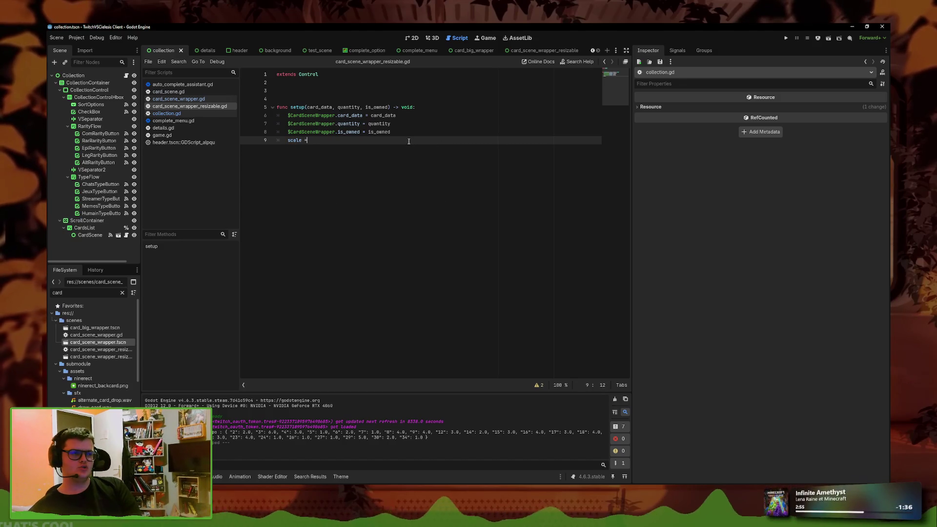
{"action": "type", "text": "Vector2"}
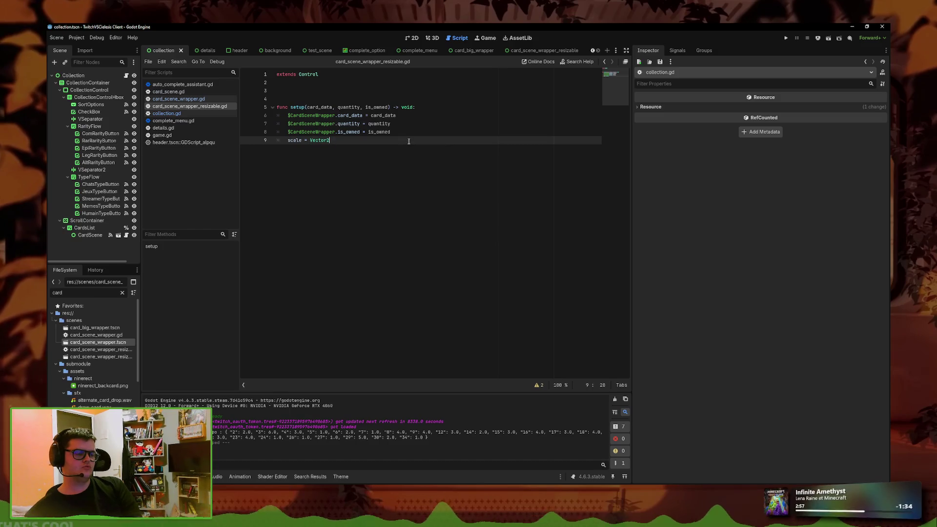
{"action": "type", "text": "(0.5, 0.5"}
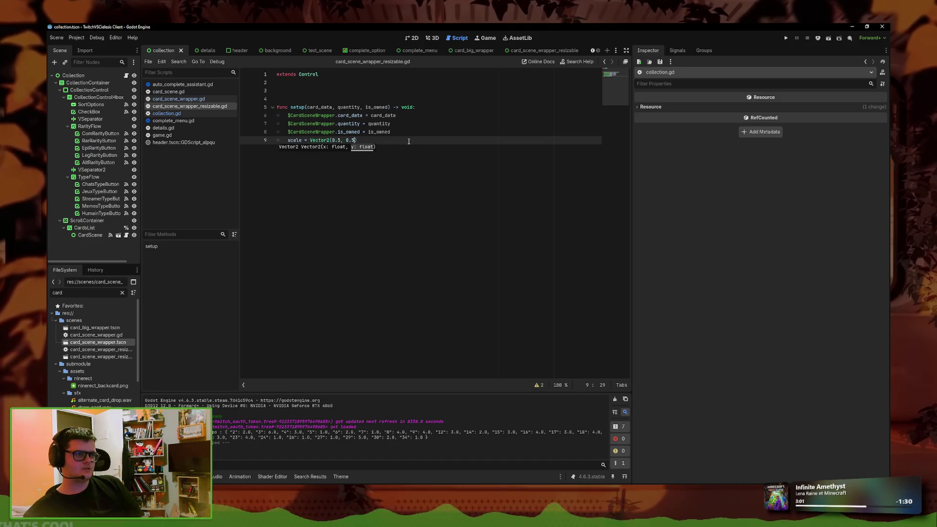
{"action": "key", "text": "End"}
{"action": "key", "text": "Return"}
Test-run the game to check the half-size cards, then close it and return to 2D.
{"action": "left_click", "coordinate": [787, 39]}
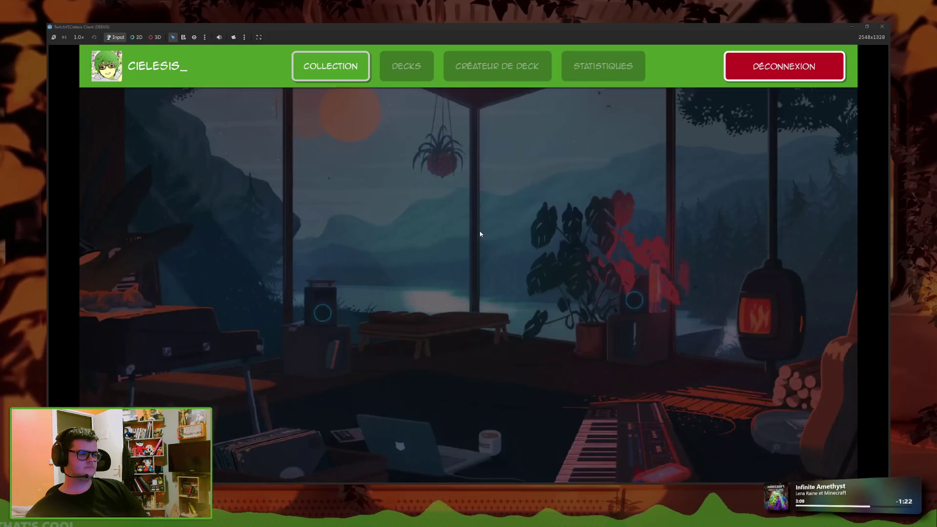
{"action": "scroll", "coordinate": [475, 291], "scroll_direction": "down", "scroll_amount": 6}
{"action": "scroll", "coordinate": [326, 279], "scroll_direction": "down", "scroll_amount": 2}
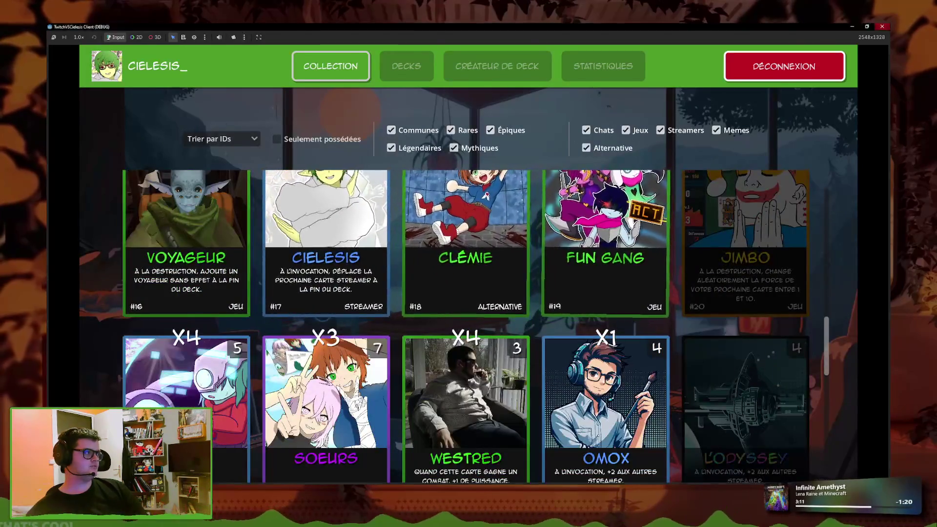
{"action": "key", "text": "F8"}
{"action": "left_click", "coordinate": [411, 39]}
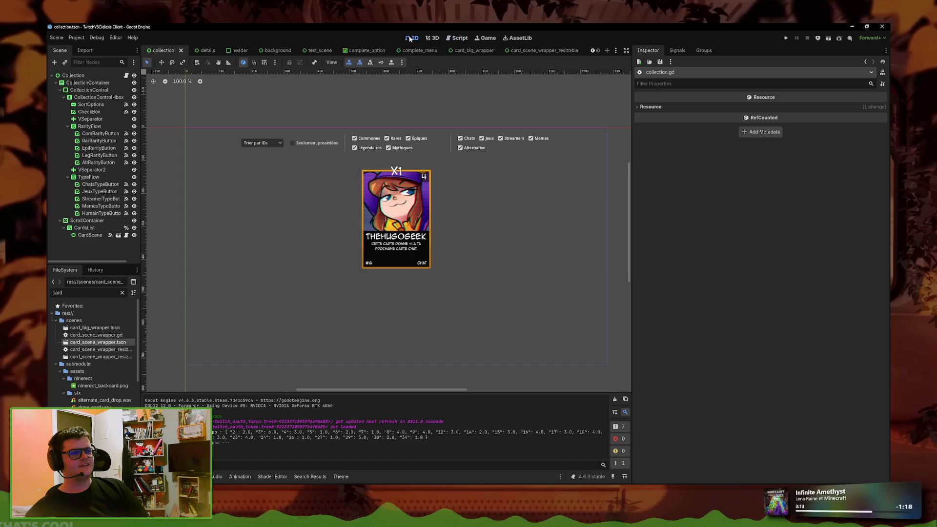
Set the CardSceneWrapperResizable root's Transform scale to 0.5 in the Inspector and save the scene.
{"action": "left_click", "coordinate": [537, 51]}
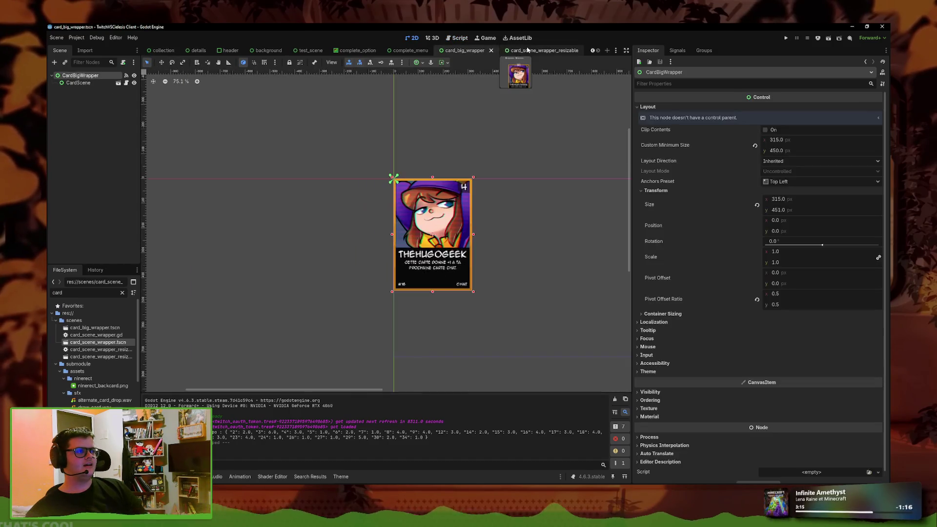
{"action": "left_click", "coordinate": [87, 75]}
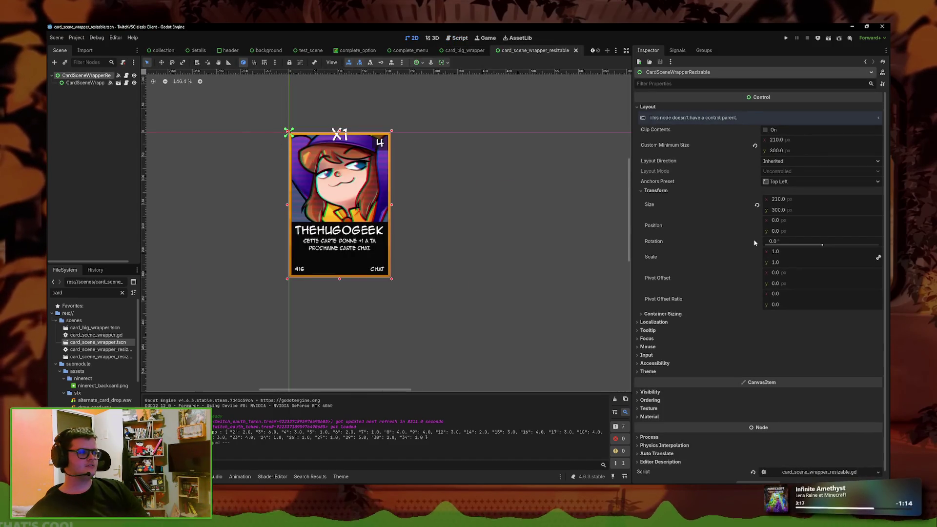
{"action": "left_click_drag", "start_coordinate": [781, 267], "coordinate": [756, 266]}
{"action": "key", "text": "ctrl+s"}
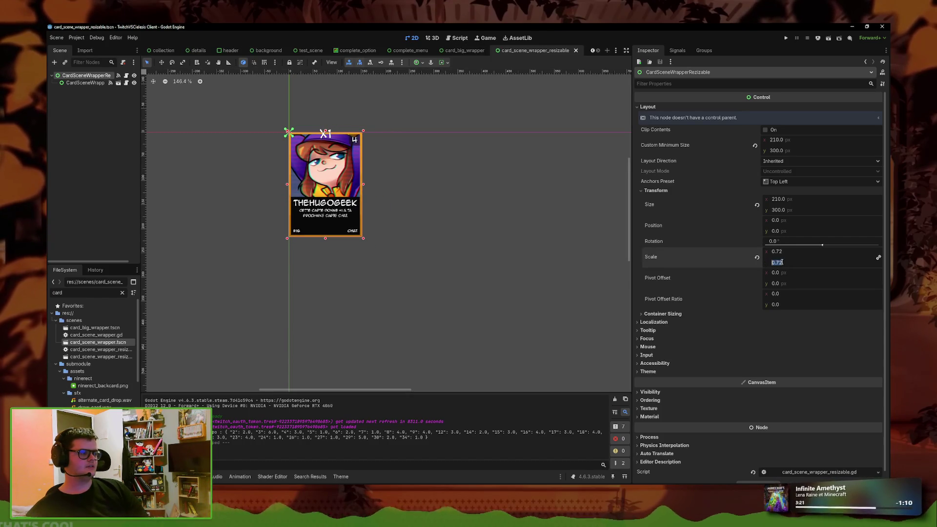
{"action": "type", "text": "0.5"}
{"action": "key", "text": "Return"}
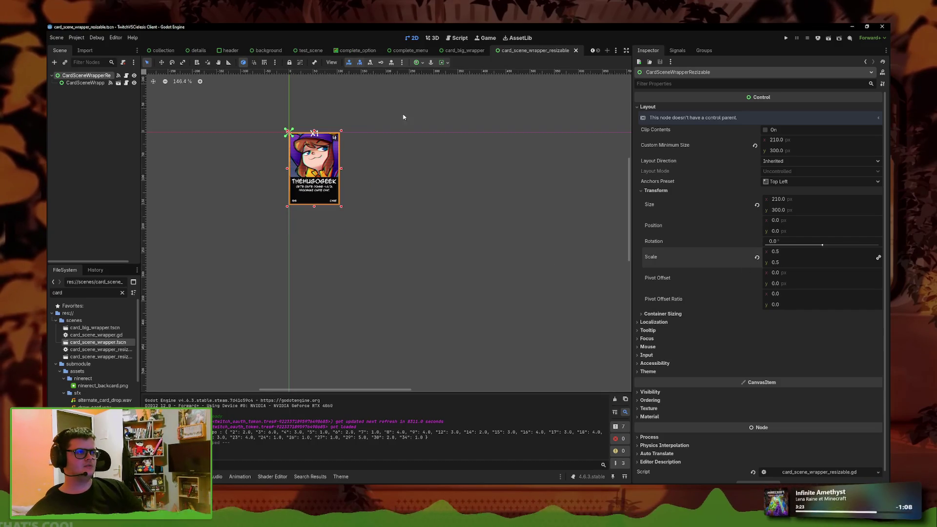
{"action": "key", "text": "ctrl+s"}
{"action": "left_click", "coordinate": [126, 76]}
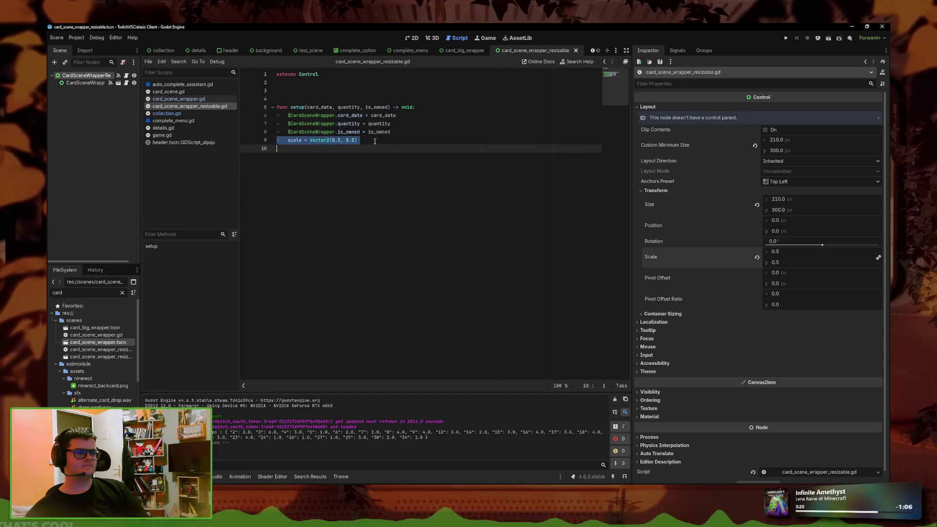
Run the project to check the half-scale cards, then close it and save.
{"action": "left_click", "coordinate": [786, 38]}
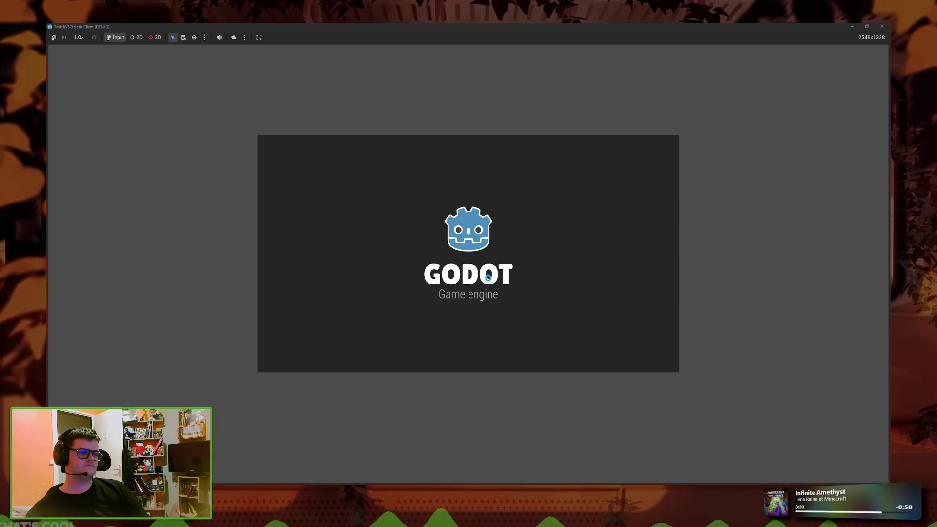
{"action": "key", "text": "F8"}
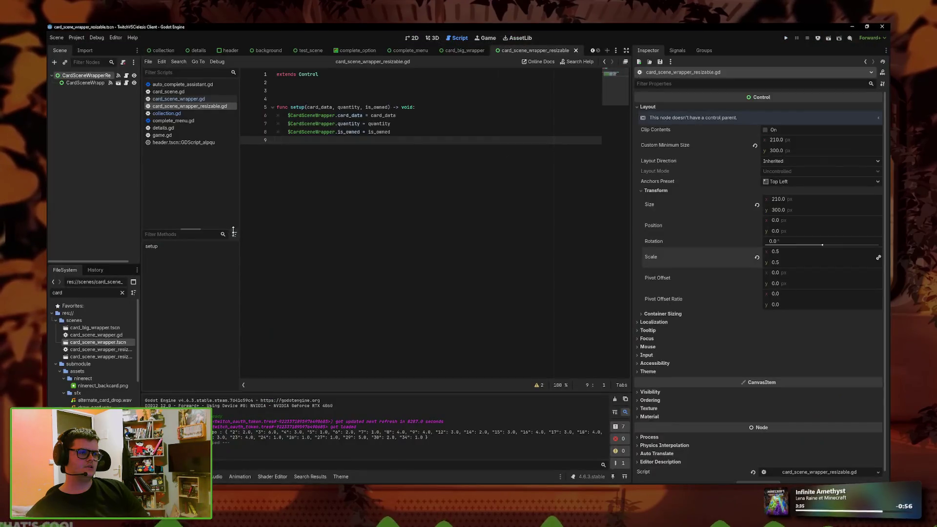
{"action": "key", "text": "ctrl+s"}
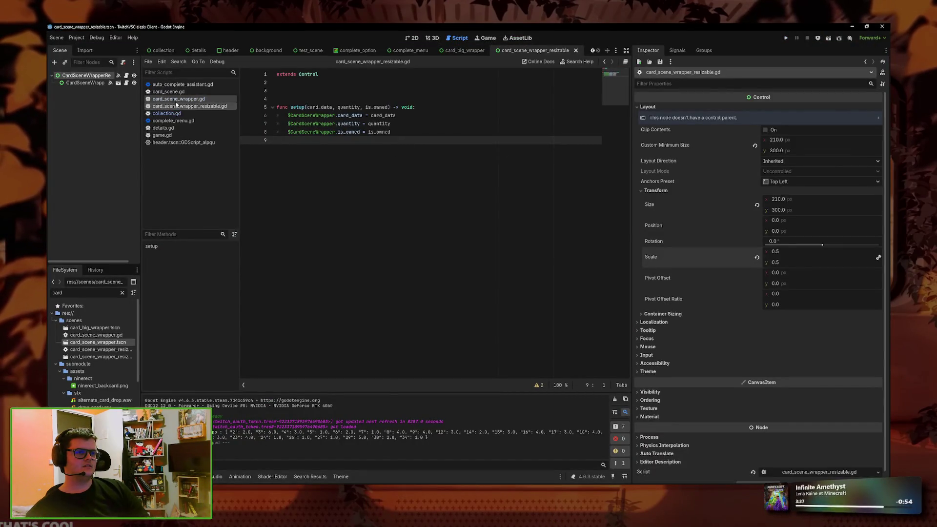
Review collection.gd's quantity assignment and the arguments of its instance setup call.
{"action": "left_click", "coordinate": [166, 114]}
{"action": "left_click", "coordinate": [502, 223]}
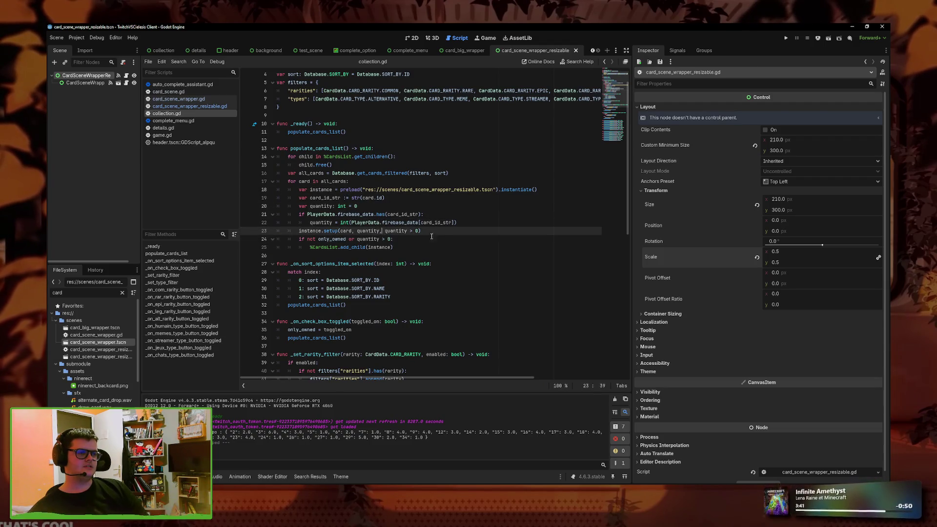
{"action": "left_click", "coordinate": [456, 233]}
{"action": "left_click", "coordinate": [389, 231]}
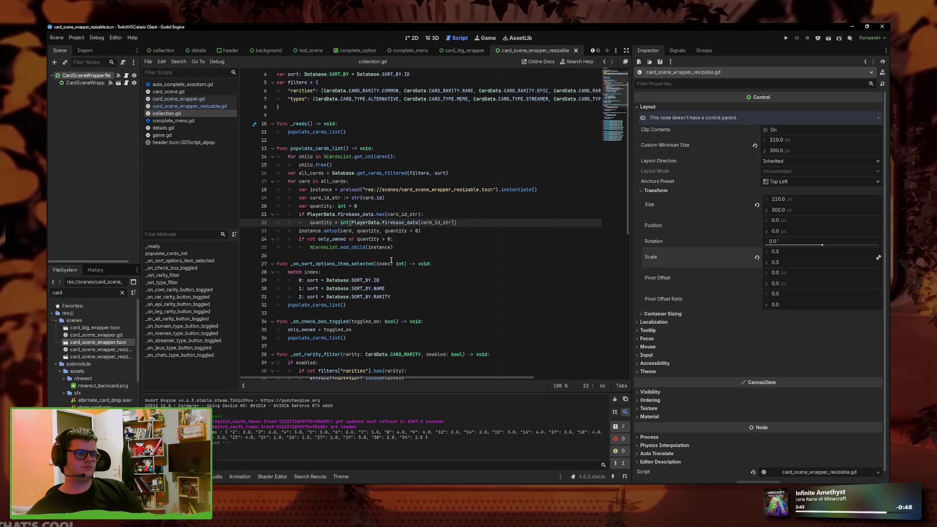
Return to card_scene_wrapper_resizable.gd and show the wrapper node's Signals list.
{"action": "left_click", "coordinate": [178, 99]}
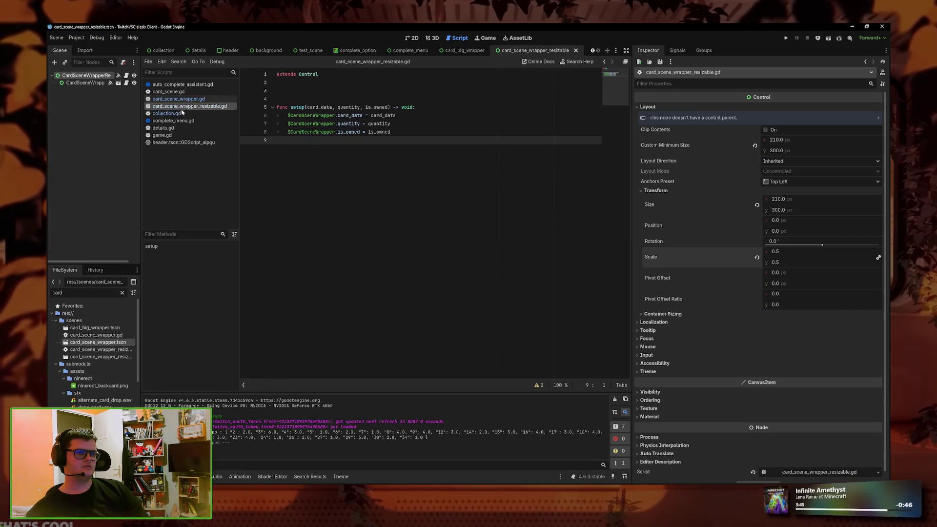
{"action": "left_click", "coordinate": [176, 121]}
{"action": "left_click", "coordinate": [177, 126]}
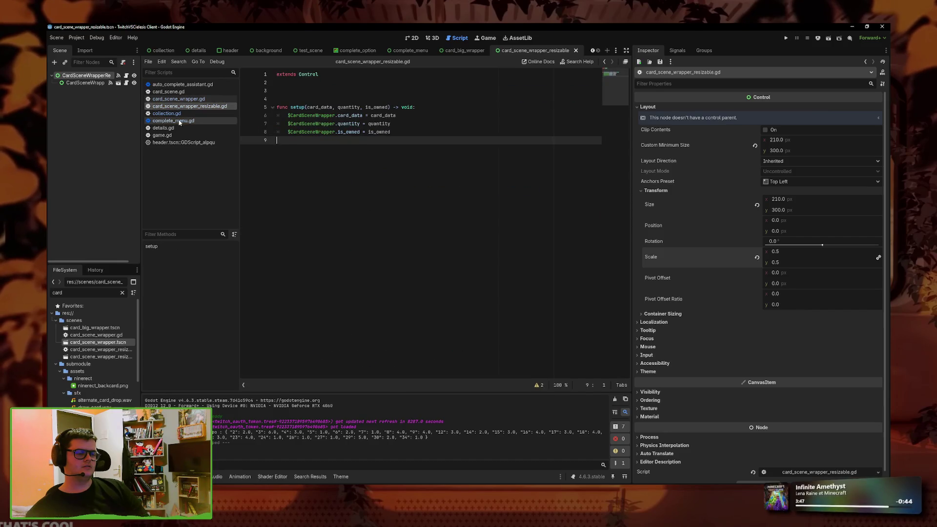
{"action": "left_click", "coordinate": [176, 121]}
{"action": "left_click", "coordinate": [190, 105]}
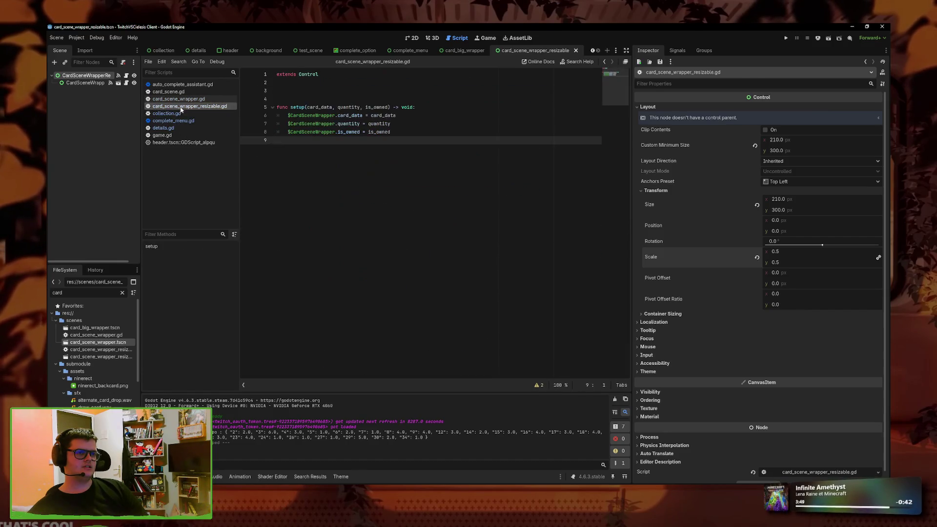
{"action": "left_click", "coordinate": [406, 147]}
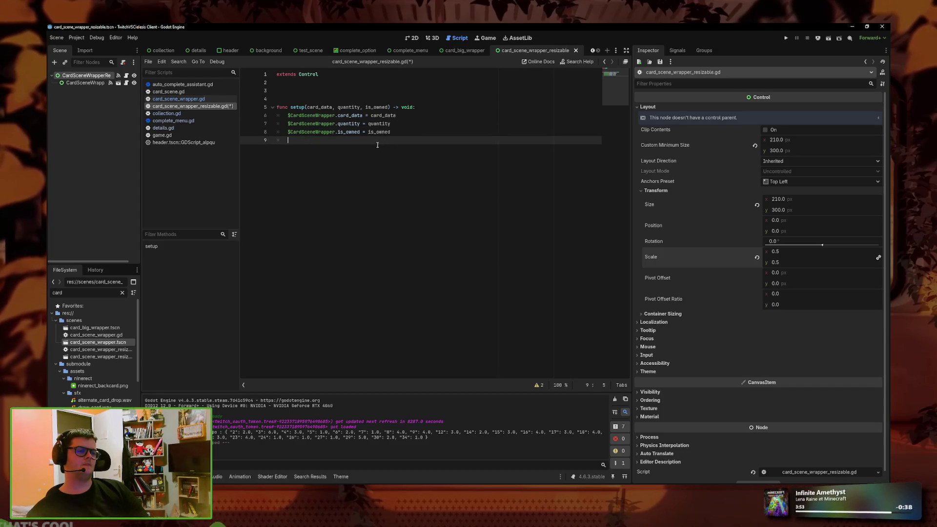
{"action": "left_click", "coordinate": [677, 50]}
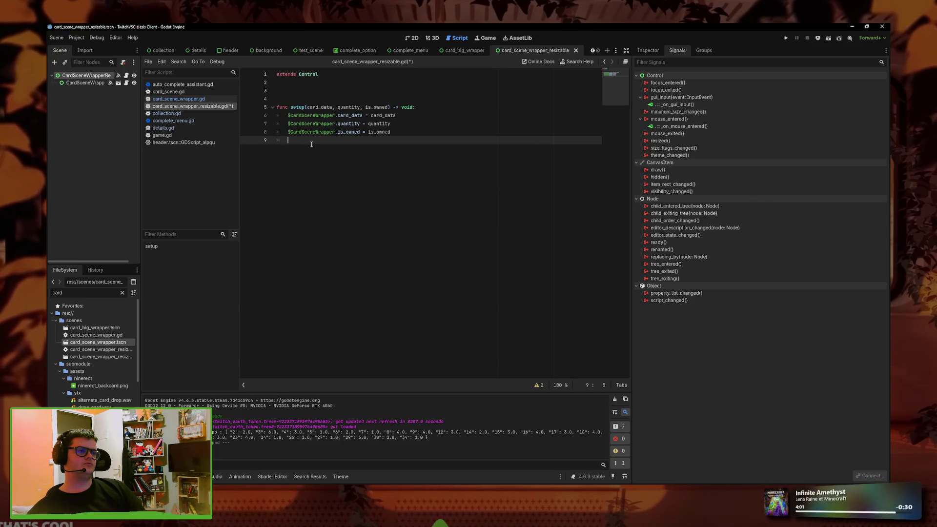
Add a _ready function that sets scale = Vector2(0.5, 0.5) and save the script.
{"action": "left_click", "coordinate": [341, 93]}
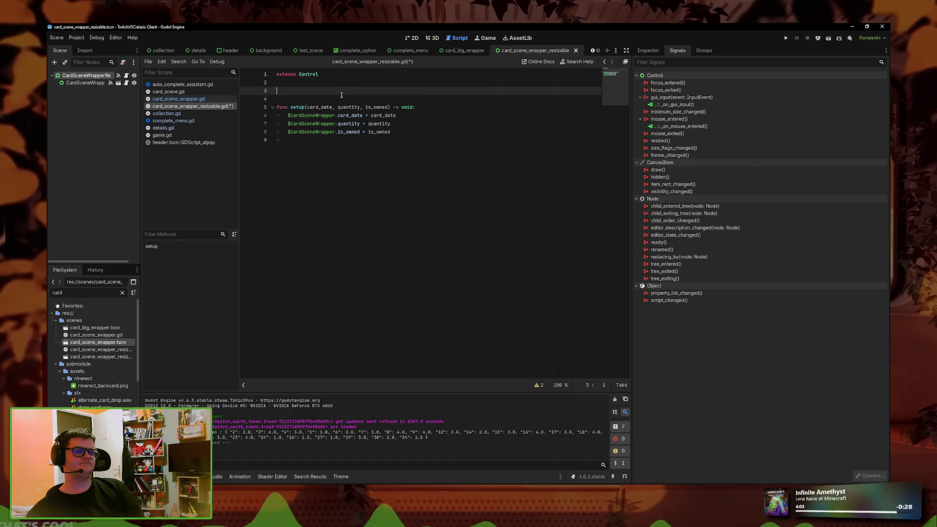
{"action": "key", "text": "Return"}
{"action": "type", "text": "func r"}
{"action": "key", "text": "Down"}
{"action": "key", "text": "Return"}
{"action": "key", "text": "Return"}
{"action": "type", "text": "scale = Vec"}
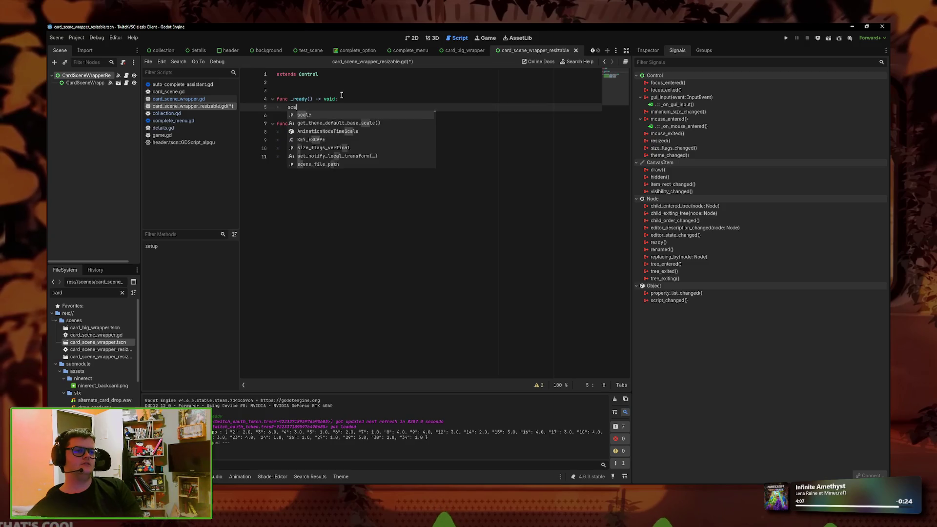
{"action": "key", "text": "Return"}
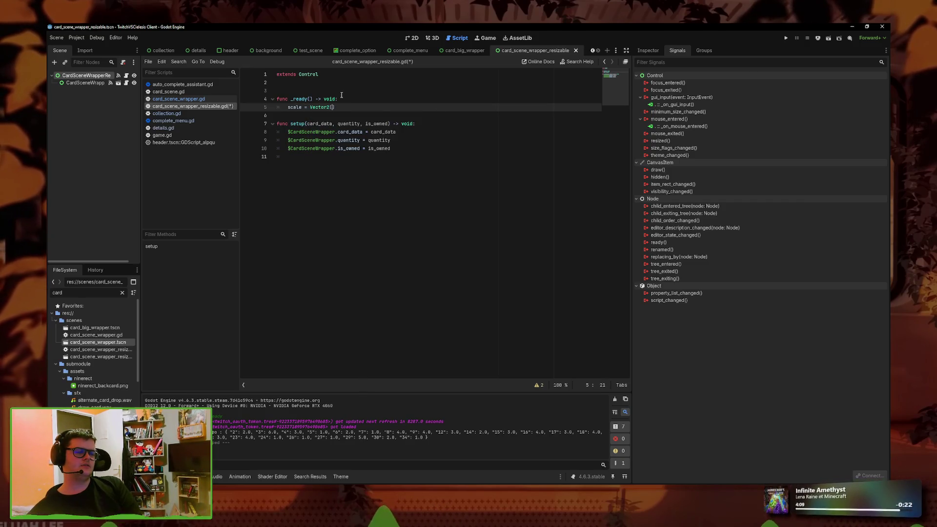
{"action": "type", "text": "0.5, 0"}
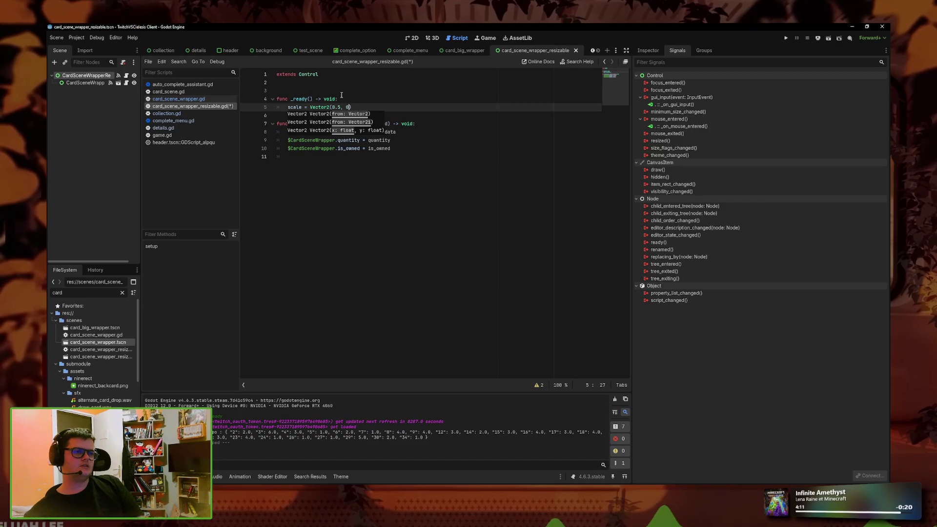
{"action": "type", "text": "35"}
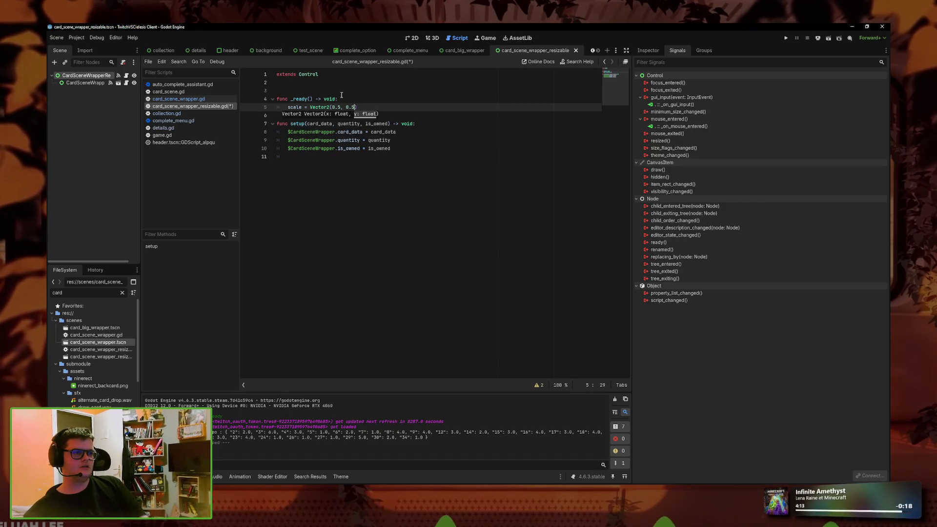
{"action": "left_click", "coordinate": [390, 244]}
{"action": "key", "text": "Return"}
{"action": "key", "text": "ctrl+s"}
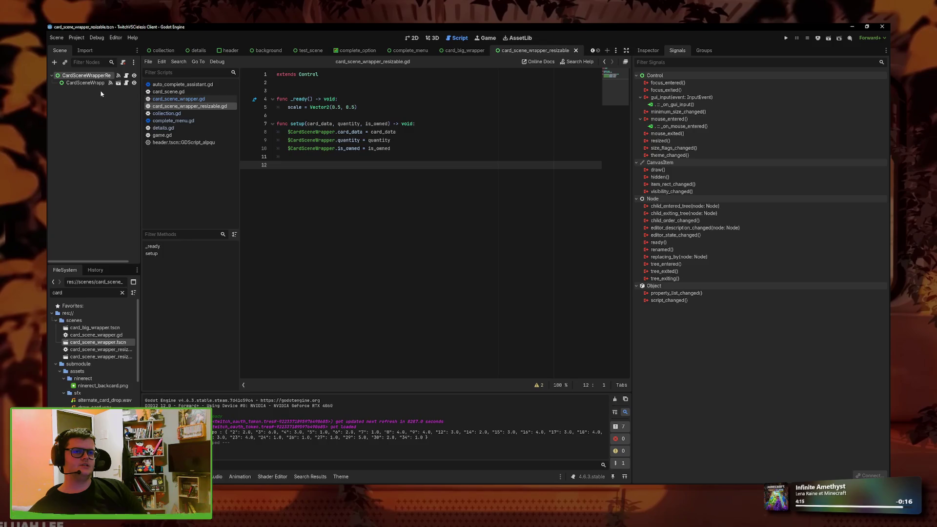
Reset the resizable wrapper root's scale to 1 in the Inspector.
{"action": "left_click", "coordinate": [179, 99]}
{"action": "left_click", "coordinate": [204, 106]}
{"action": "left_click", "coordinate": [412, 38]}
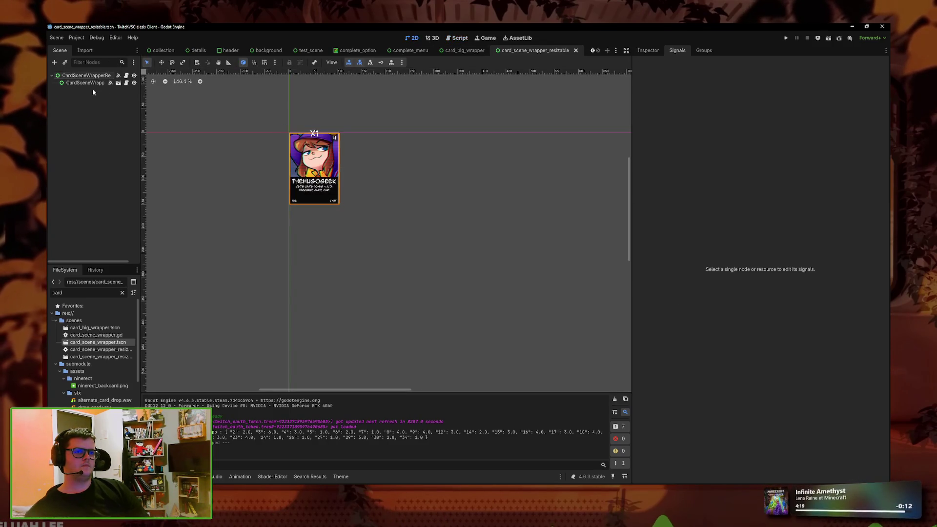
{"action": "left_click", "coordinate": [648, 51]}
{"action": "left_click", "coordinate": [757, 258]}
Run the game to view the full-size card collection, then close it.
{"action": "left_click", "coordinate": [786, 38]}
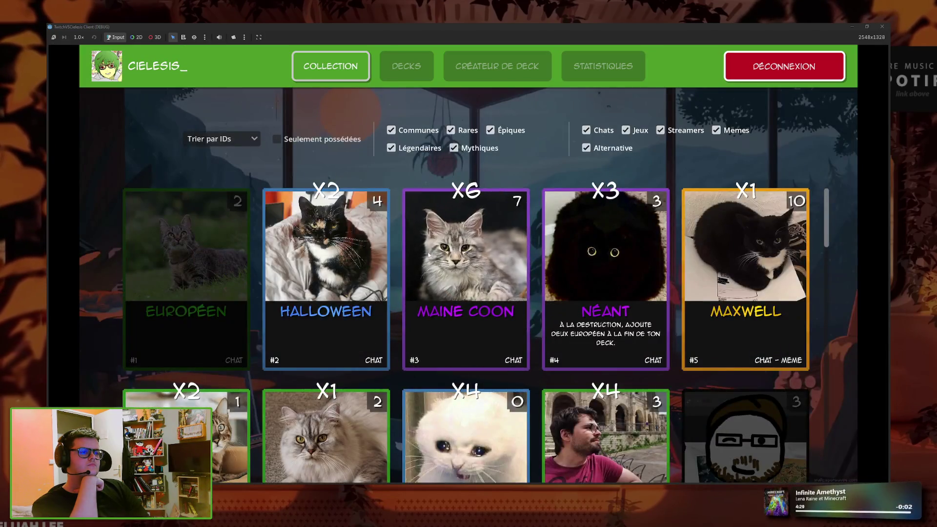
{"action": "scroll", "coordinate": [457, 227], "scroll_direction": "down", "scroll_amount": 4}
{"action": "scroll", "coordinate": [457, 228], "scroll_direction": "up", "scroll_amount": 4}
{"action": "key", "text": "alt+F4"}
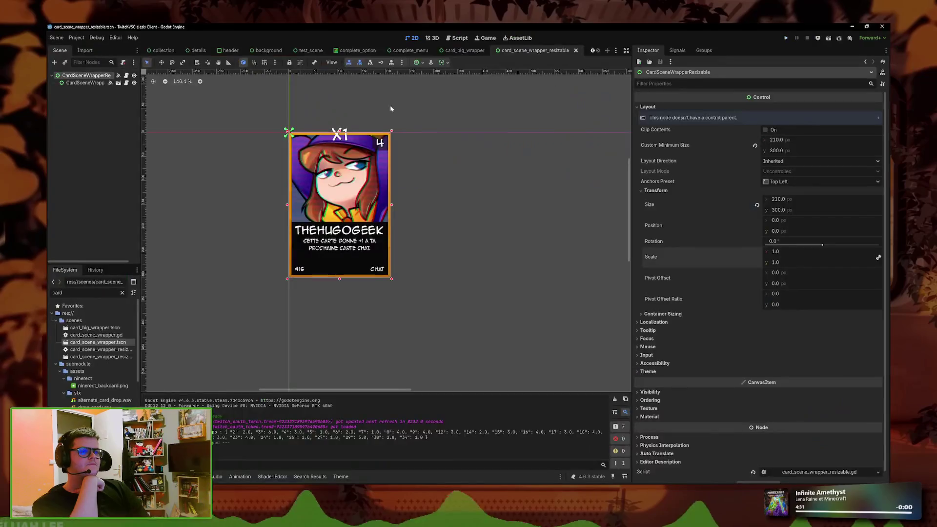
Review the ownership check and quantity assignment lines in the collection script.
{"action": "left_click", "coordinate": [126, 75]}
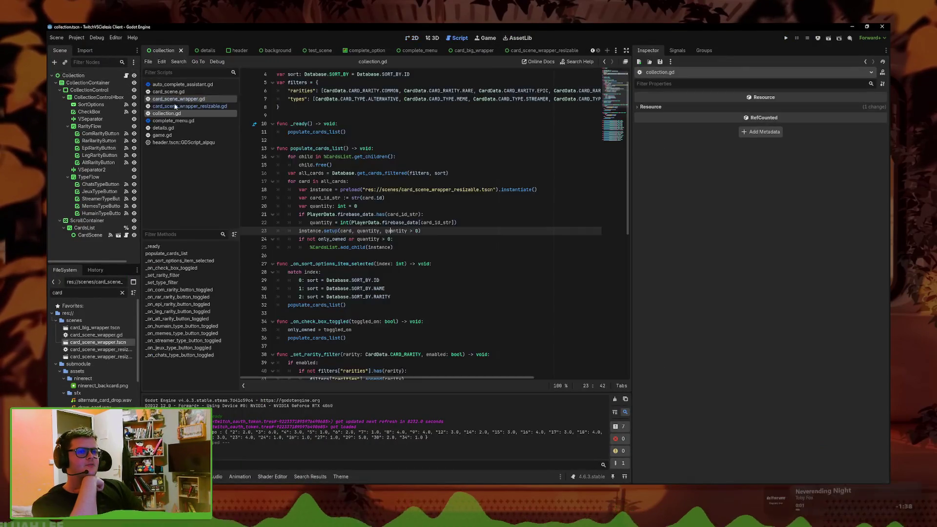
{"action": "left_click", "coordinate": [476, 215]}
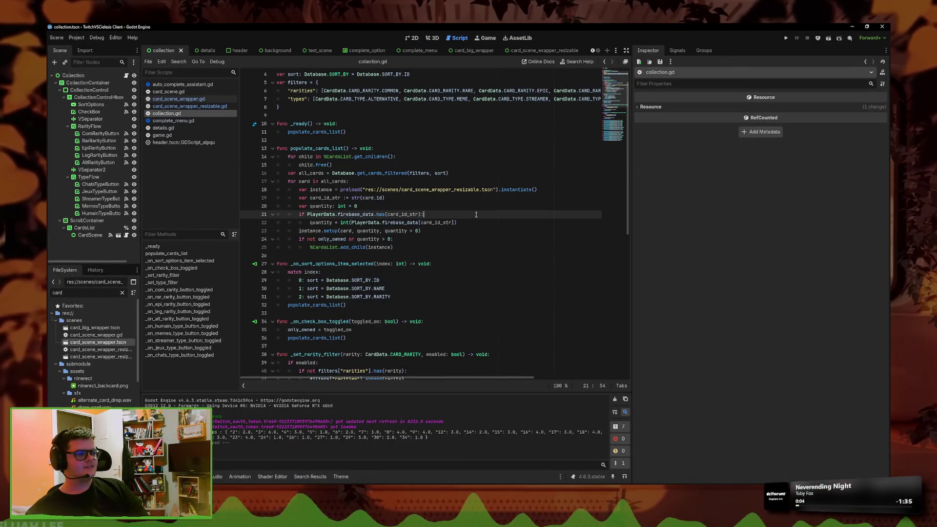
{"action": "scroll", "coordinate": [468, 224], "scroll_direction": "down", "scroll_amount": 6}
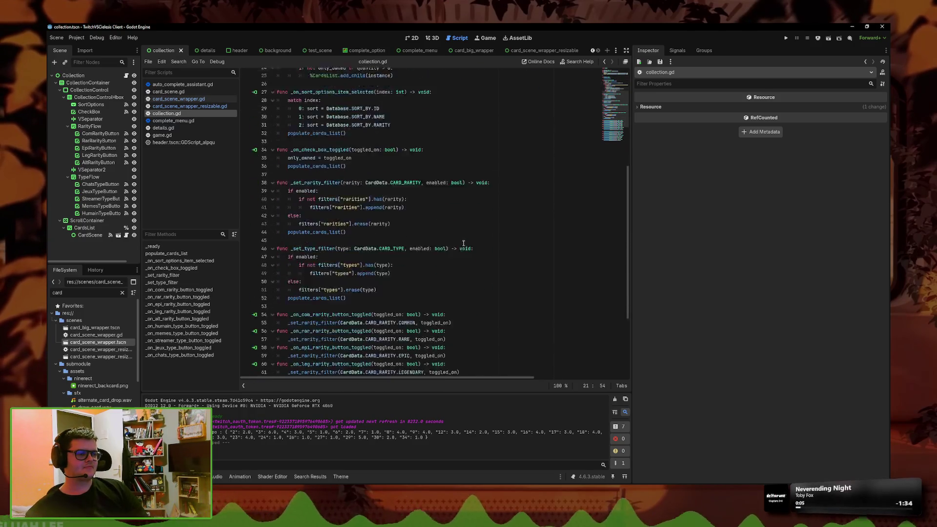
{"action": "scroll", "coordinate": [463, 233], "scroll_direction": "up", "scroll_amount": 7}
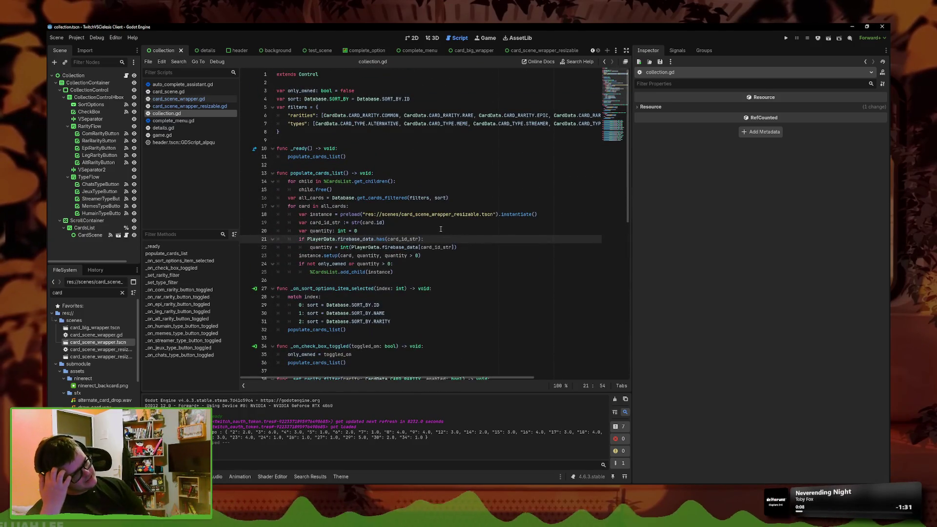
{"action": "left_click", "coordinate": [442, 247]}
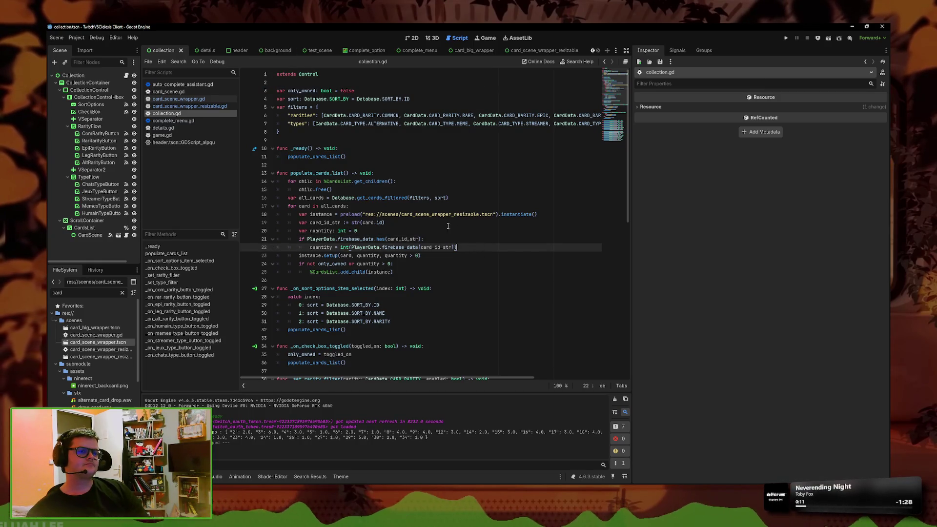
Add print(scale) after the scale line in _ready and run the game.
{"action": "left_click", "coordinate": [186, 107]}
{"action": "key", "text": "ctrl+l"}
{"action": "type", "text": "5"}
{"action": "left_click", "coordinate": [395, 104]}
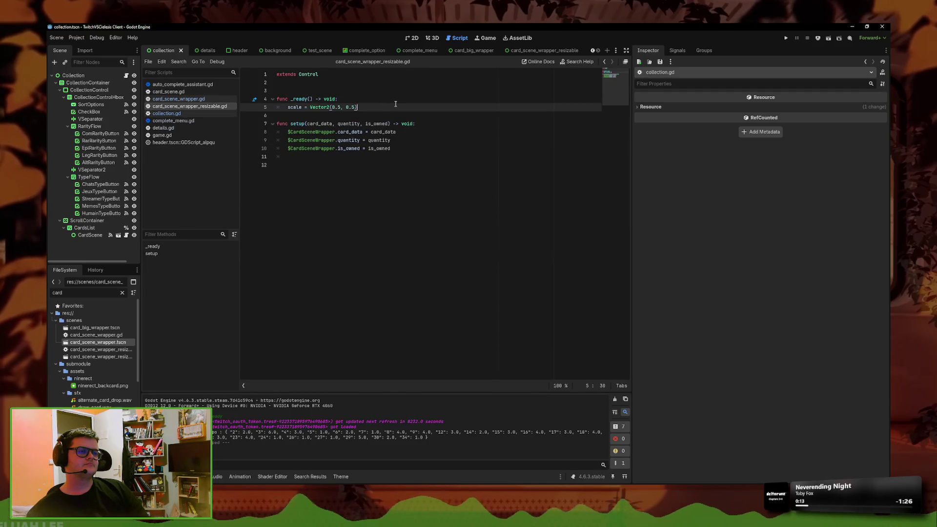
{"action": "key", "text": "Return"}
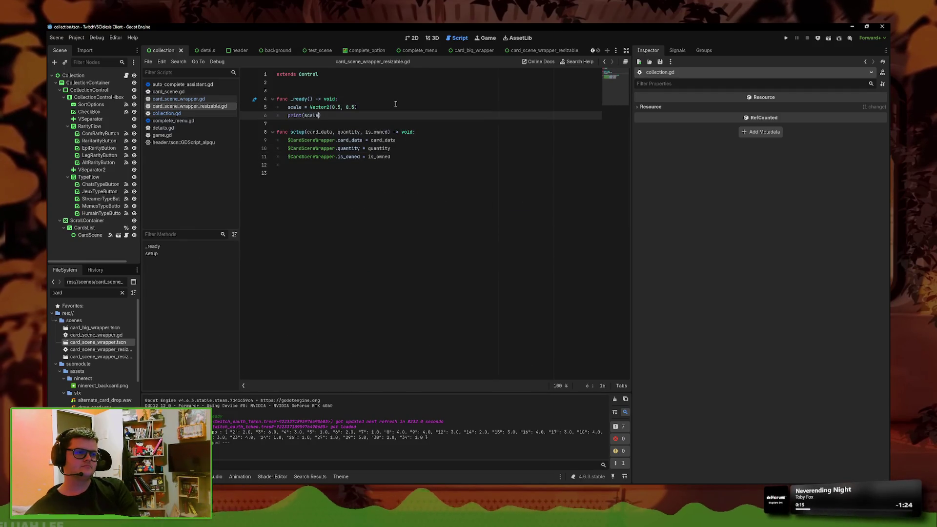
{"action": "type", "text": ")"}
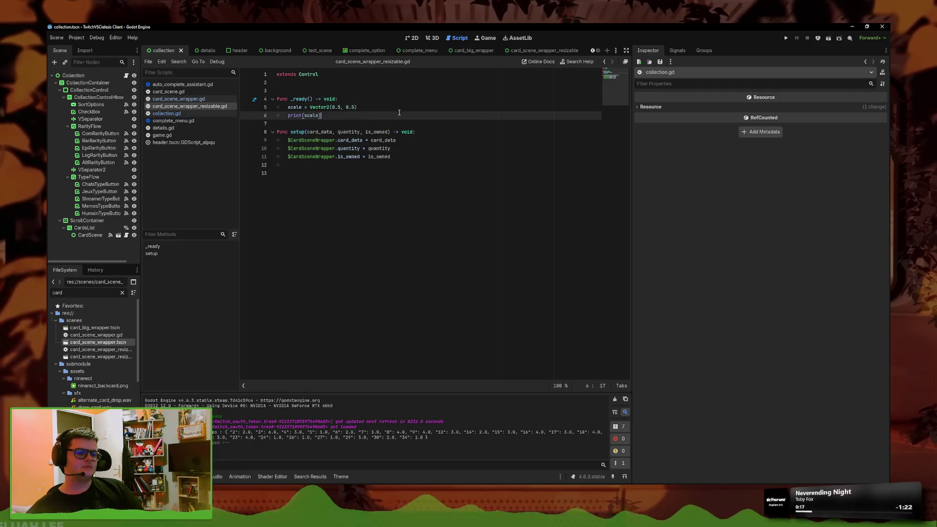
{"action": "left_click", "coordinate": [785, 39]}
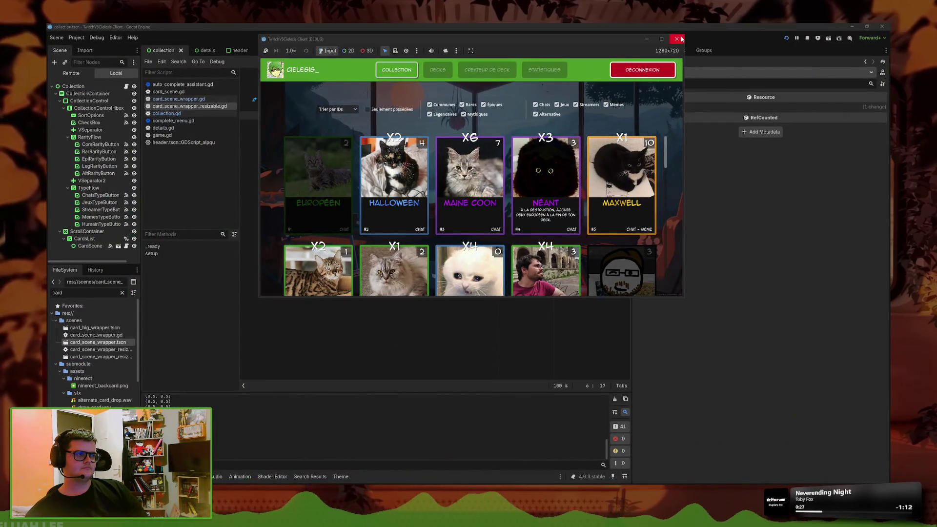
Close the game and remove the resizable wrapper's existing mouse_entered signal connections.
{"action": "left_click", "coordinate": [677, 39]}
{"action": "left_click", "coordinate": [331, 156]}
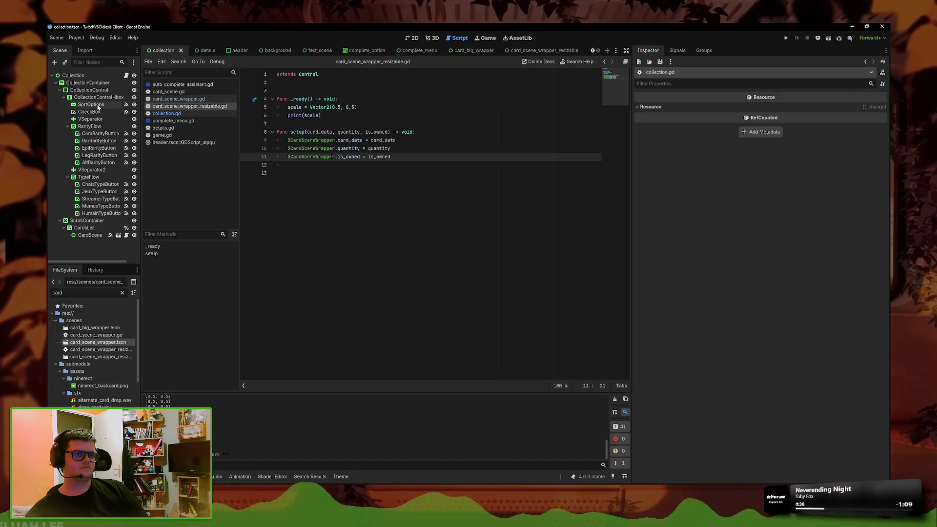
{"action": "left_click", "coordinate": [507, 50]}
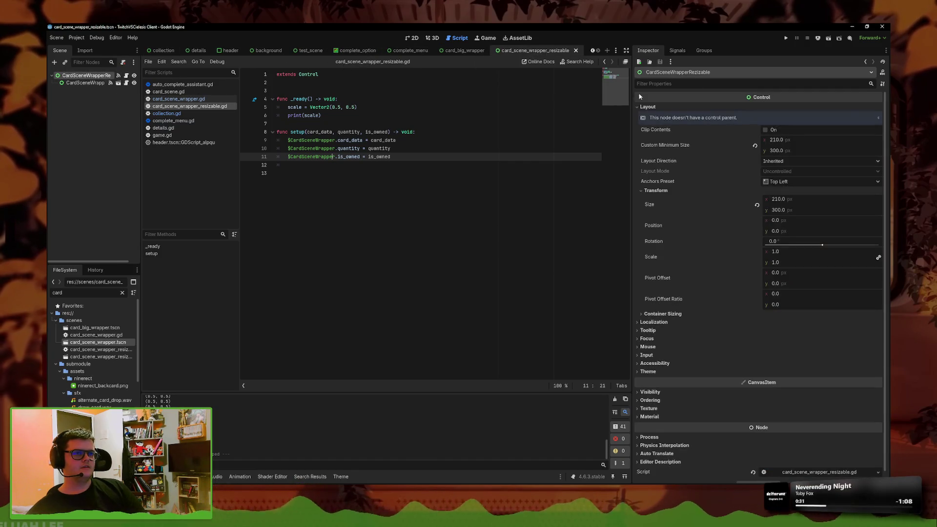
{"action": "left_click", "coordinate": [677, 50]}
{"action": "double_click", "coordinate": [676, 119]}
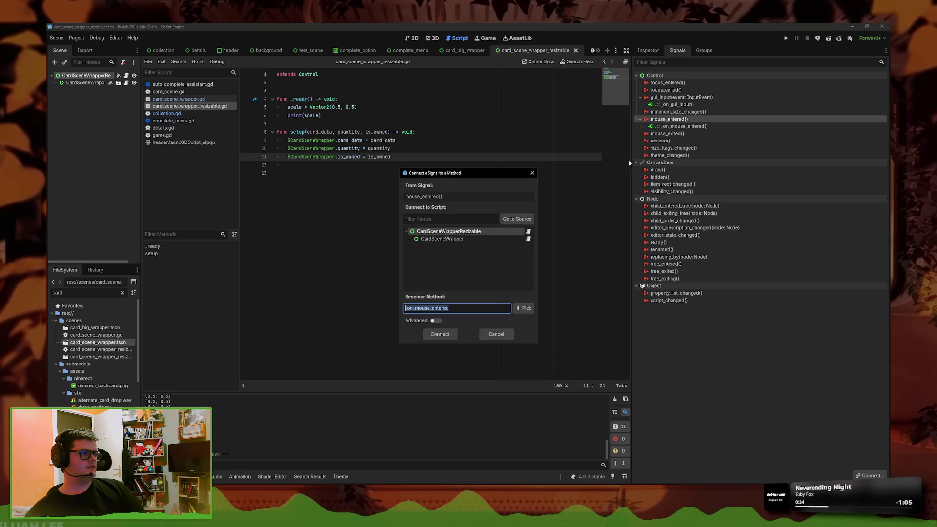
{"action": "key", "text": "Escape"}
{"action": "key", "text": "Delete"}
{"action": "left_click", "coordinate": [673, 104]}
{"action": "key", "text": "Delete"}
Connect mouse_entered to a new _on_mouse_entered, move print(scale) into it, and run.
{"action": "double_click", "coordinate": [679, 112]}
{"action": "left_click", "coordinate": [438, 334]}
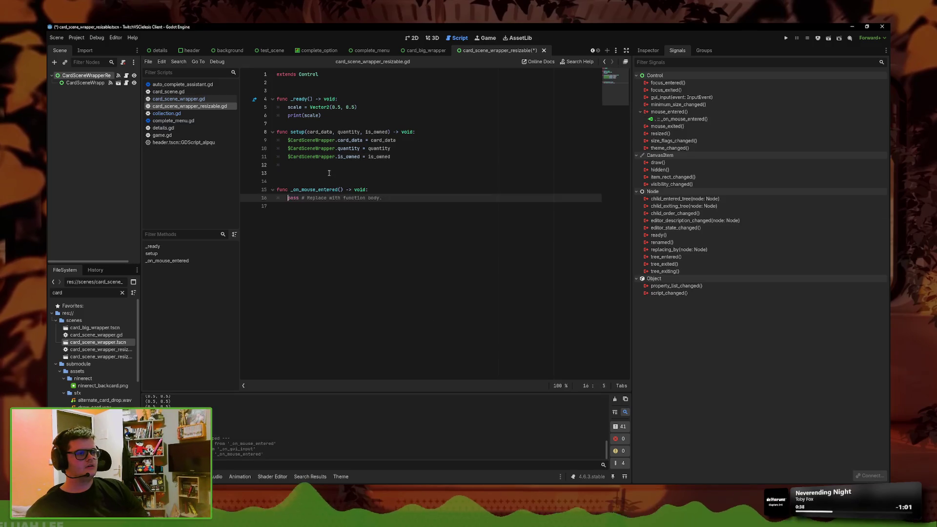
{"action": "left_click_drag", "start_coordinate": [321, 115], "coordinate": [247, 119]}
{"action": "key", "text": "alt+Down"}
{"action": "key", "text": "alt+Down"}
{"action": "key", "text": "alt+Down"}
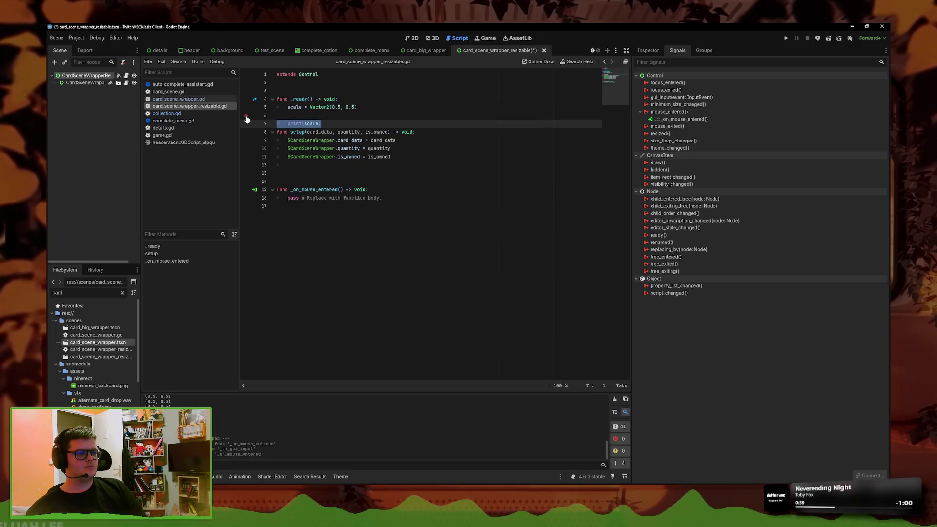
{"action": "key", "text": "alt+Down"}
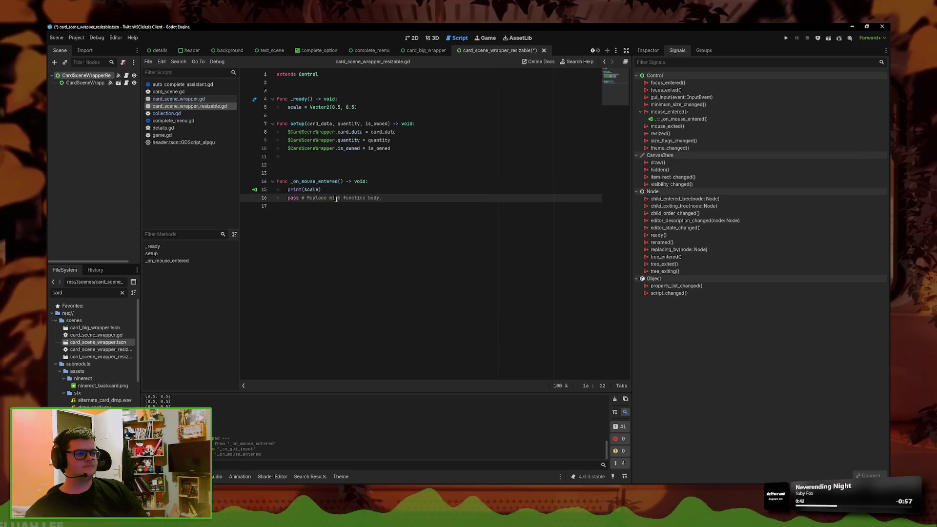
{"action": "key", "text": "F5"}
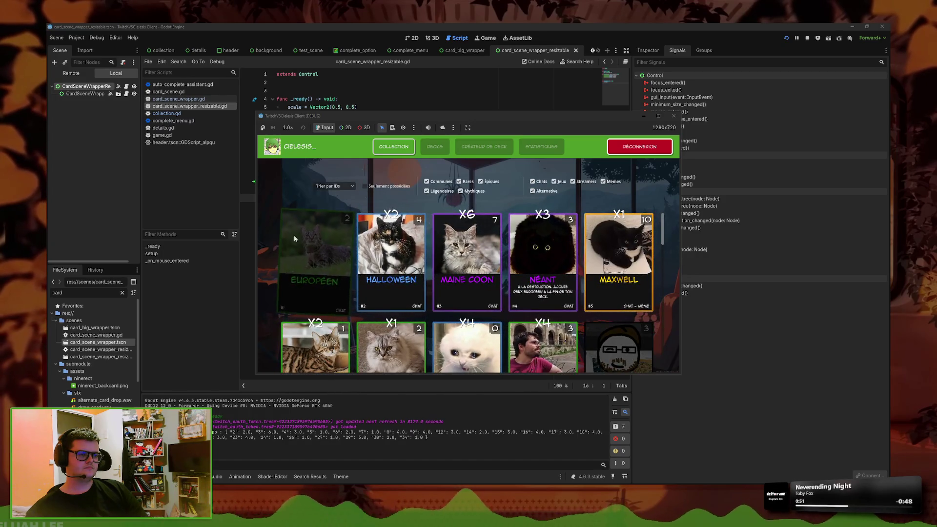
{"action": "left_click", "coordinate": [213, 170]}
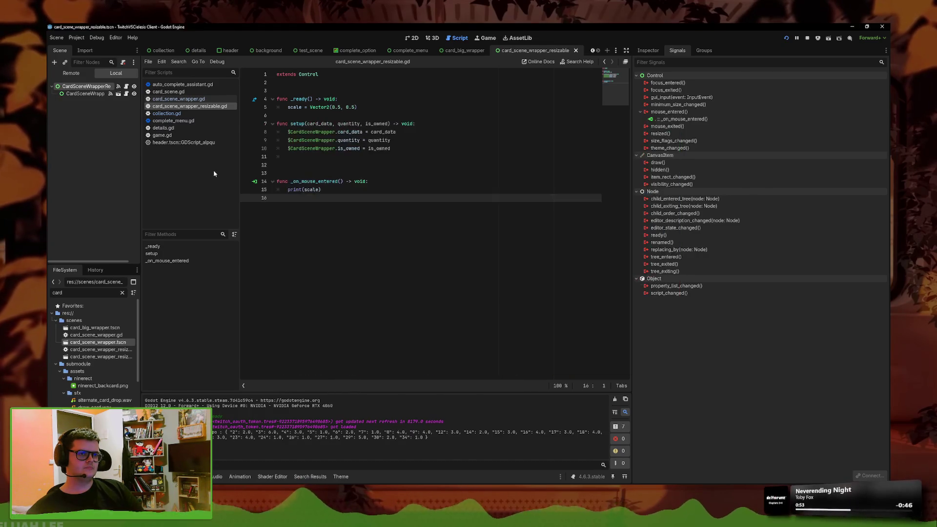
Open the card scene referenced by the preload path in the collection script.
{"action": "left_click", "coordinate": [462, 230]}
{"action": "scroll", "coordinate": [463, 219], "scroll_direction": "down", "scroll_amount": 3}
{"action": "scroll", "coordinate": [463, 205], "scroll_direction": "up", "scroll_amount": 2}
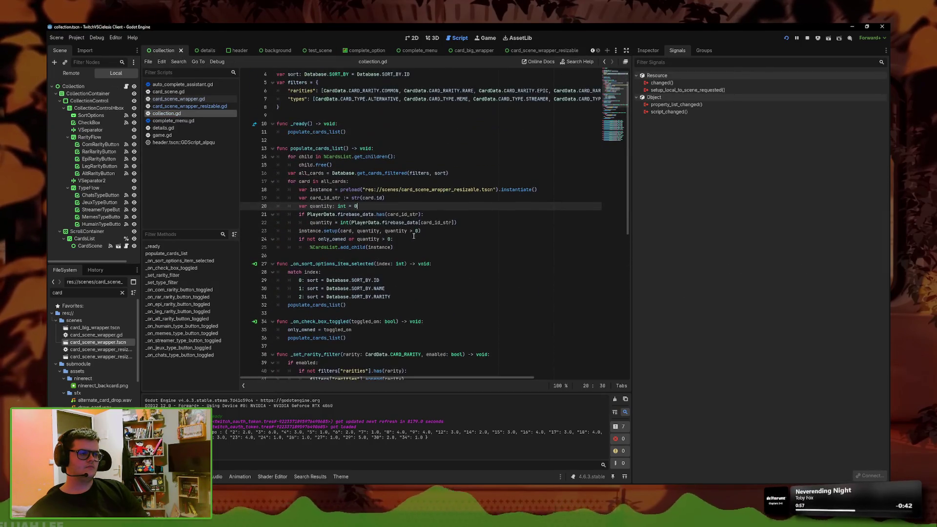
{"action": "left_click", "coordinate": [463, 195]}
{"action": "left_click", "coordinate": [469, 189]}
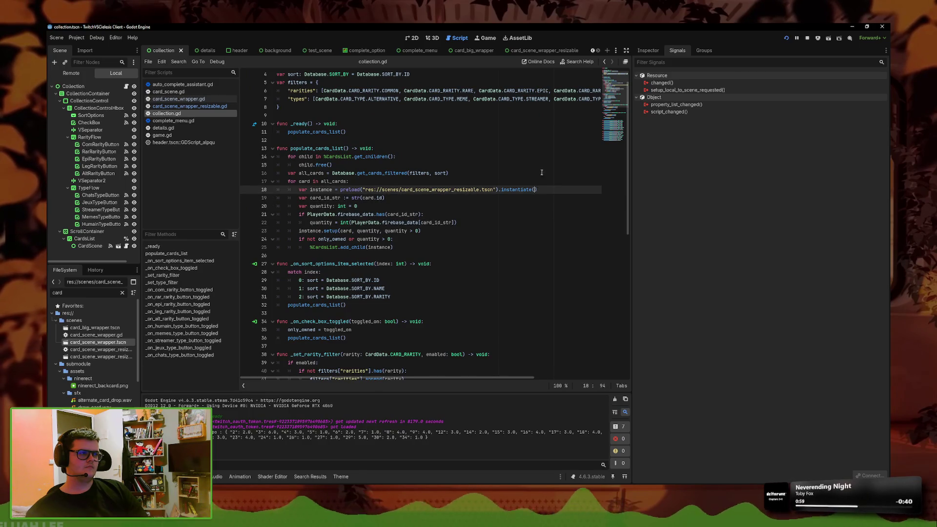
{"action": "left_click", "coordinate": [429, 189], "text": "ctrl"}
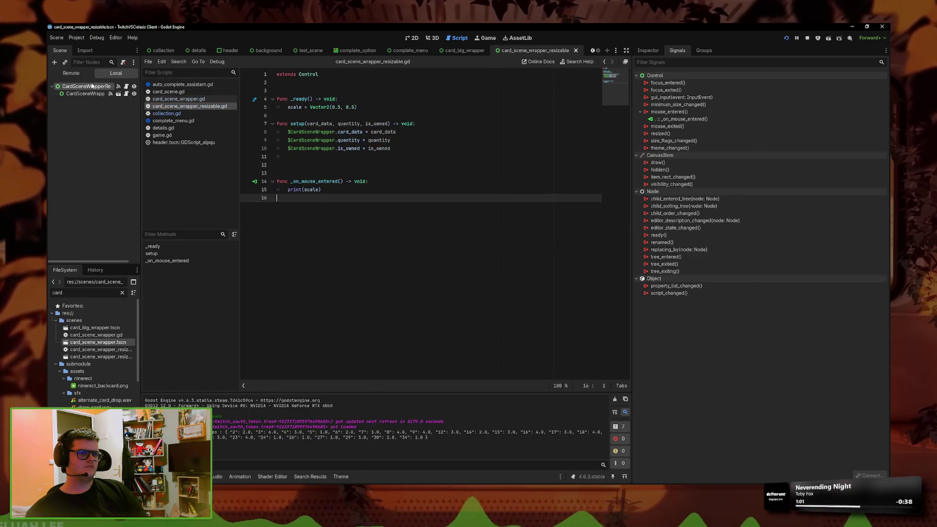
Add a Label child with text 'qz' to the wrapper root and run the game.
{"action": "left_click", "coordinate": [410, 38]}
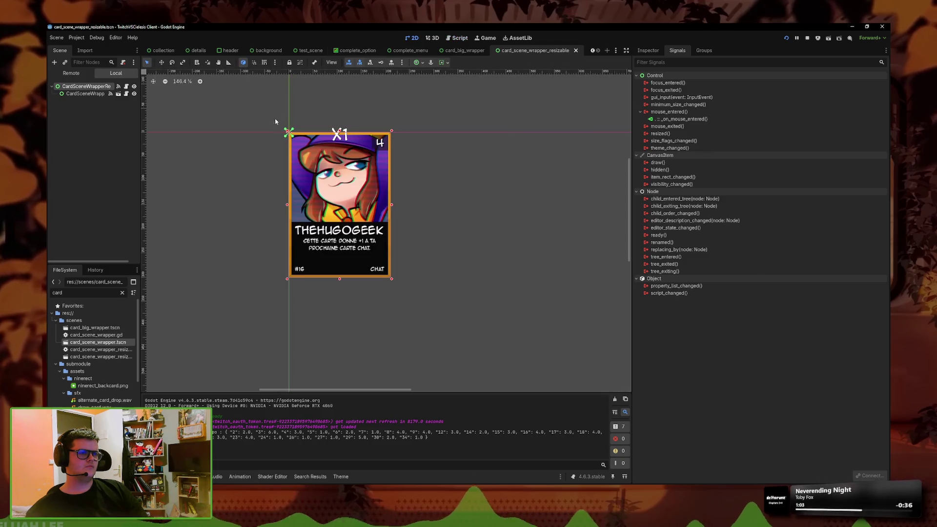
{"action": "right_click", "coordinate": [97, 94]}
{"action": "left_click", "coordinate": [112, 97]}
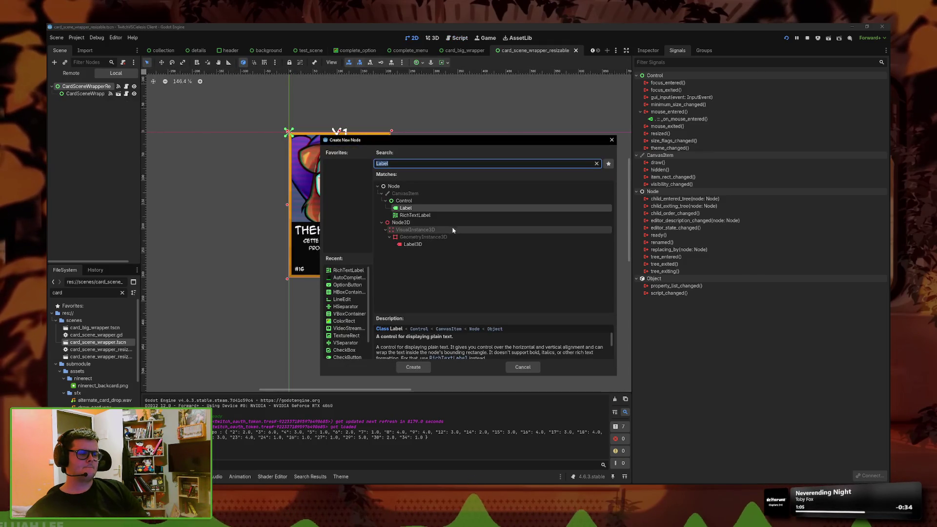
{"action": "key", "text": "Escape"}
{"action": "left_click", "coordinate": [648, 50]}
{"action": "left_click", "coordinate": [732, 143]}
{"action": "type", "text": "qzdzqd"}
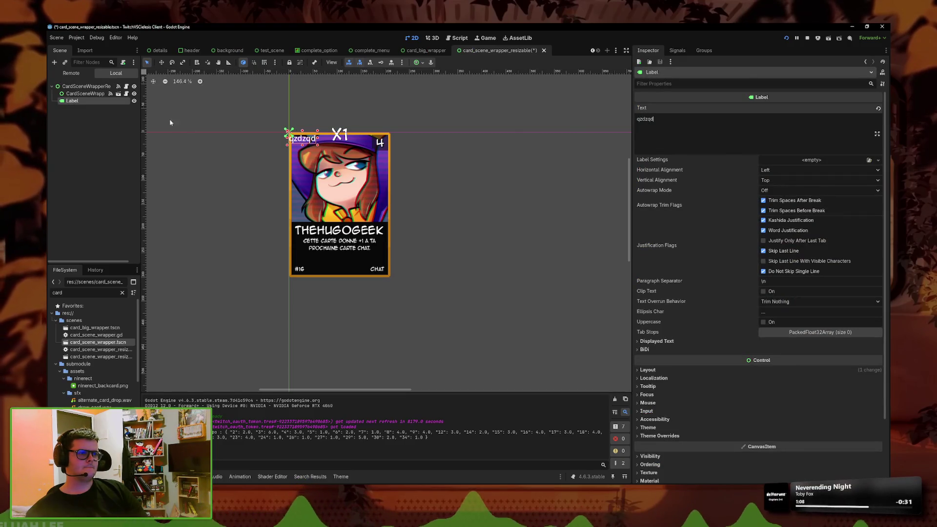
{"action": "key", "text": "F5"}
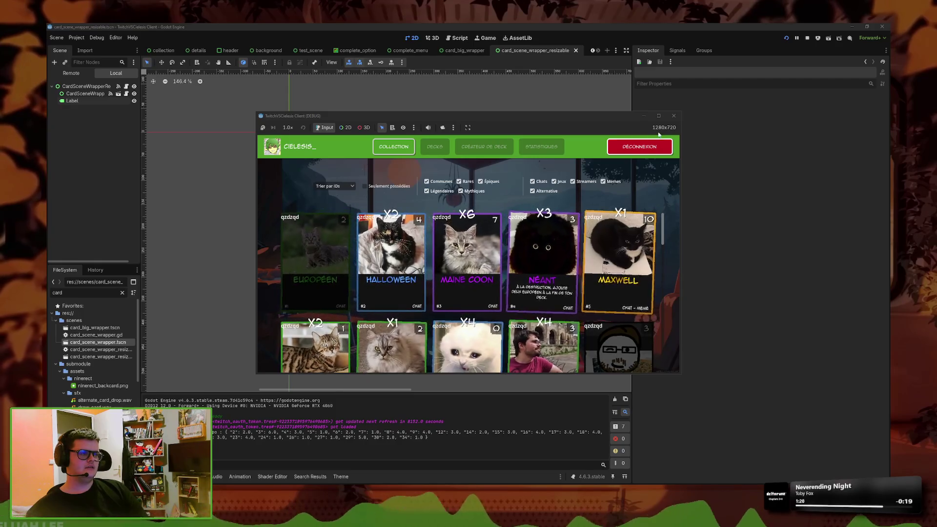
Close the game, delete the test Label, and save the card scene.
{"action": "left_click", "coordinate": [674, 116]}
{"action": "left_click", "coordinate": [78, 90]}
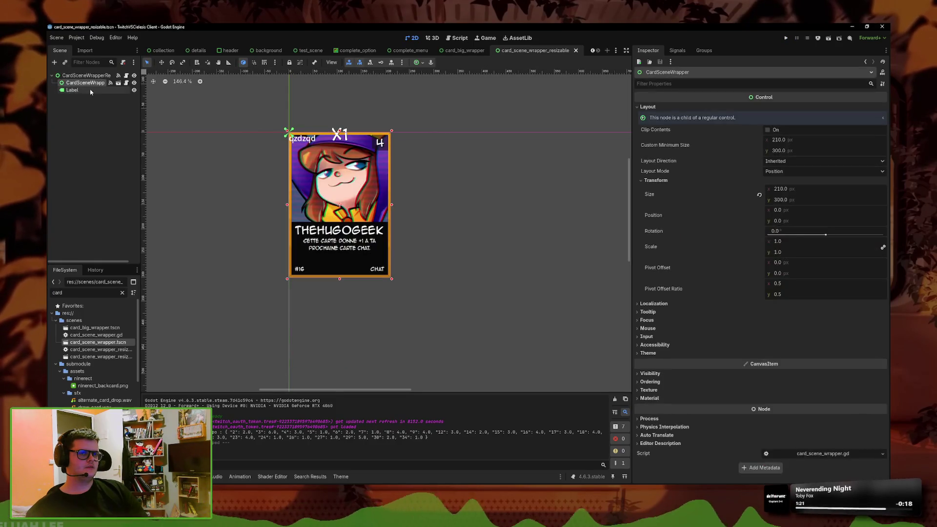
{"action": "key", "text": "Delete"}
{"action": "key", "text": "Return"}
{"action": "key", "text": "ctrl+s"}
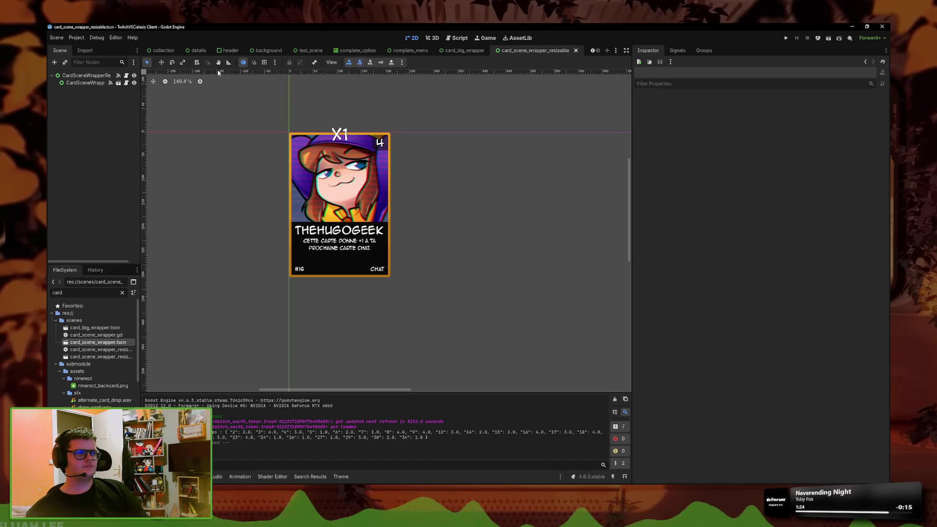
{"action": "left_click", "coordinate": [126, 75]}
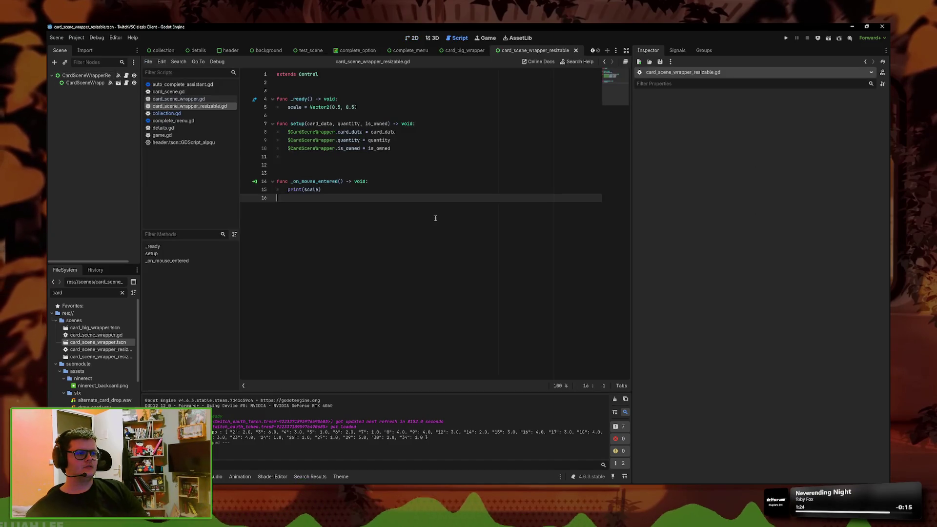
Inspect the CardSceneWrapperResizable root node's properties from the resizable script.
{"action": "left_click", "coordinate": [394, 185]}
{"action": "left_click", "coordinate": [703, 51]}
{"action": "left_click", "coordinate": [648, 50]}
{"action": "left_click", "coordinate": [424, 207]}
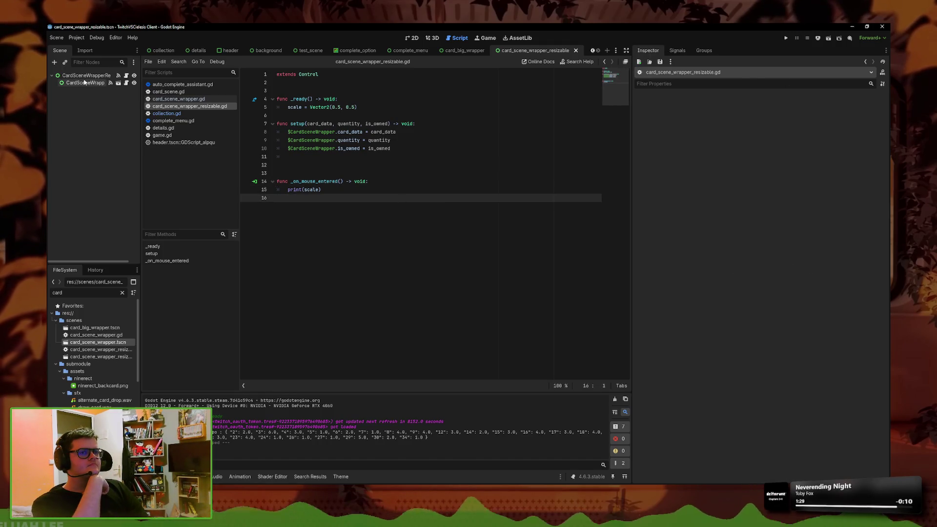
{"action": "left_click", "coordinate": [85, 77]}
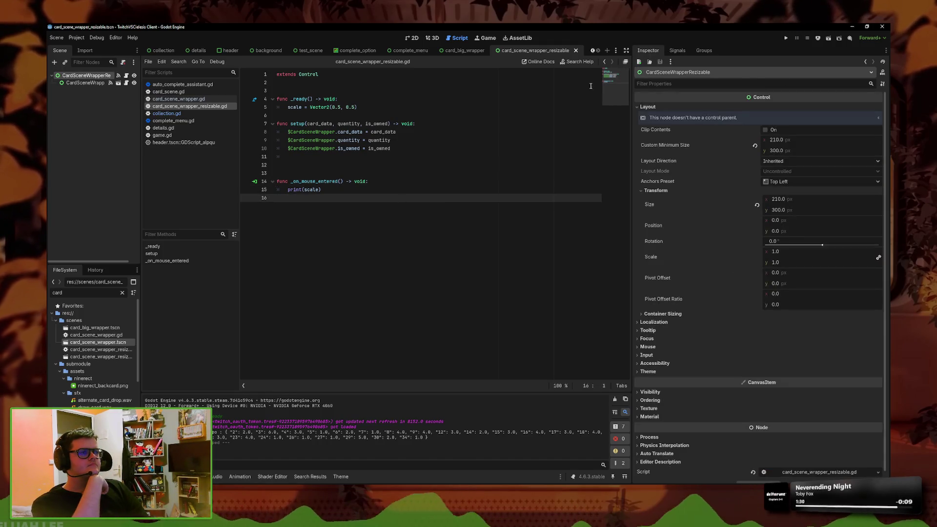
{"action": "left_click", "coordinate": [651, 85]}
Set card_big_wrapper's Mouse Filter to Pass (Propagate Up) and test-run the game.
{"action": "left_click", "coordinate": [464, 51]}
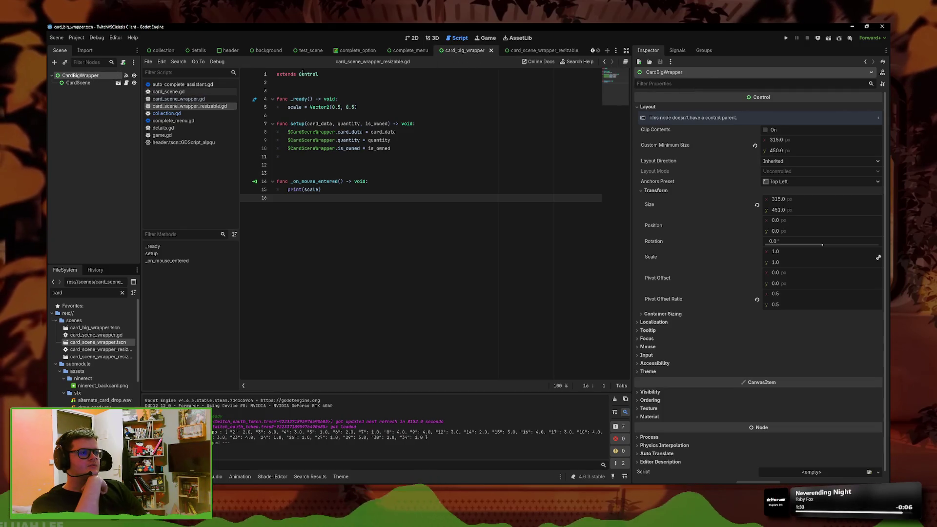
{"action": "left_click", "coordinate": [681, 82]}
{"action": "type", "text": "filter"}
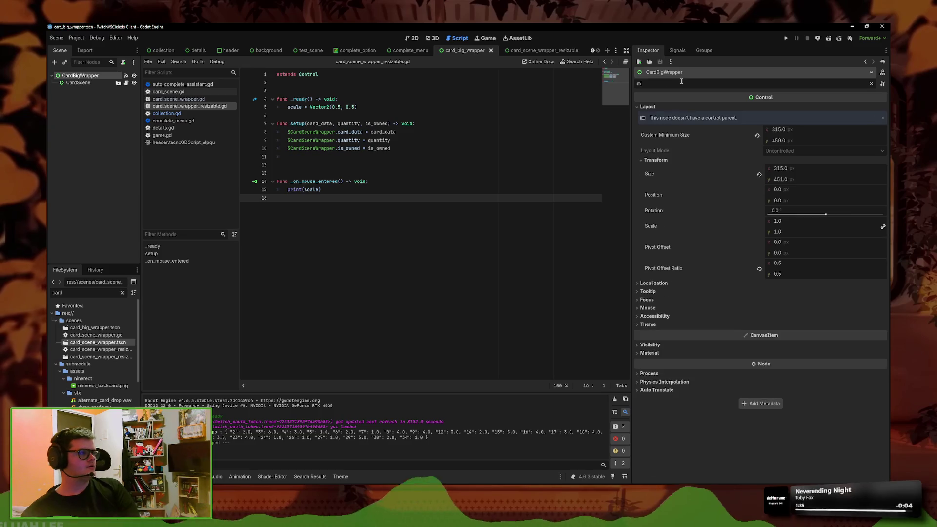
{"action": "left_click", "coordinate": [824, 116]}
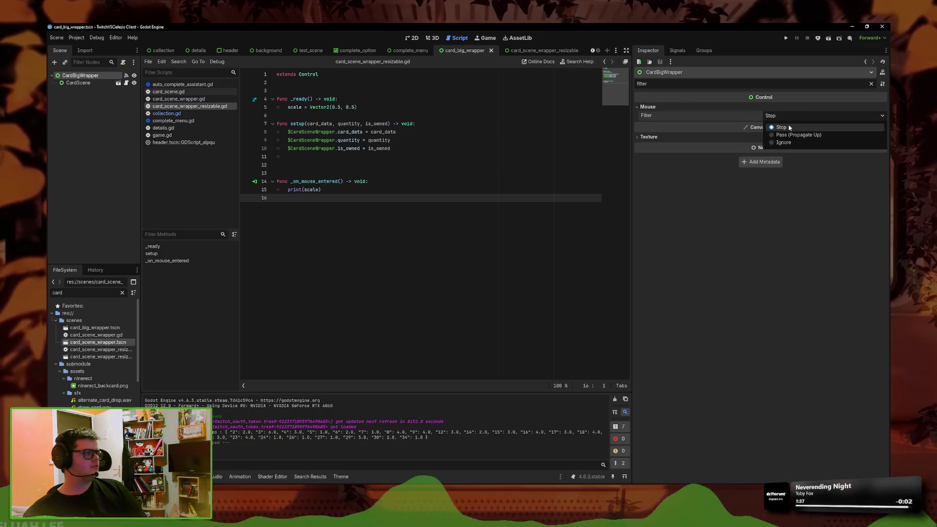
{"action": "left_click", "coordinate": [800, 131]}
{"action": "left_click", "coordinate": [786, 38]}
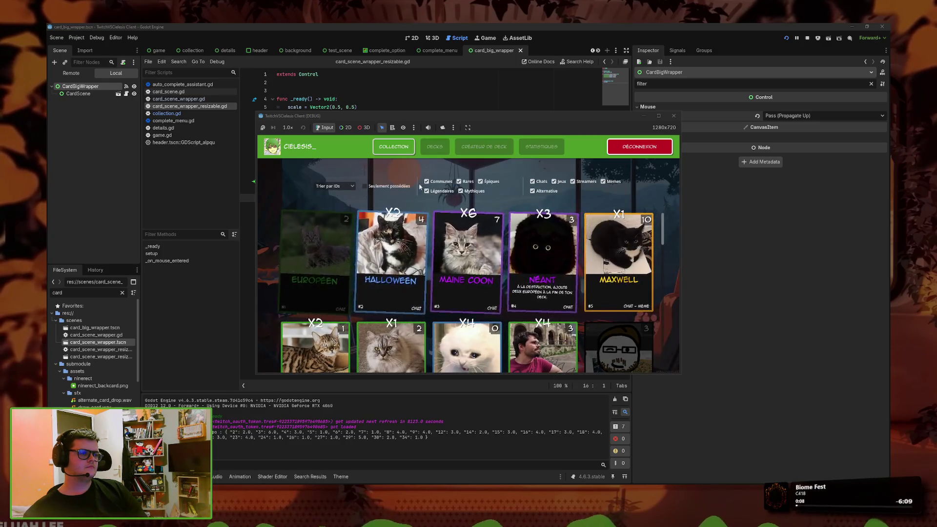
{"action": "key", "text": "F8"}
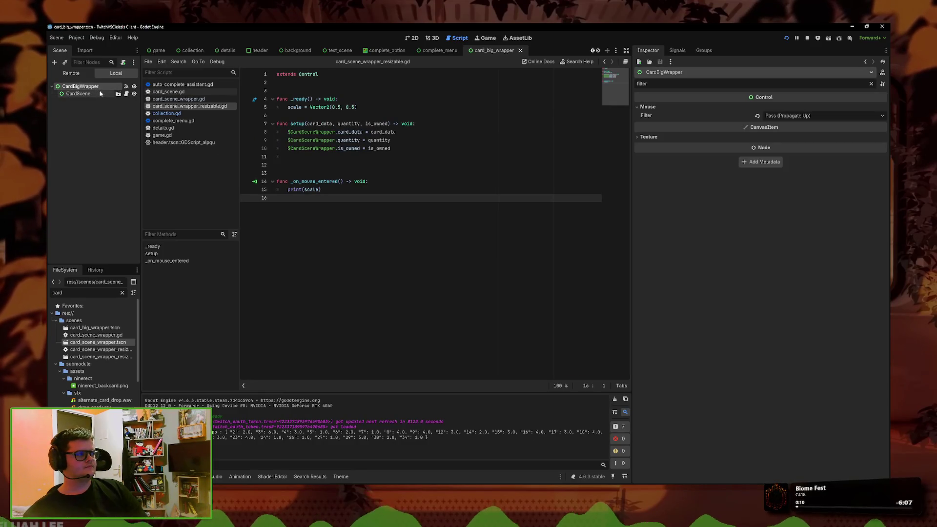
Check the CardScene child's mouse settings and open card_scene for editing.
{"action": "right_click", "coordinate": [97, 94]}
{"action": "left_click", "coordinate": [526, 129]}
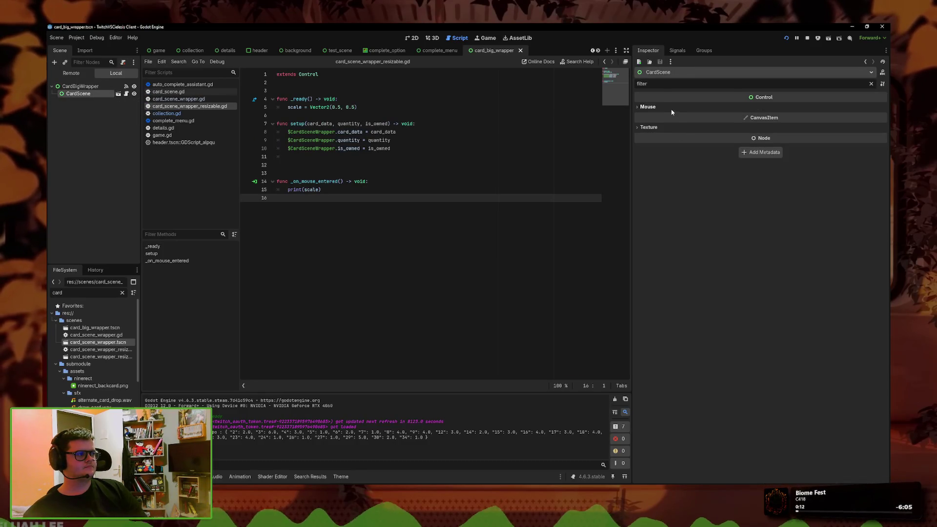
{"action": "left_click", "coordinate": [648, 106]}
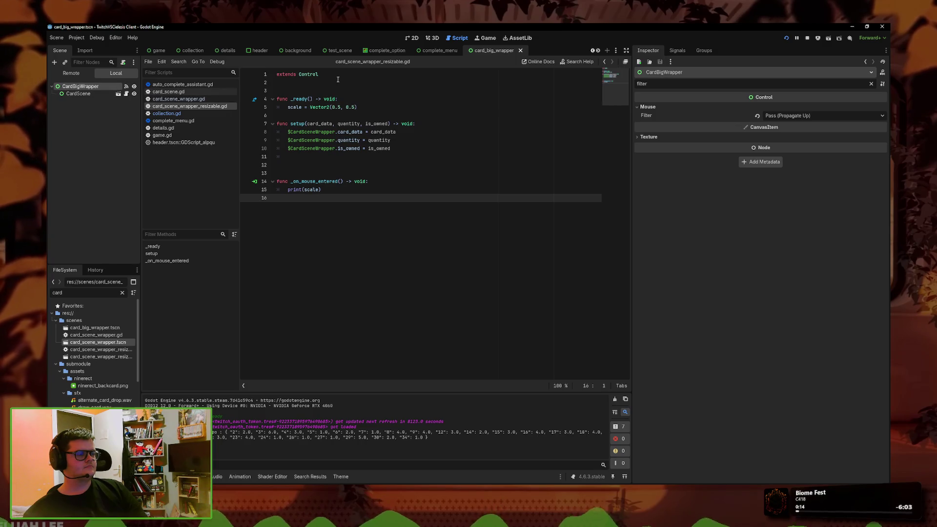
{"action": "left_click", "coordinate": [101, 86]}
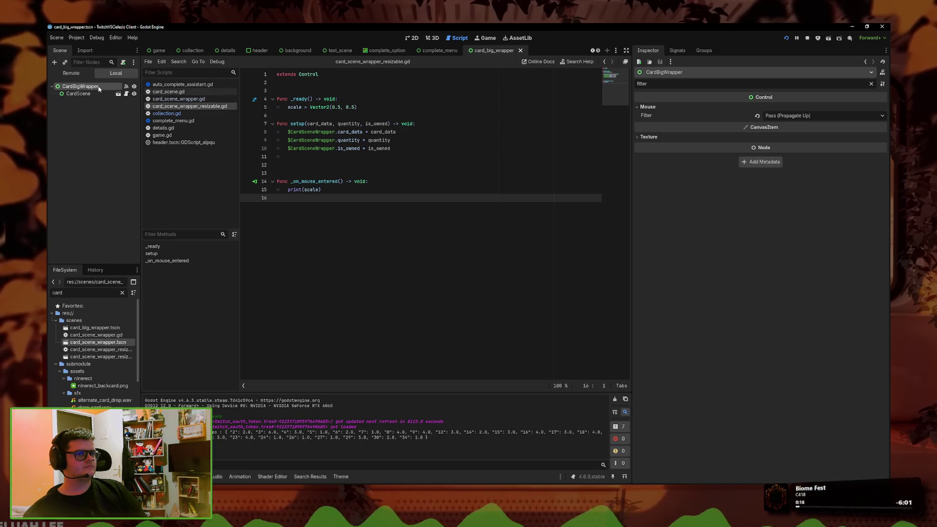
{"action": "left_click", "coordinate": [63, 94]}
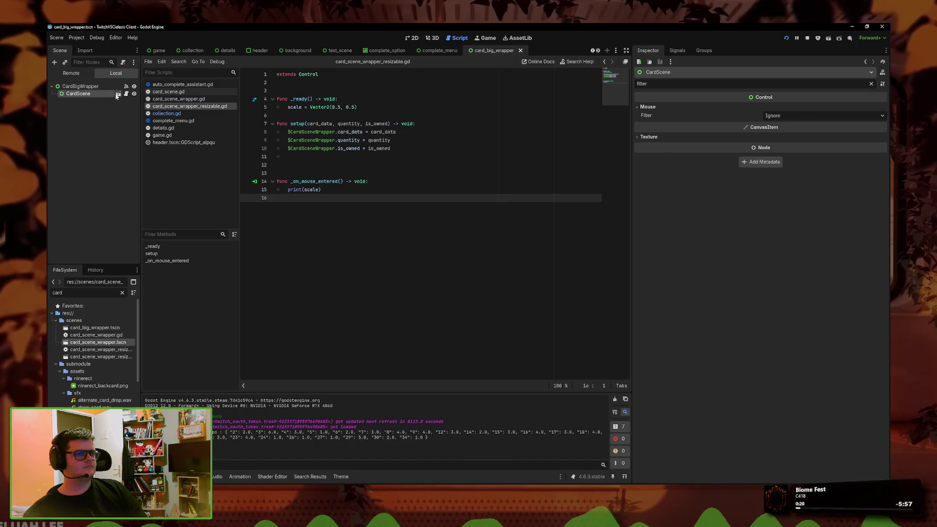
{"action": "left_click", "coordinate": [117, 94]}
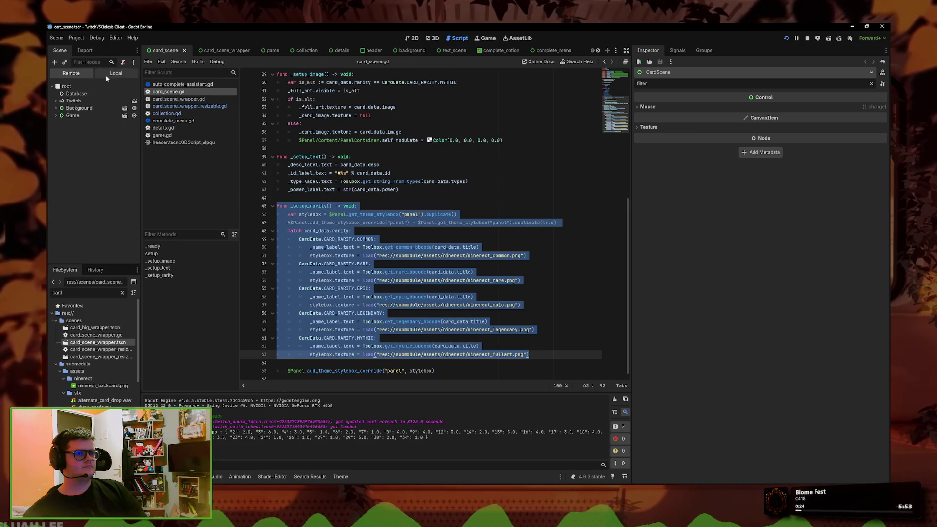
Switch between open scene tabs and filter the FileSystem dock for 'wra'.
{"action": "left_click", "coordinate": [221, 50]}
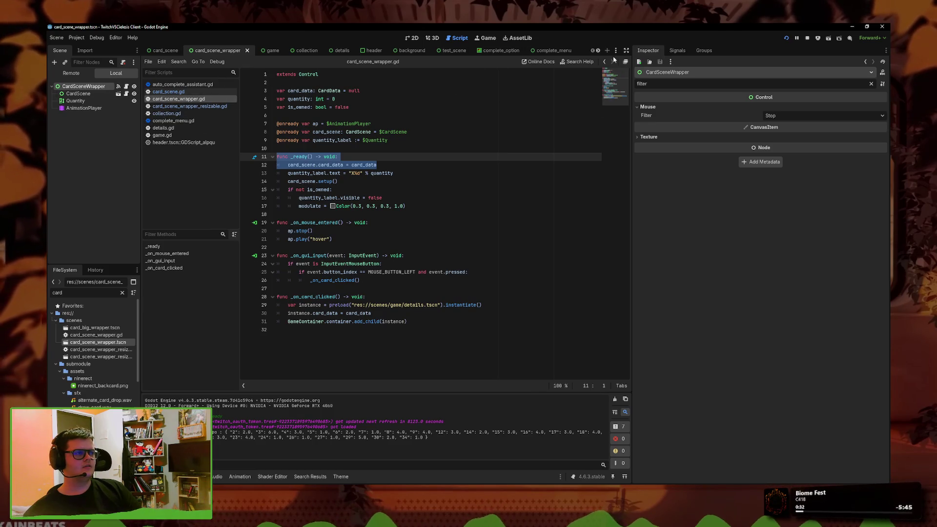
{"action": "left_click", "coordinate": [598, 51]}
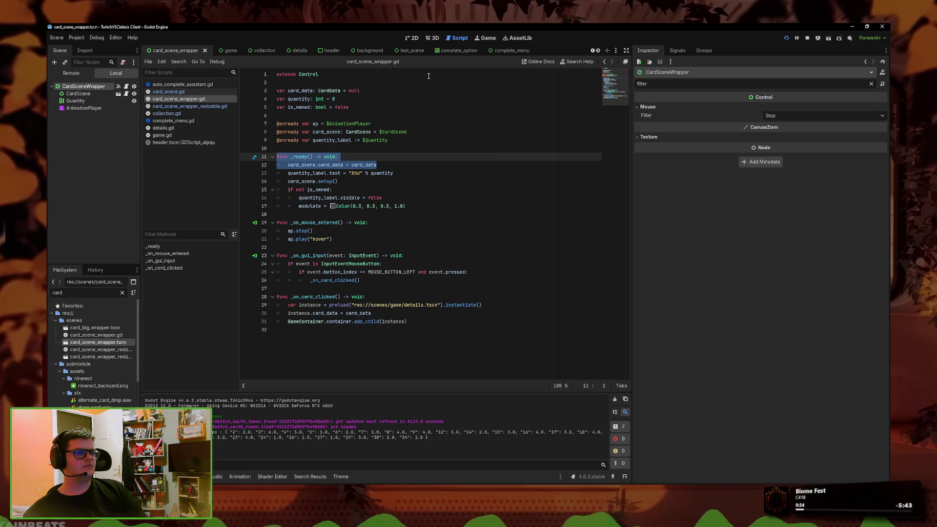
{"action": "left_click", "coordinate": [592, 51]}
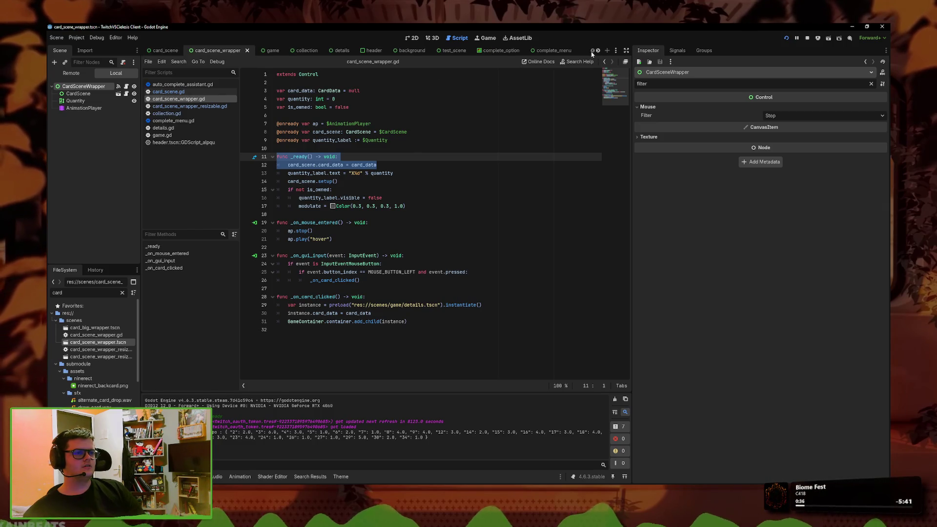
{"action": "left_click", "coordinate": [164, 50]}
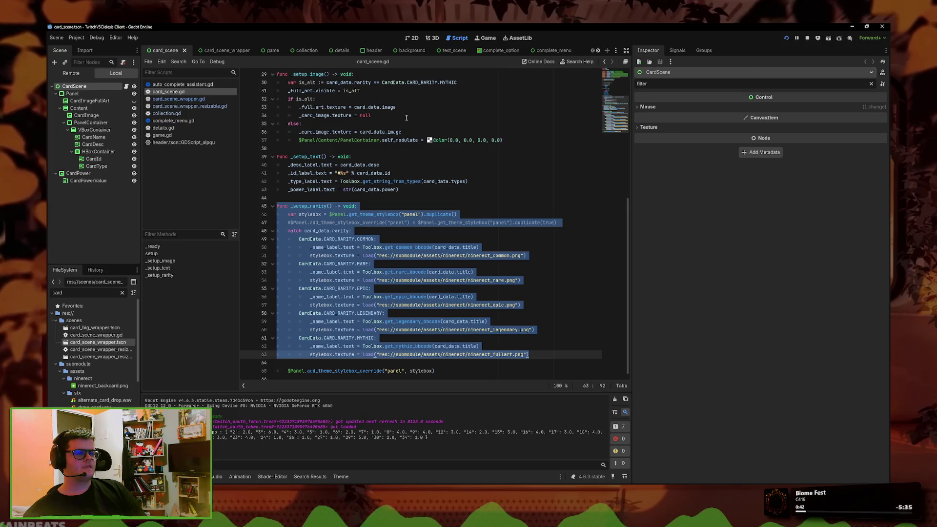
{"action": "double_click", "coordinate": [57, 293]}
{"action": "type", "text": "wra"}
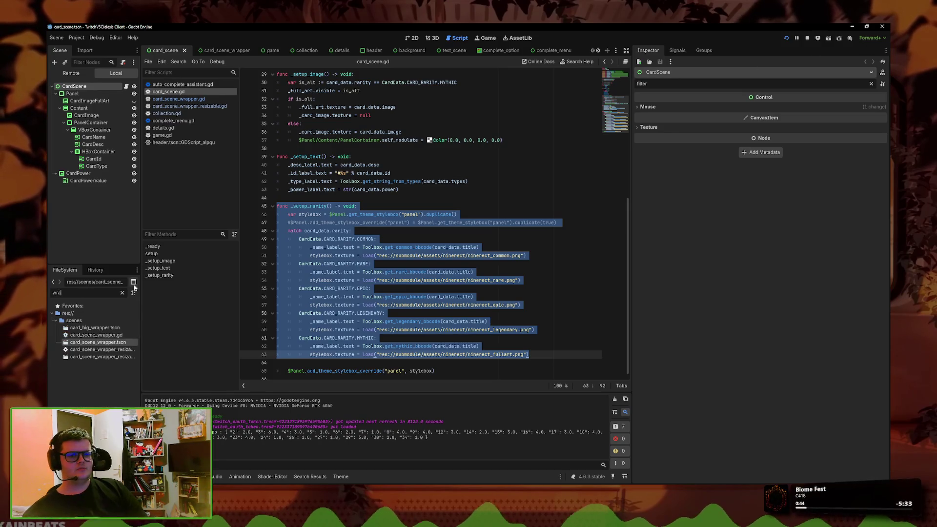
Set the card_big_wrapper root's Mouse Filter back to Stop.
{"action": "double_click", "coordinate": [105, 328]}
{"action": "left_click", "coordinate": [96, 87]}
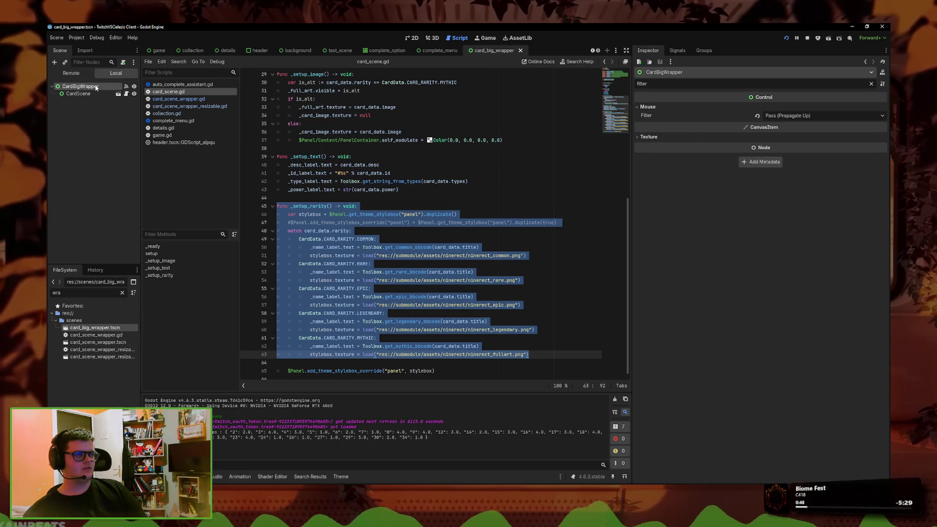
{"action": "left_click", "coordinate": [780, 116]}
{"action": "left_click", "coordinate": [780, 125]}
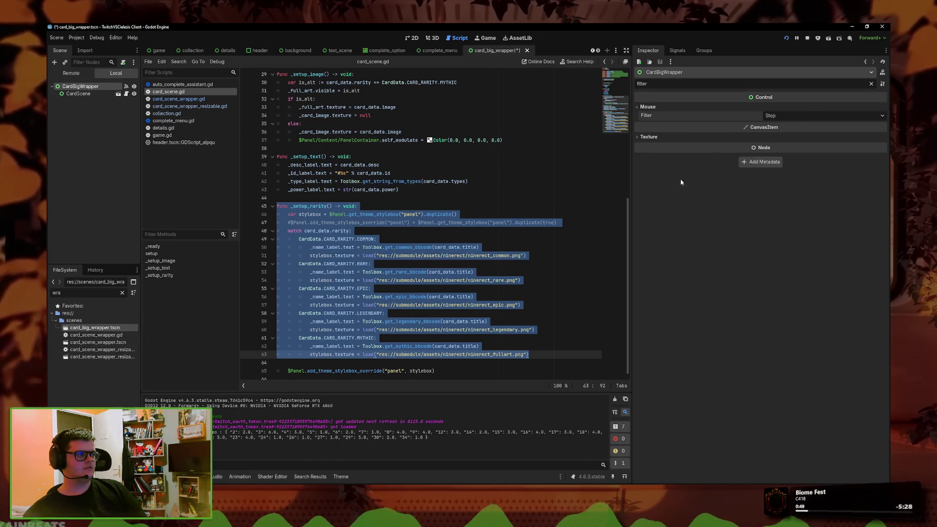
Set card_scene_wrapper's Mouse Filter to Pass (Propagate Up), then save and test-run the game.
{"action": "double_click", "coordinate": [117, 342]}
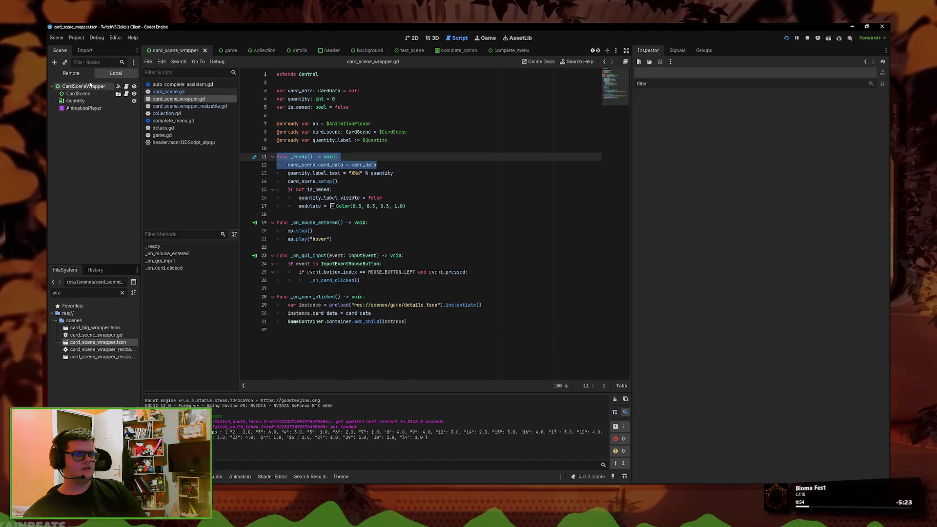
{"action": "left_click", "coordinate": [817, 117]}
{"action": "left_click", "coordinate": [810, 134]}
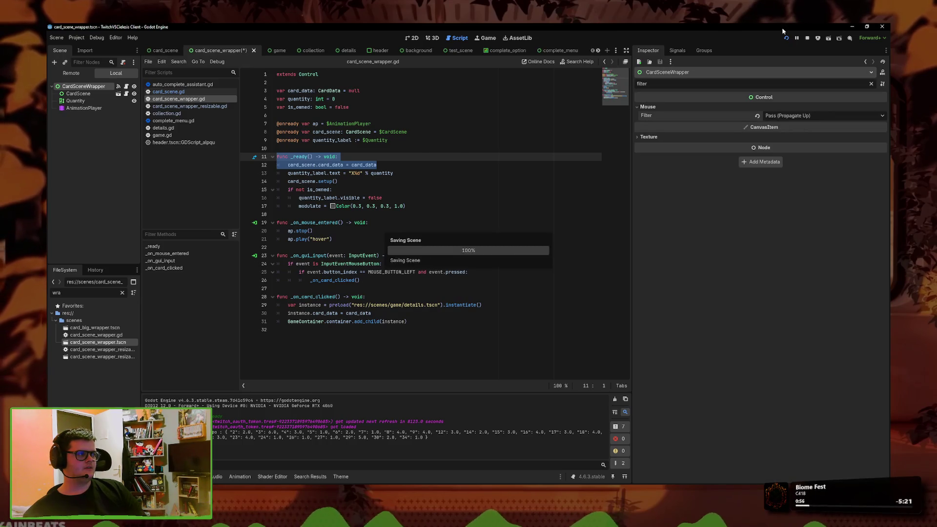
{"action": "left_click", "coordinate": [790, 39]}
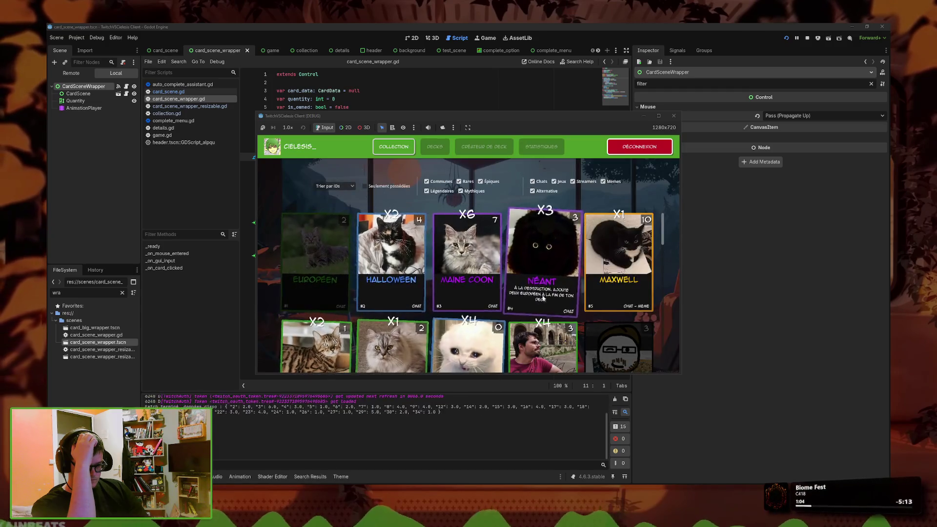
{"action": "key", "text": "F8"}
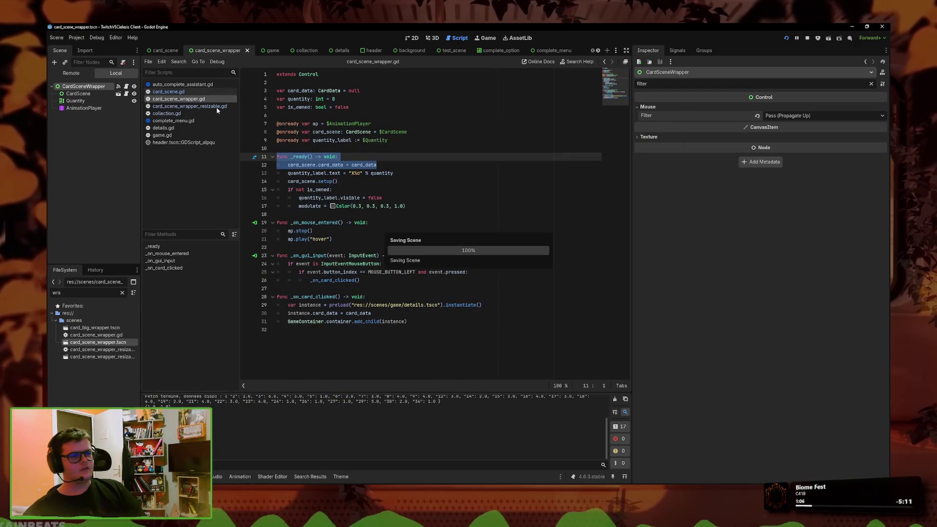
{"action": "left_click", "coordinate": [190, 106]}
{"action": "left_click", "coordinate": [376, 198]}
Insert 'await get_tree().process_frame' above the scale line in _ready and relaunch the game.
{"action": "left_click", "coordinate": [366, 107]}
{"action": "left_click", "coordinate": [366, 99]}
{"action": "key", "text": "Return"}
{"action": "type", "text": "await "}
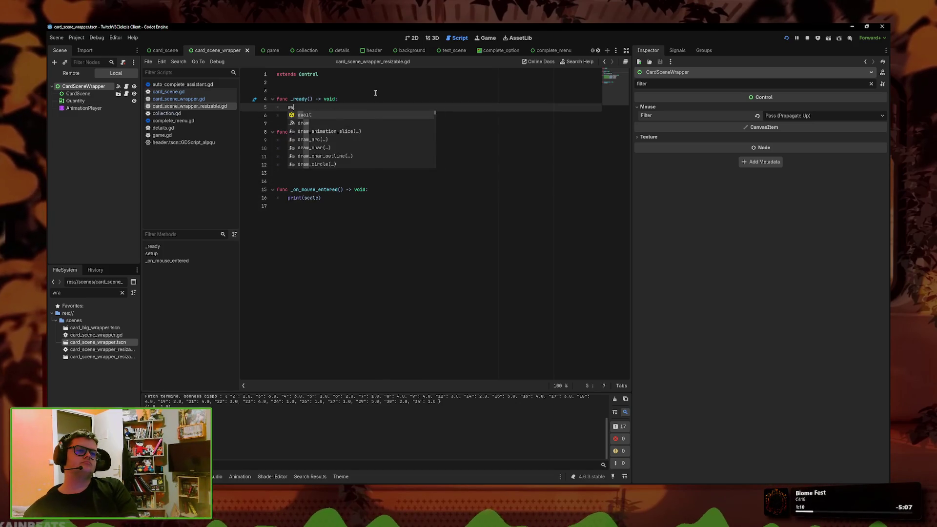
{"action": "type", "text": "get"}
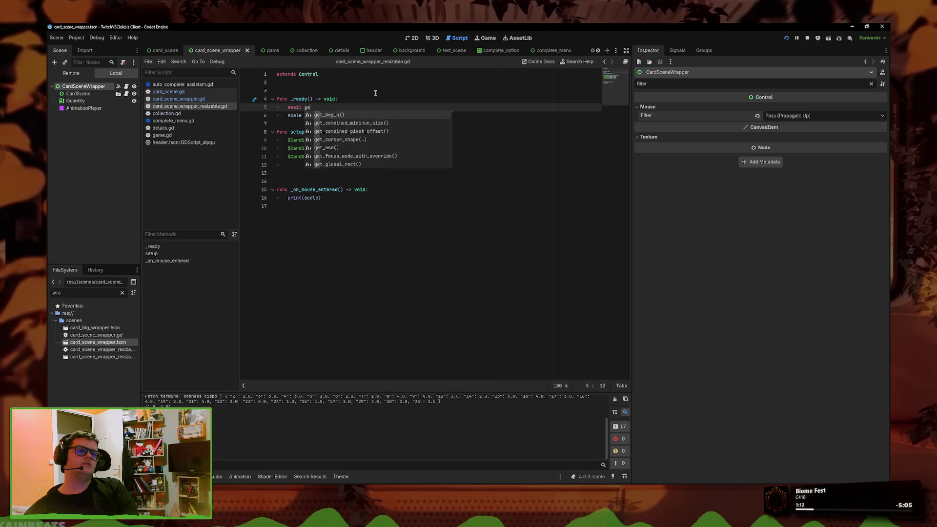
{"action": "type", "text": "_tree"}
{"action": "key", "text": "Return"}
{"action": "type", "text": "."}
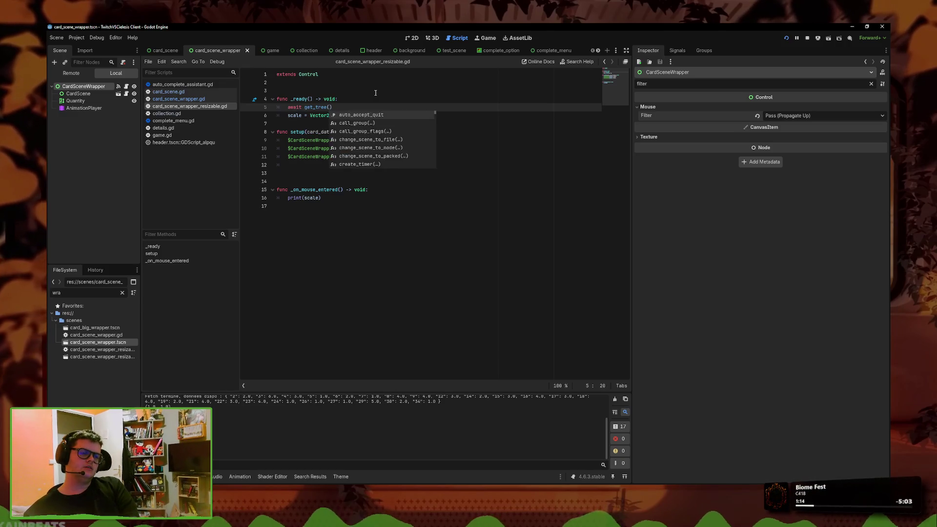
{"action": "type", "text": "process_frame"}
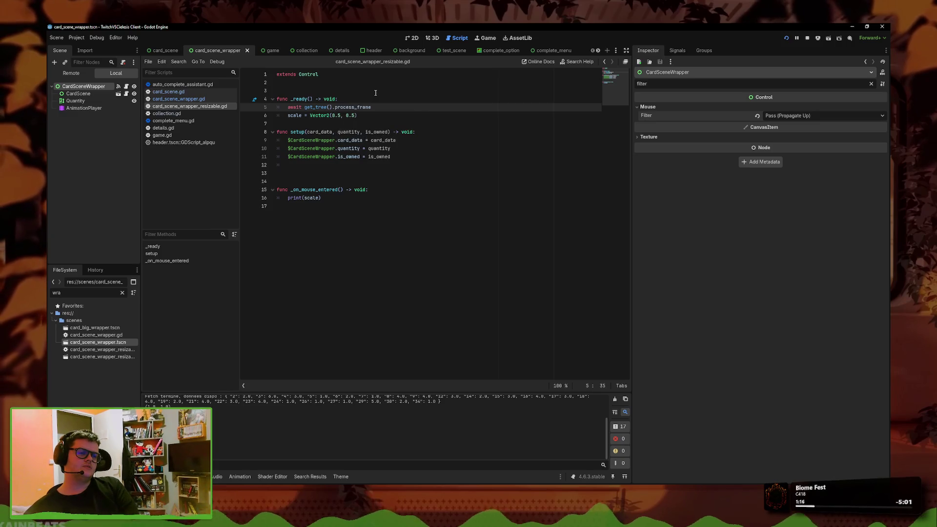
{"action": "key", "text": "F5"}
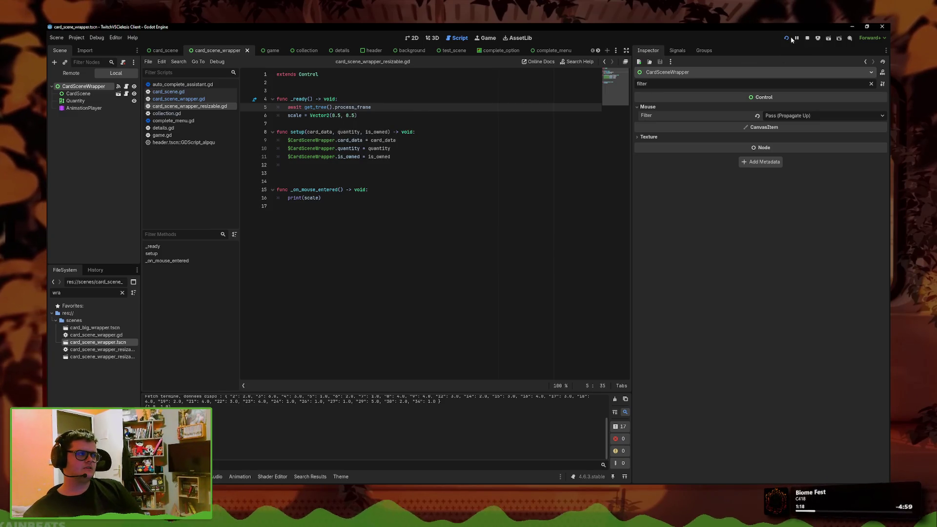
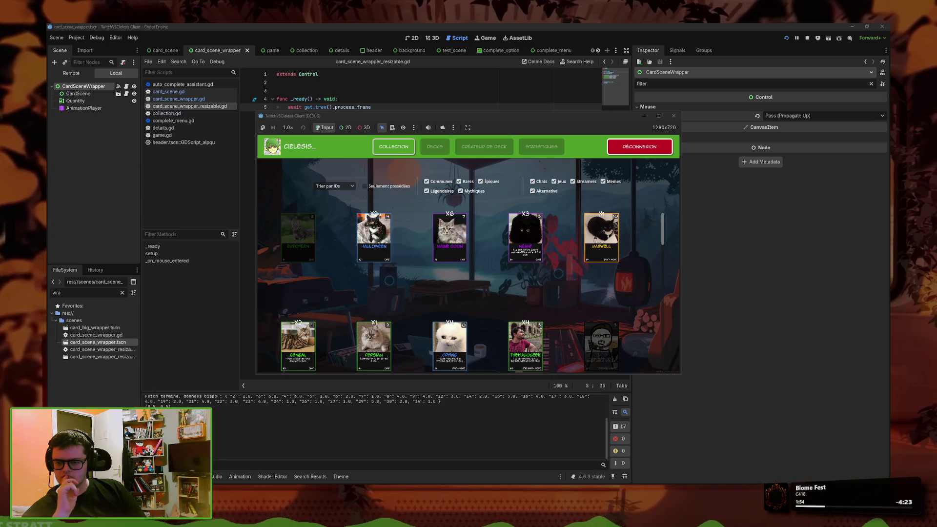
Review the card_scene, card_scene_wrapper and resizable wrapper scripts, then view card_scene in 2D.
{"action": "left_click", "coordinate": [340, 60]}
{"action": "left_click", "coordinate": [169, 92]}
{"action": "left_click", "coordinate": [201, 99]}
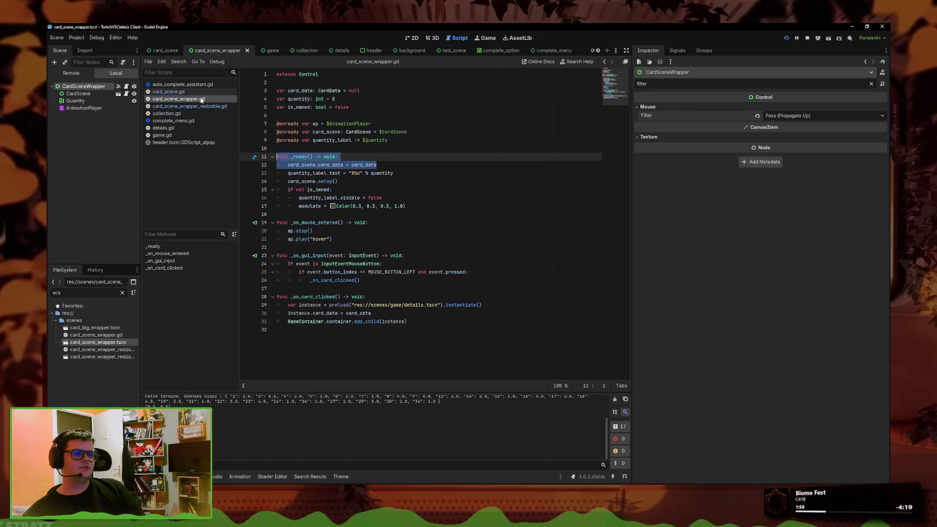
{"action": "left_click", "coordinate": [202, 106]}
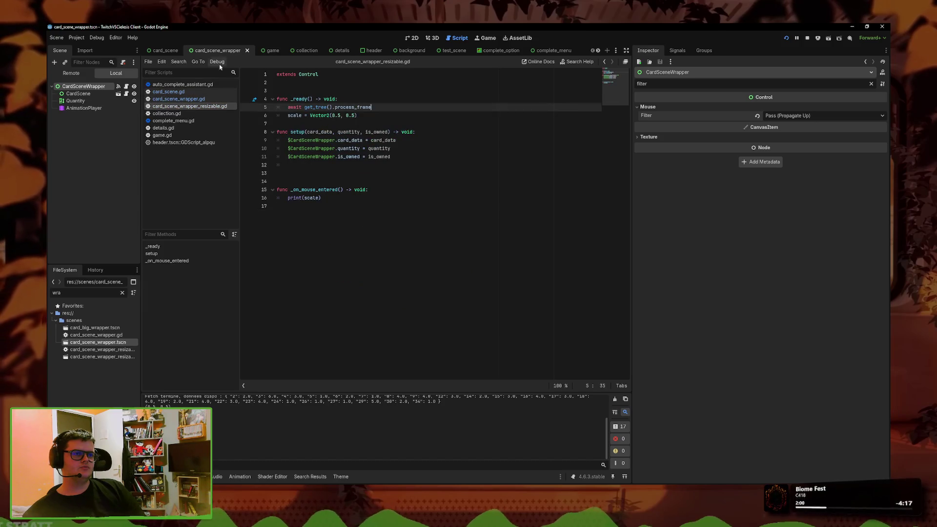
{"action": "left_click", "coordinate": [164, 50]}
{"action": "left_click", "coordinate": [412, 38]}
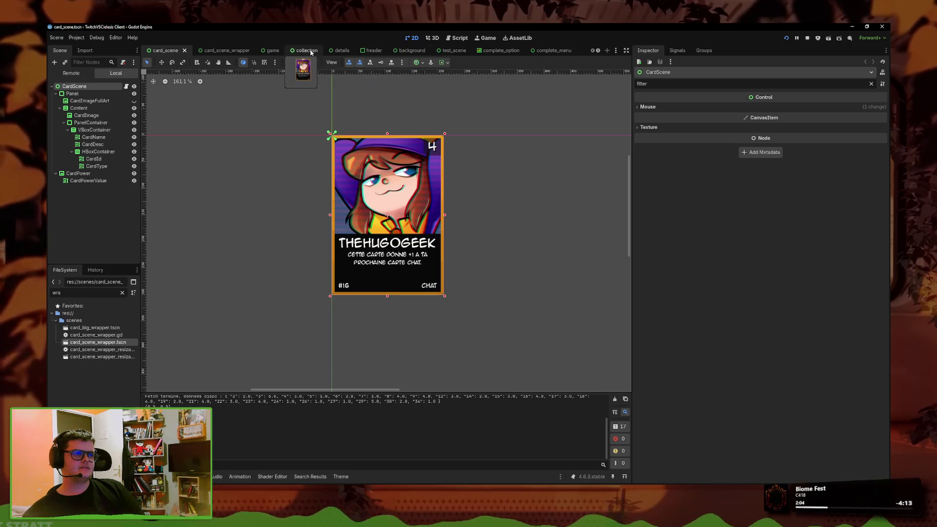
Close all open scenes and open collection.tscn with its collection.gd script at the add_child line.
{"action": "right_click", "coordinate": [455, 48]}
{"action": "left_click", "coordinate": [503, 146]}
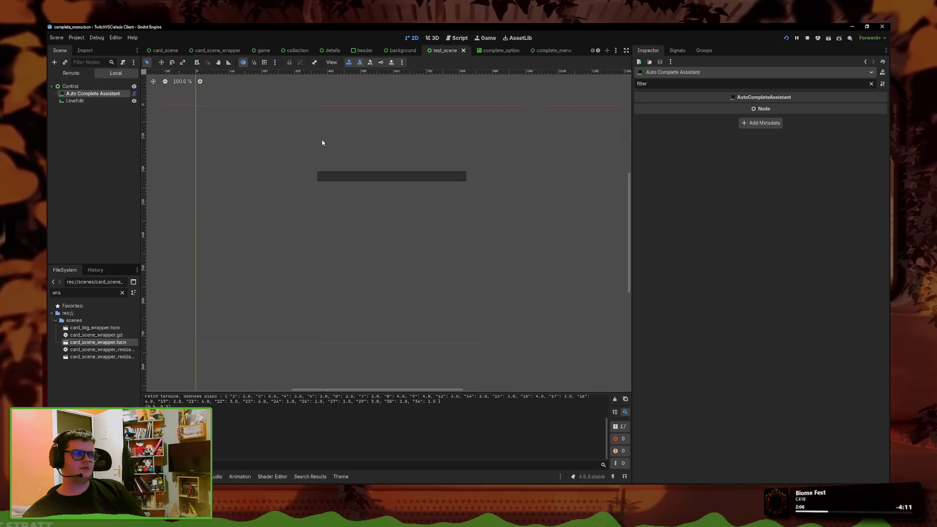
{"action": "double_click", "coordinate": [84, 292]}
{"action": "type", "text": "collec"}
{"action": "double_click", "coordinate": [90, 342]}
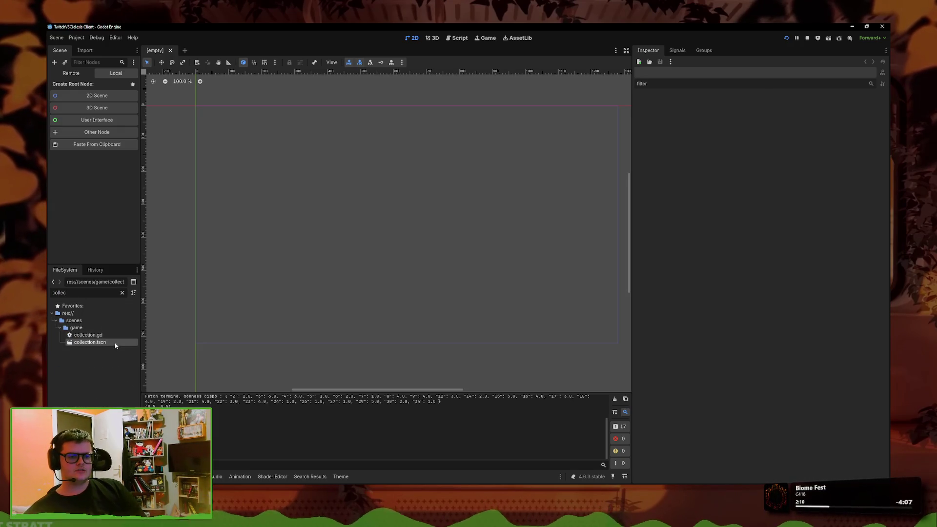
{"action": "left_click", "coordinate": [125, 87]}
{"action": "left_click", "coordinate": [371, 248]}
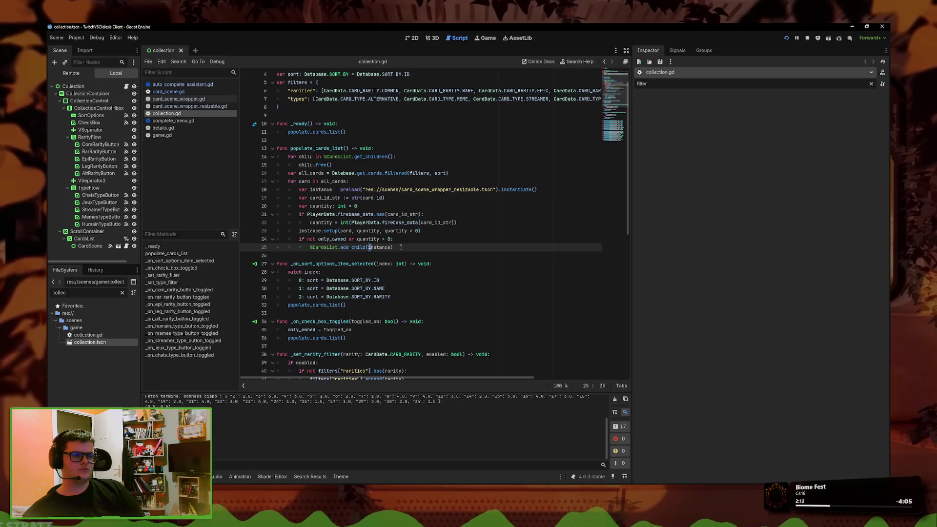
Add a line hiding %CardsList (visible = false) in populate_cards_list and save the script.
{"action": "key", "text": "Return"}
{"action": "type", "text": "f"}
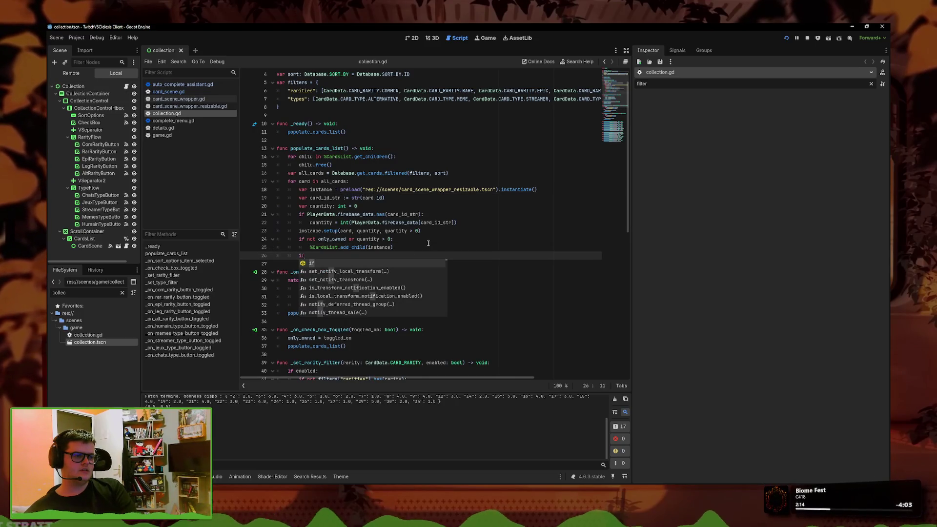
{"action": "key", "text": "BackSpace"}
{"action": "key", "text": "BackSpace"}
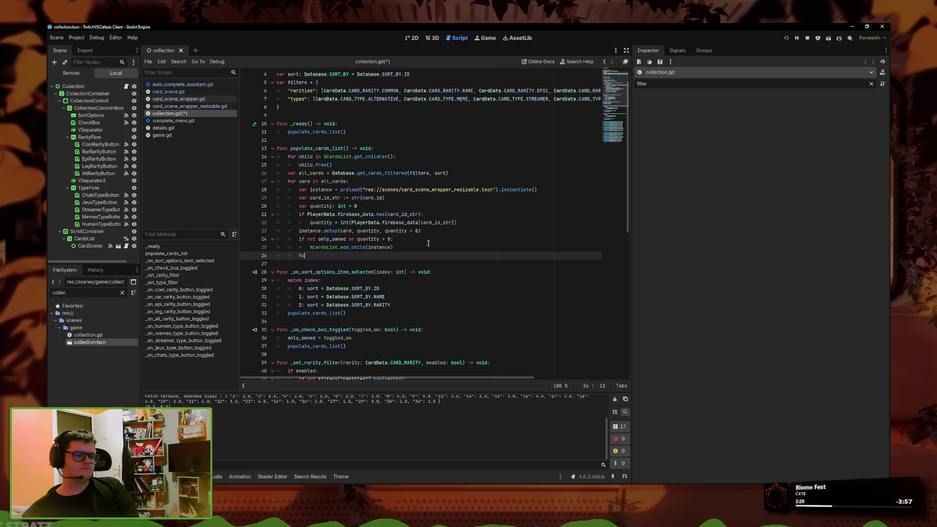
{"action": "type", "text": ".visible = get_theme_default_base_scale()"}
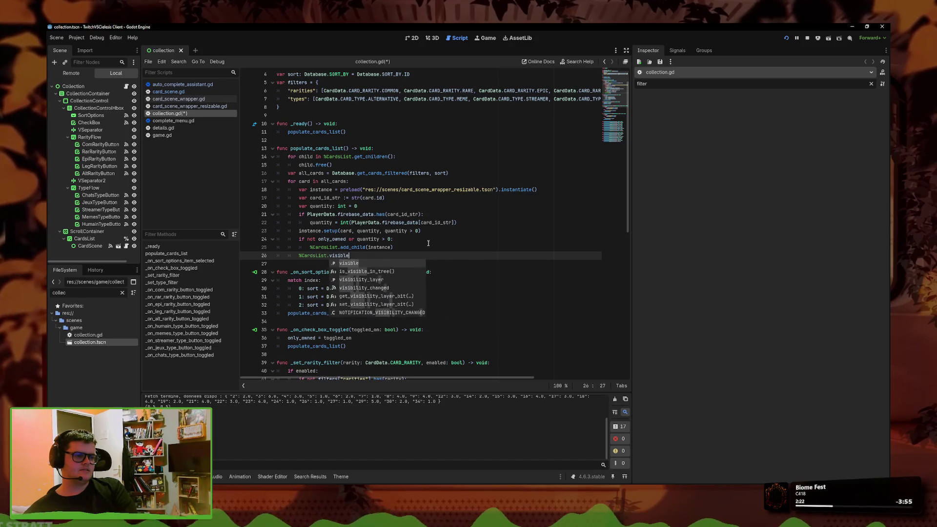
{"action": "key", "text": "Return"}
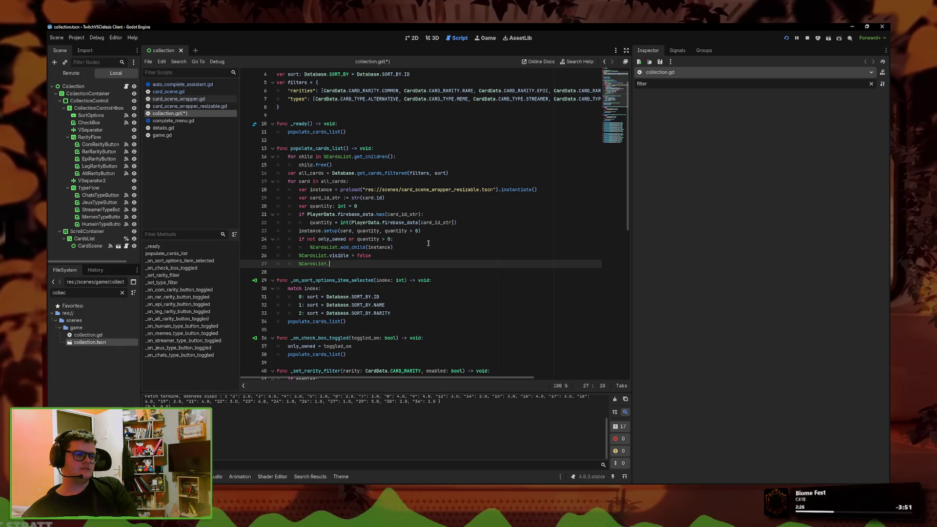
{"action": "key", "text": "ctrl+s"}
Add an await get_tree().process_frame line below the hide line and save.
{"action": "left_click", "coordinate": [403, 252]}
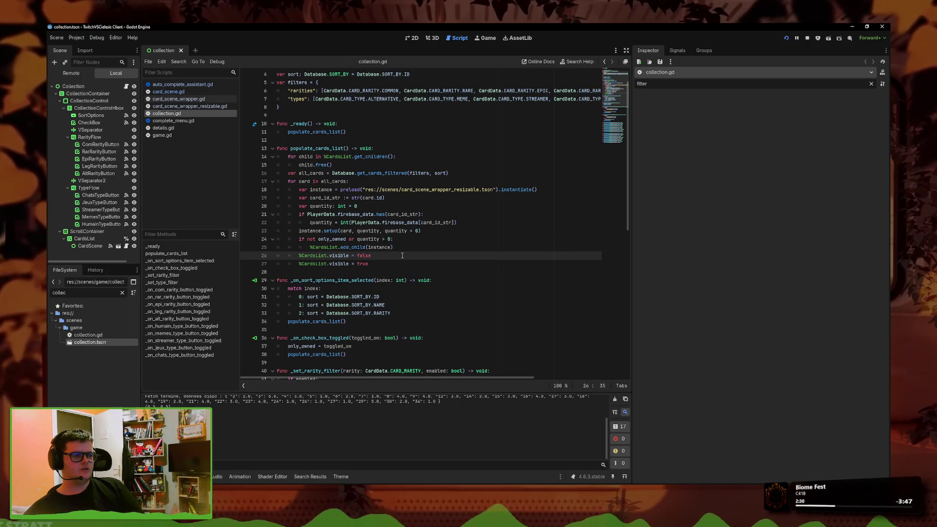
{"action": "key", "text": "Return"}
{"action": "type", "text": "get_tree()."}
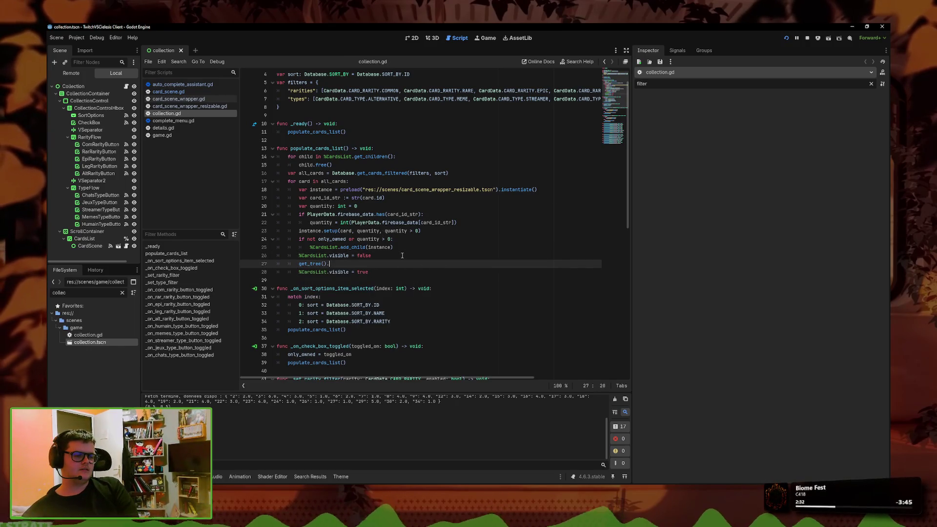
{"action": "type", "text": "process_frame"}
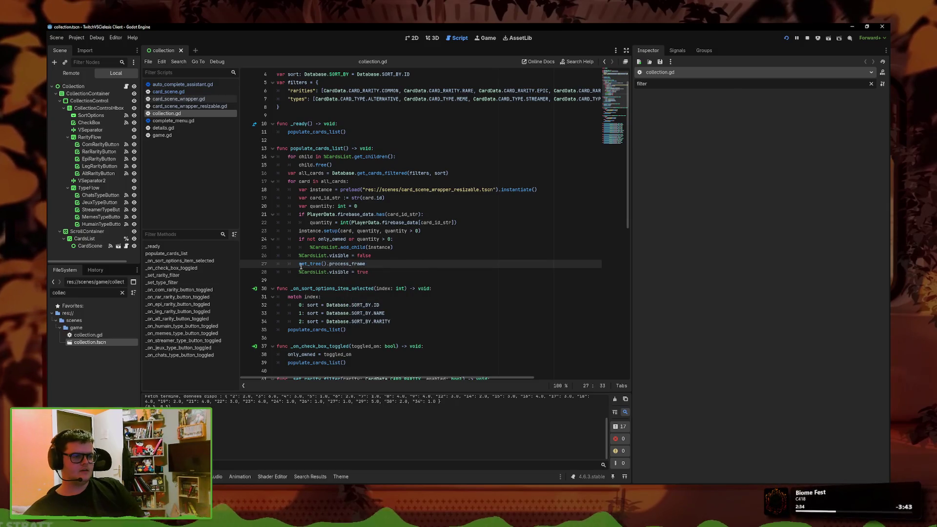
{"action": "left_click", "coordinate": [299, 264]}
{"action": "key", "text": "ctrl+s"}
{"action": "left_click", "coordinate": [337, 264]}
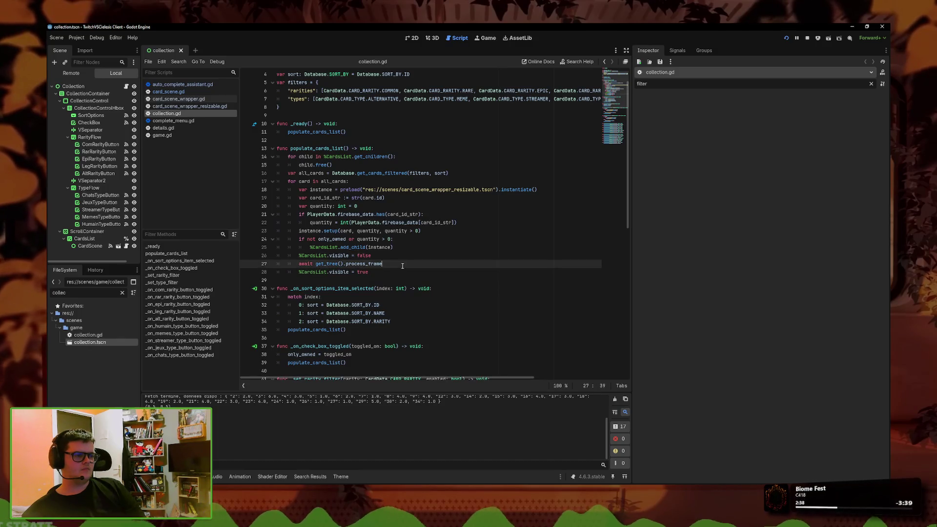
Await get_tree().process_frame after each add_child, then run the game with F5.
{"action": "left_click", "coordinate": [411, 247]}
{"action": "key", "text": "Return"}
{"action": "type", "text": "await get_tree().process_frame"}
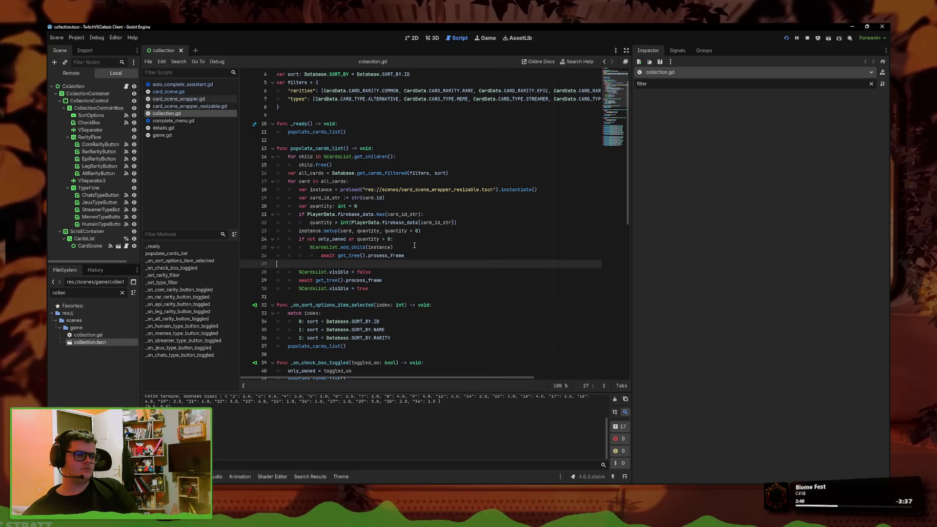
{"action": "key", "text": "F5"}
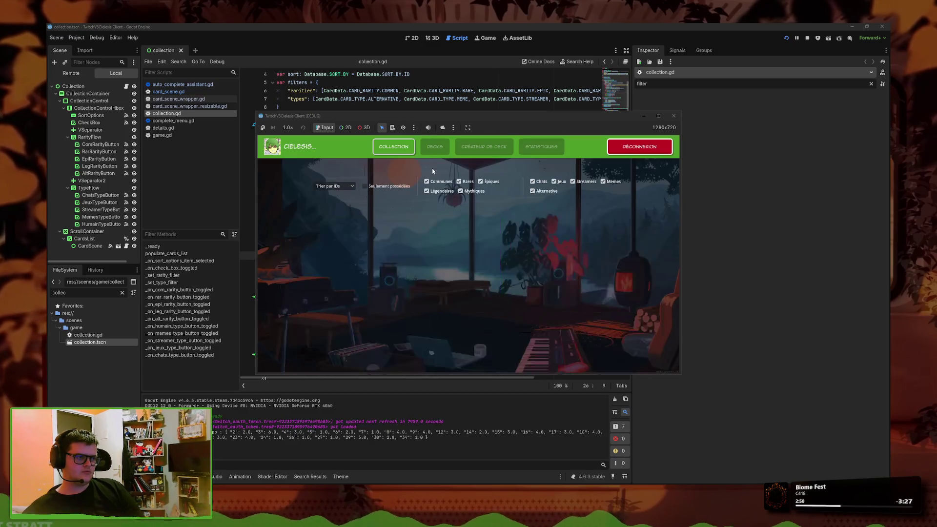
Scroll through the running collection grid, then close the game.
{"action": "scroll", "coordinate": [364, 279], "scroll_direction": "down", "scroll_amount": 6}
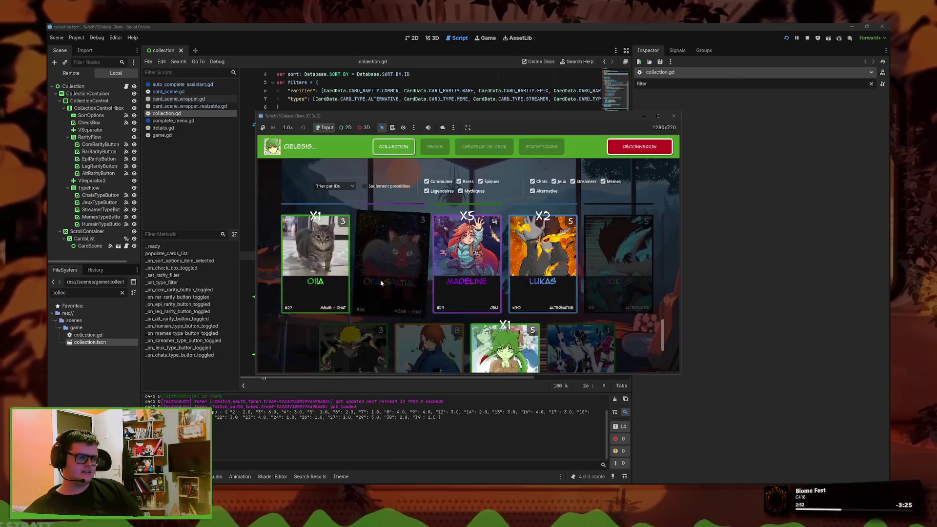
{"action": "scroll", "coordinate": [414, 248], "scroll_direction": "up", "scroll_amount": 8}
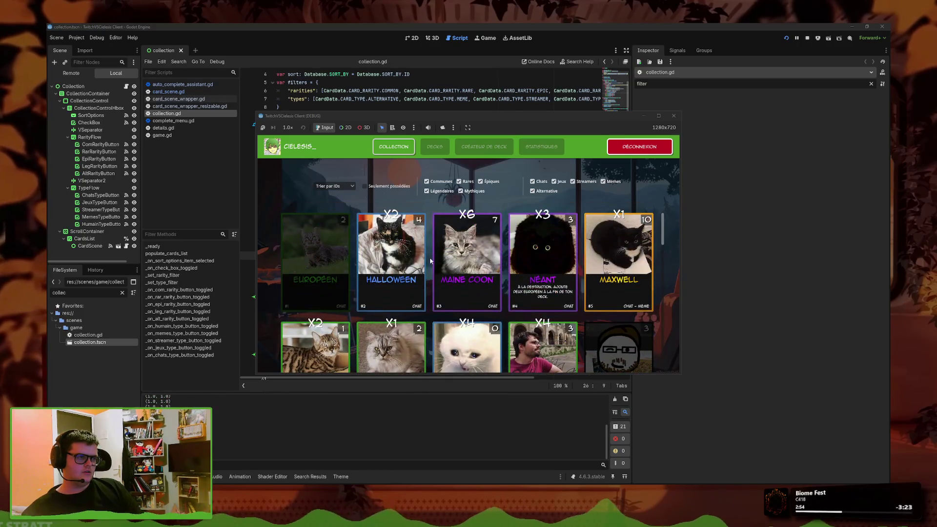
{"action": "left_click", "coordinate": [388, 34]}
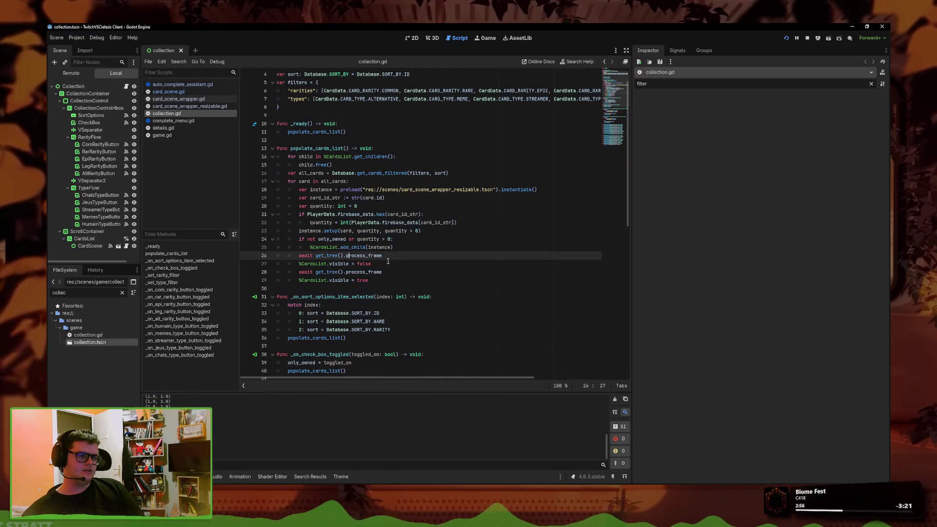
Comment out both await process_frame lines in populate_cards_list with Ctrl+K.
{"action": "left_click_drag", "start_coordinate": [370, 281], "coordinate": [257, 255]}
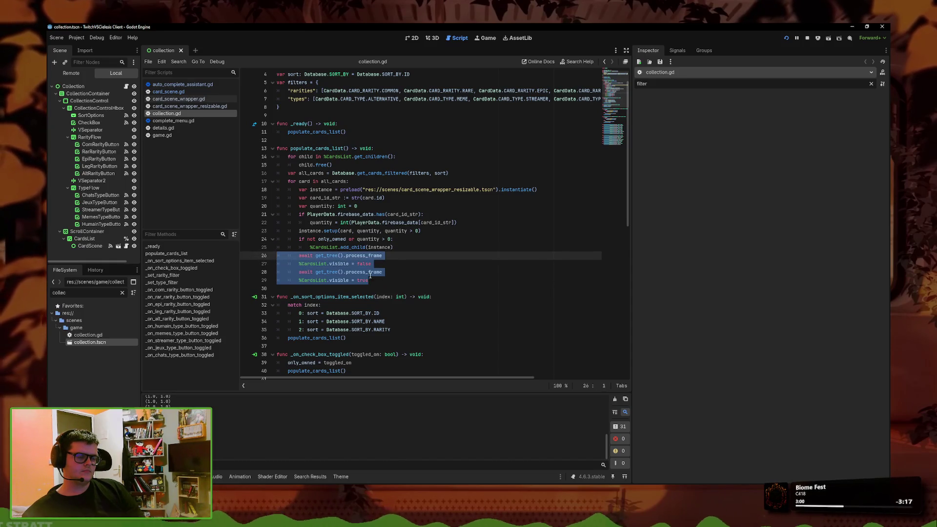
{"action": "left_click", "coordinate": [401, 282]}
{"action": "left_click_drag", "start_coordinate": [402, 284], "coordinate": [390, 268]}
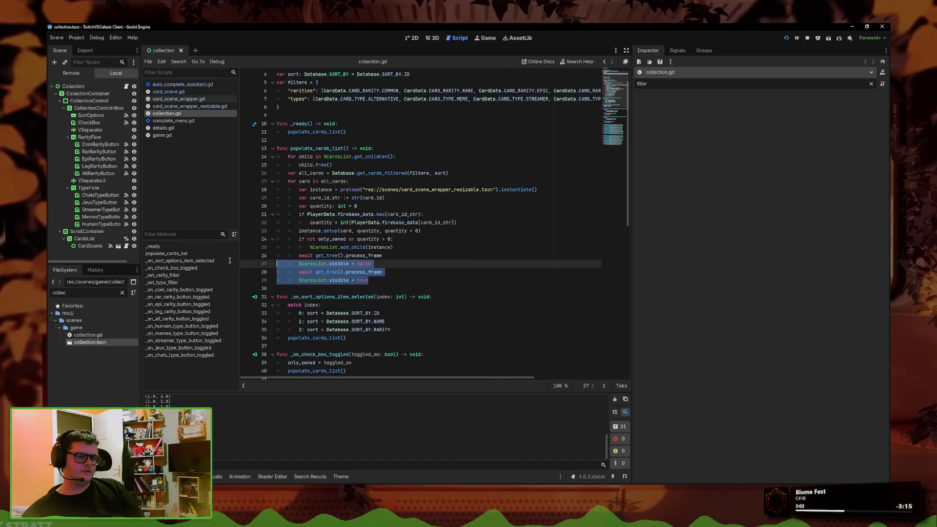
{"action": "left_click", "coordinate": [392, 275]}
{"action": "key", "text": "ctrl+k"}
{"action": "left_click", "coordinate": [409, 258]}
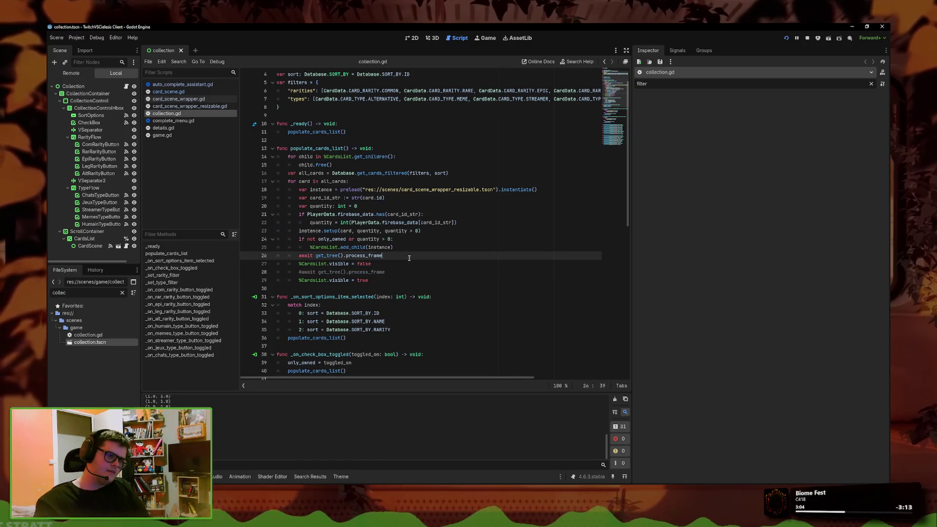
Rerun the game, scroll the collection grid to test it, and close the game.
{"action": "key", "text": "F5"}
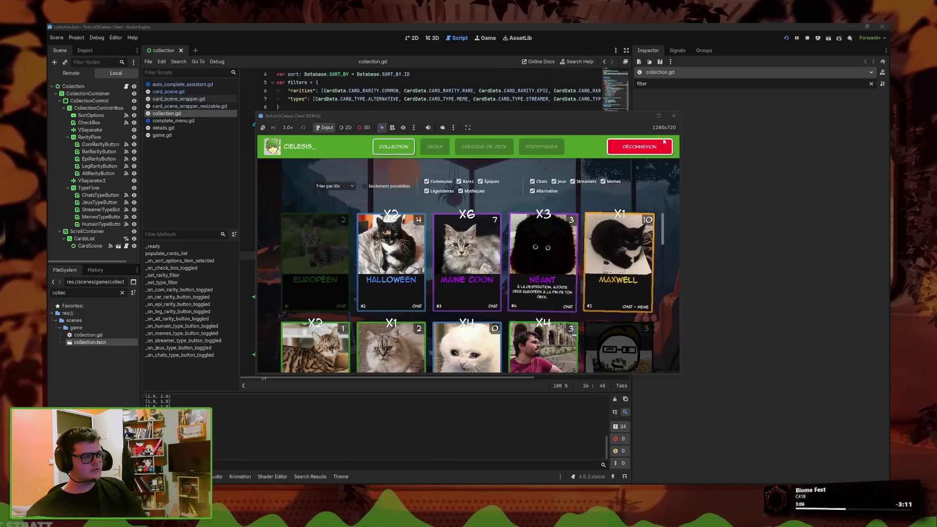
{"action": "left_click", "coordinate": [785, 38]}
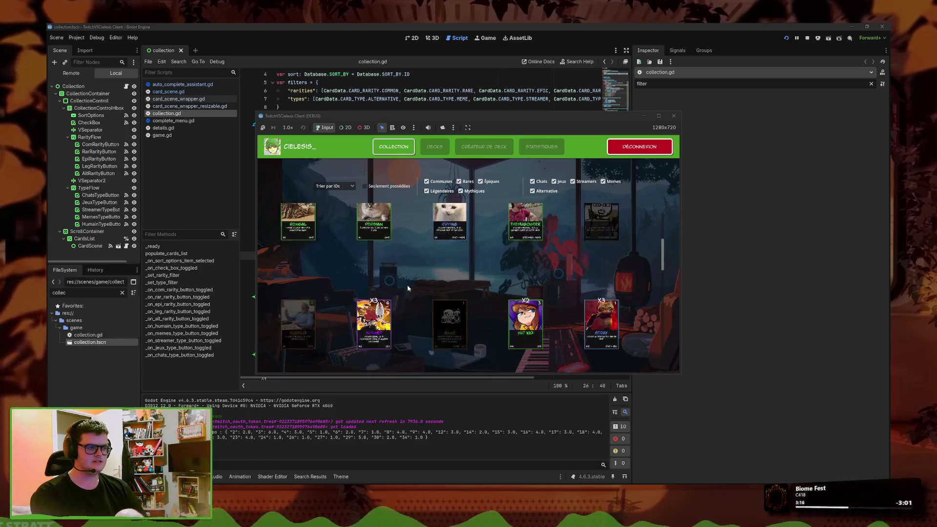
{"action": "scroll", "coordinate": [459, 240], "scroll_direction": "down", "scroll_amount": 10}
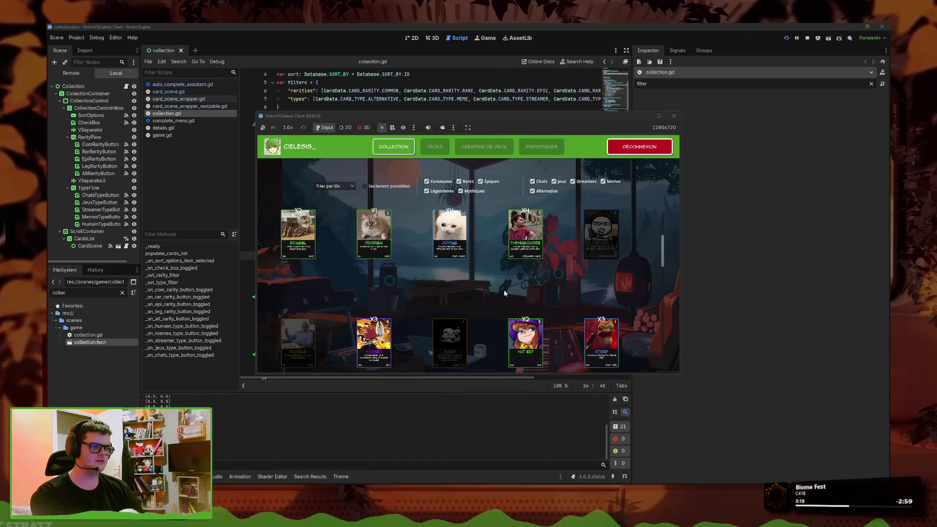
{"action": "scroll", "coordinate": [494, 275], "scroll_direction": "up", "scroll_amount": 10}
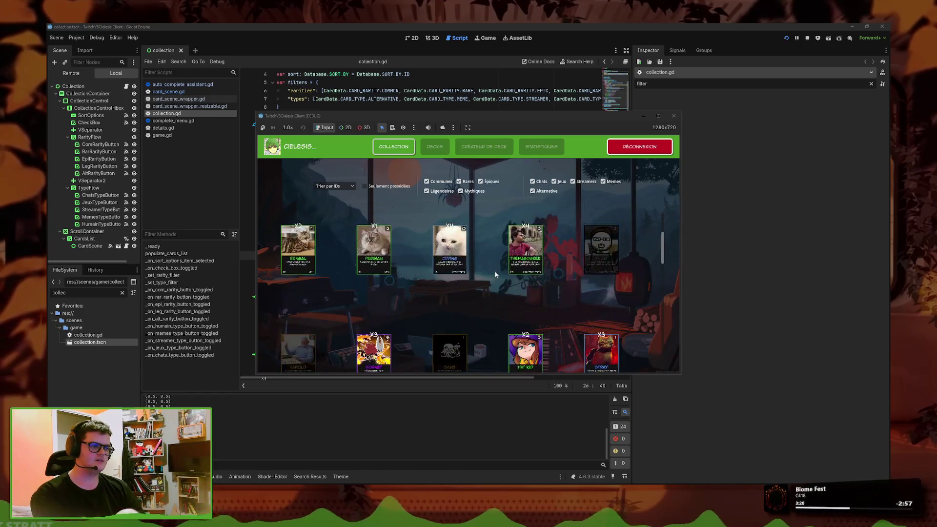
{"action": "left_click", "coordinate": [674, 116]}
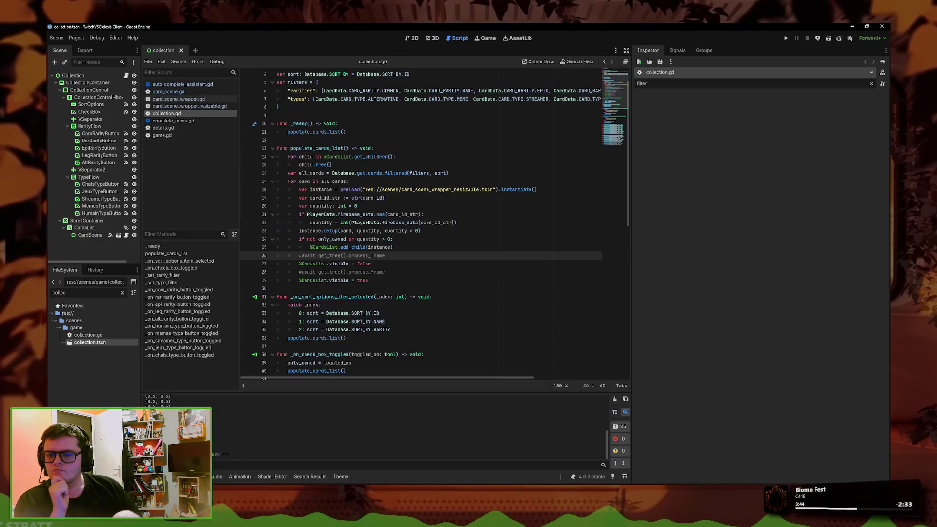
Delete the CardsList visibility and await lines from populate_cards_list.
{"action": "left_click_drag", "start_coordinate": [370, 280], "coordinate": [253, 254]}
{"action": "key", "text": "BackSpace"}
{"action": "key", "text": "BackSpace"}
{"action": "left_click", "coordinate": [478, 189]}
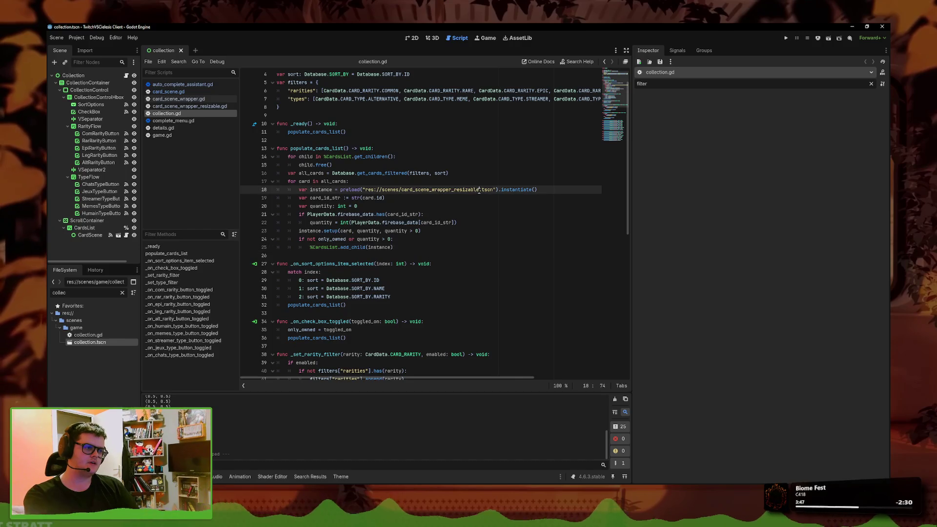
{"action": "left_click", "coordinate": [507, 239]}
{"action": "key", "text": "ctrl+z"}
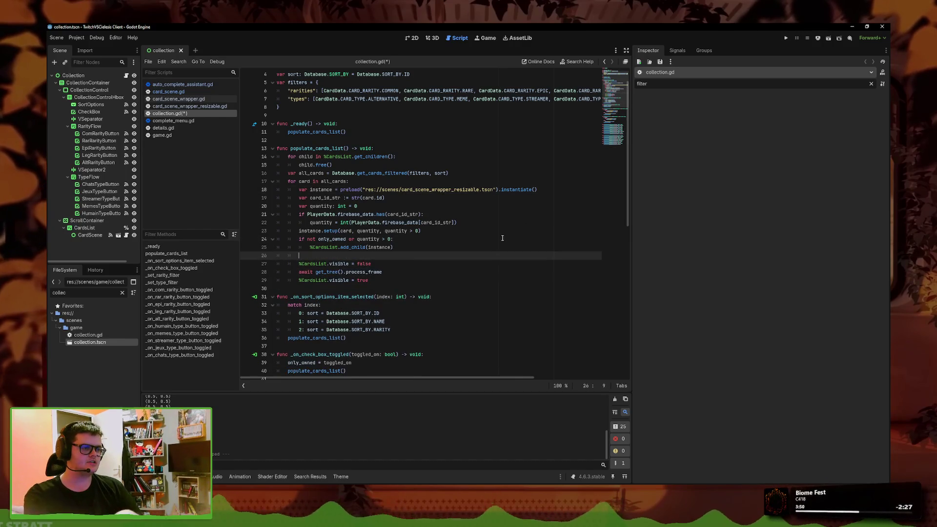
{"action": "key", "text": "Down"}
{"action": "key", "text": "ctrl+shift+k"}
{"action": "key", "text": "ctrl+shift+k"}
{"action": "key", "text": "ctrl+shift+k"}
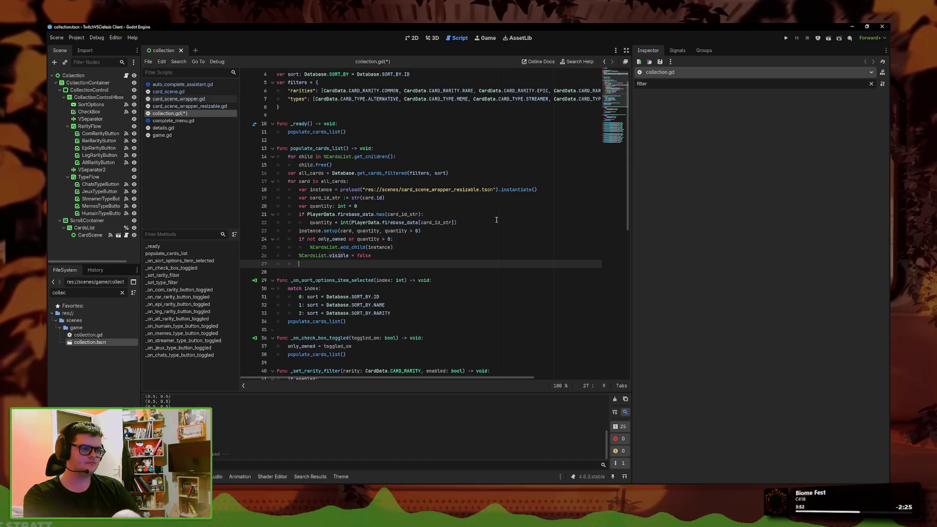
{"action": "key", "text": "Up"}
{"action": "key", "text": "BackSpace"}
{"action": "type", "text": "%c"}
Undo the remaining edits back to the original card wrapper scene path and save.
{"action": "key", "text": "ctrl+z"}
{"action": "key", "text": "ctrl+z"}
{"action": "key", "text": "ctrl+z"}
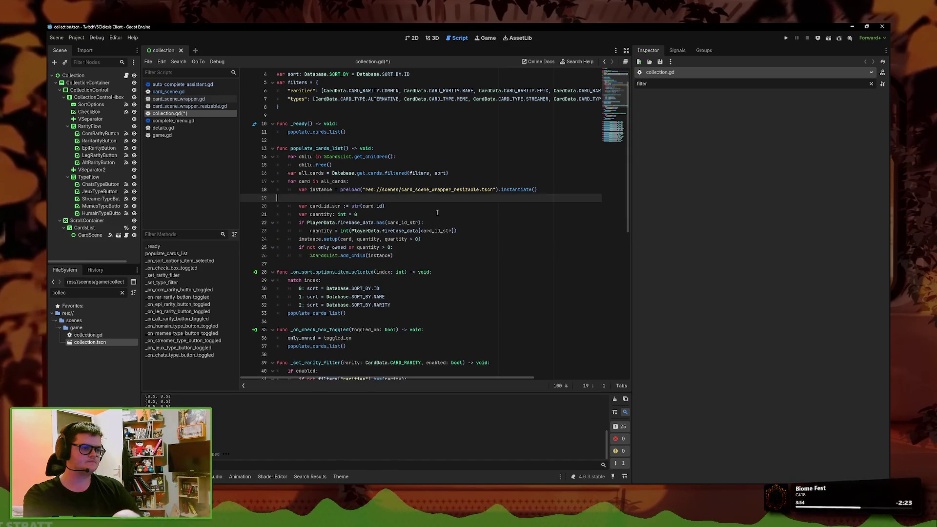
{"action": "key", "text": "ctrl+z"}
{"action": "key", "text": "ctrl+z"}
{"action": "key", "text": "ctrl+z"}
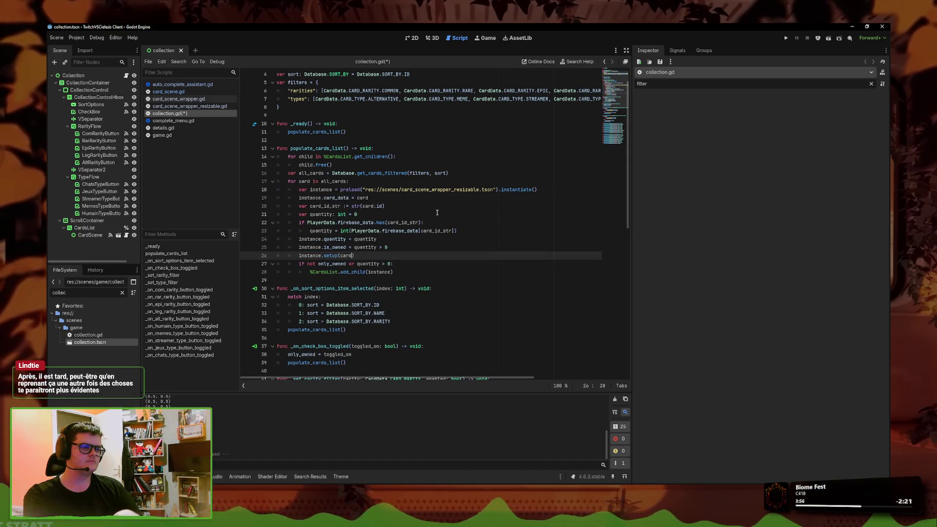
{"action": "key", "text": "ctrl+z"}
{"action": "key", "text": "ctrl+z"}
{"action": "key", "text": "ctrl+z"}
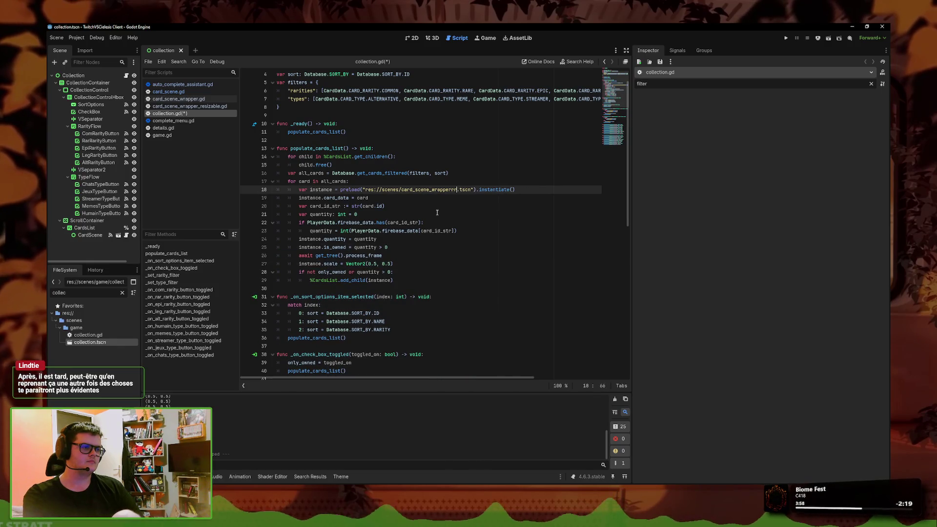
{"action": "key", "text": "ctrl+z"}
{"action": "key", "text": "ctrl+z"}
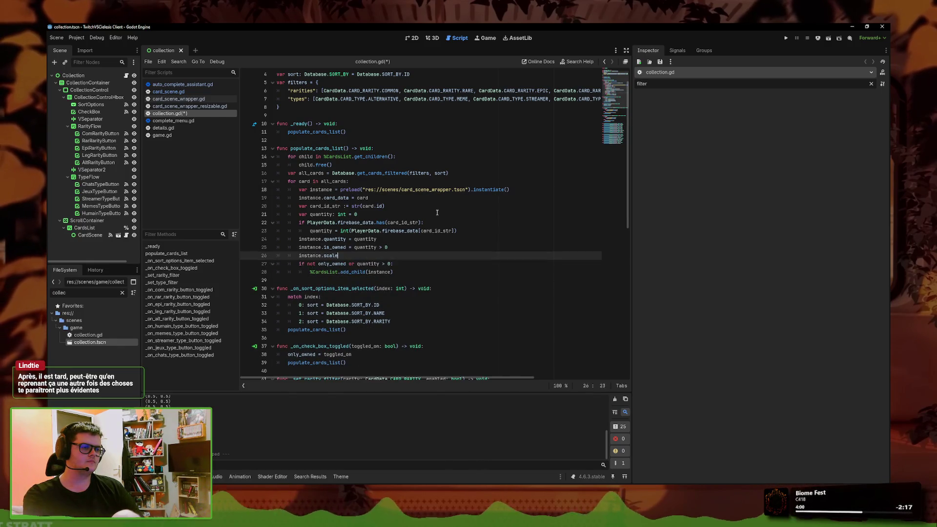
{"action": "key", "text": "ctrl+z"}
{"action": "key", "text": "ctrl+s"}
Close all open scripts in the script editor.
{"action": "double_click", "coordinate": [88, 293]}
{"action": "type", "text": "rez"}
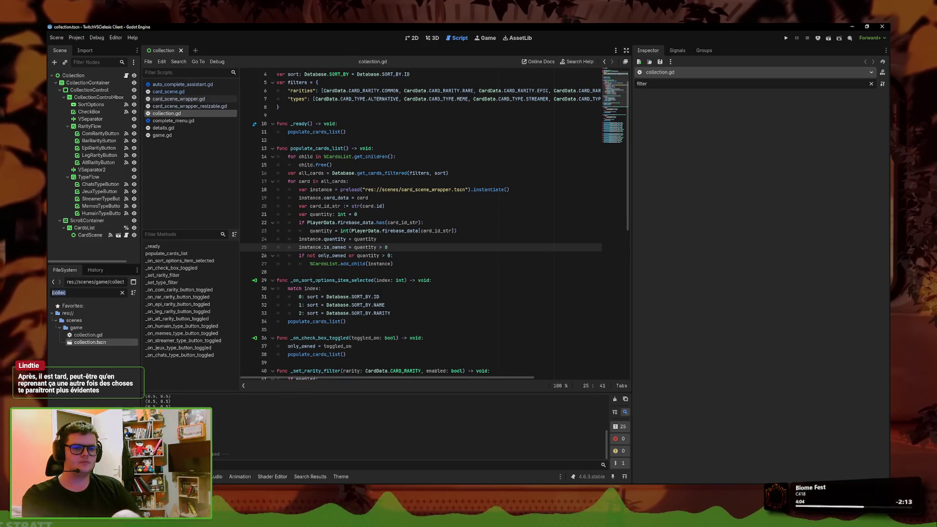
{"action": "left_click", "coordinate": [121, 294]}
{"action": "right_click", "coordinate": [198, 106]}
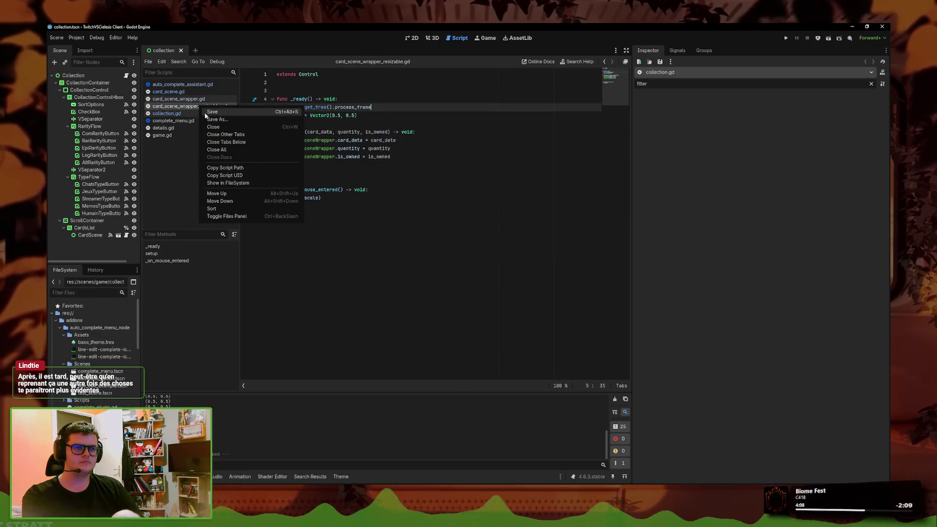
{"action": "left_click", "coordinate": [205, 152]}
Delete card_scene_wrapper_resizable.tscn and its .gd script, then run the game.
{"action": "left_click", "coordinate": [83, 293]}
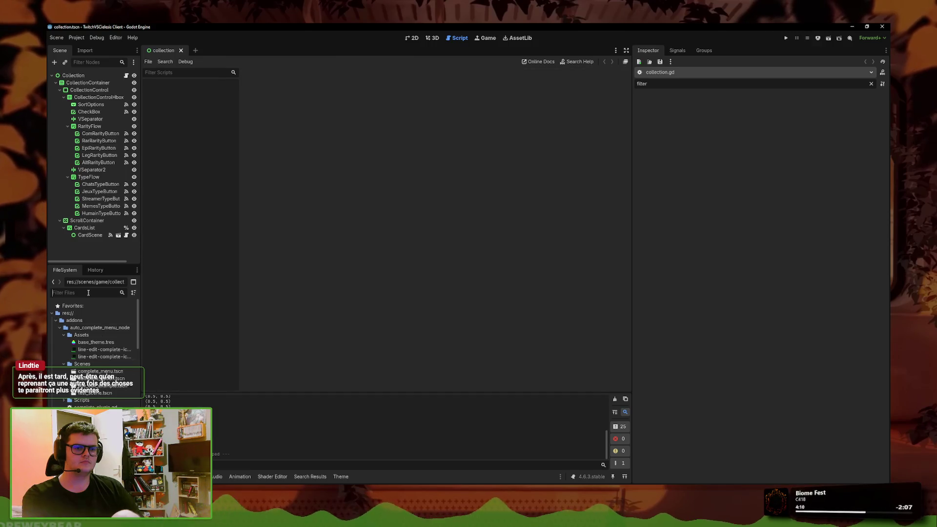
{"action": "type", "text": "wra"}
{"action": "left_click", "coordinate": [111, 356]}
{"action": "key", "text": "Delete"}
{"action": "key", "text": "Return"}
{"action": "left_click", "coordinate": [111, 351]}
{"action": "key", "text": "Delete"}
{"action": "key", "text": "Return"}
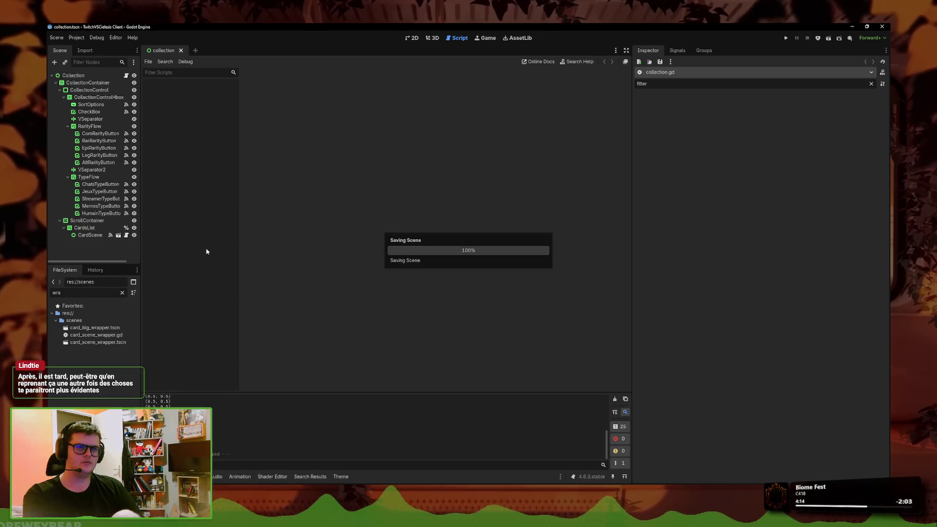
{"action": "left_click", "coordinate": [413, 38]}
{"action": "key", "text": "F5"}
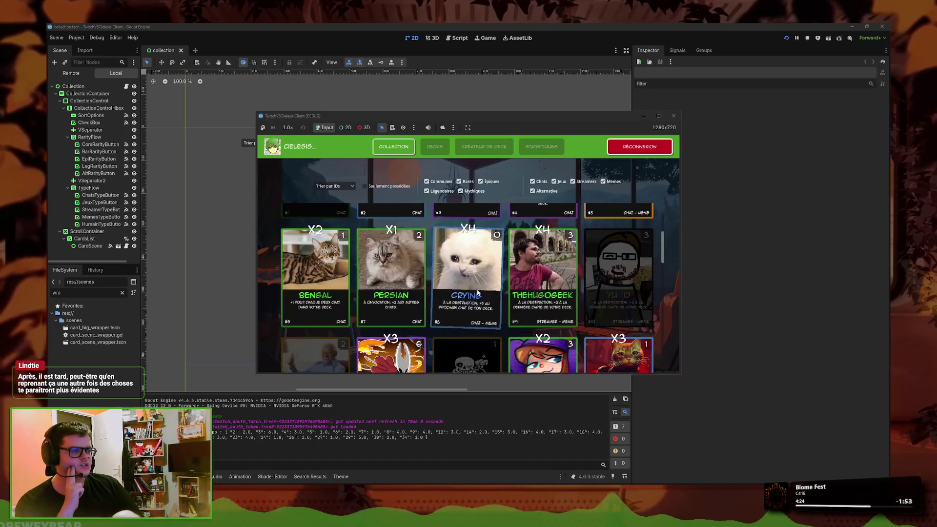
Maximize the game, scroll the collection grid checking card hover scale and rotation, then close it.
{"action": "scroll", "coordinate": [478, 292], "scroll_direction": "down", "scroll_amount": 10}
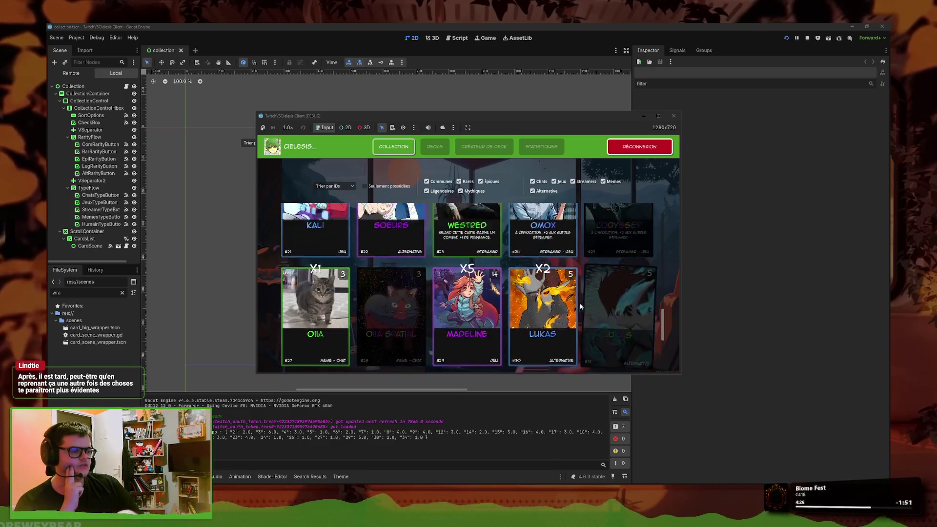
{"action": "scroll", "coordinate": [589, 308], "scroll_direction": "up", "scroll_amount": 10}
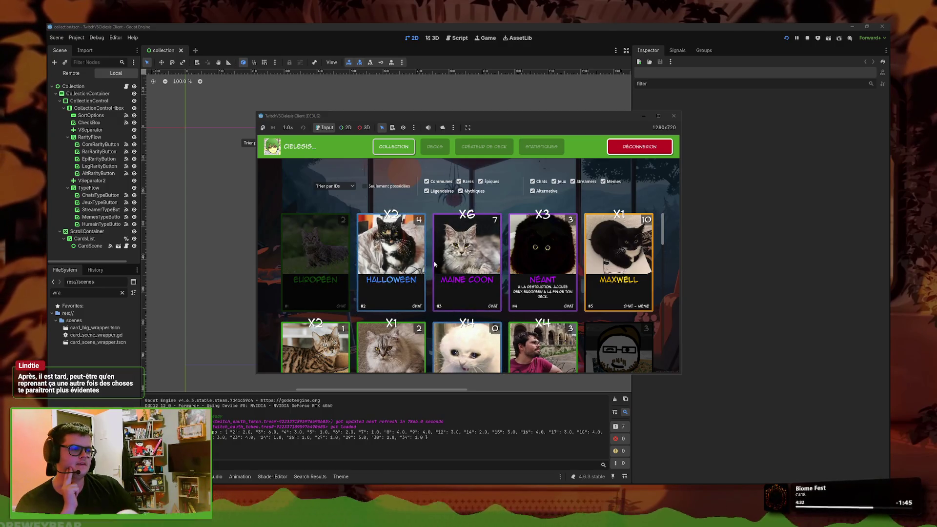
{"action": "left_click", "coordinate": [658, 115]}
{"action": "scroll", "coordinate": [550, 252], "scroll_direction": "down", "scroll_amount": 5}
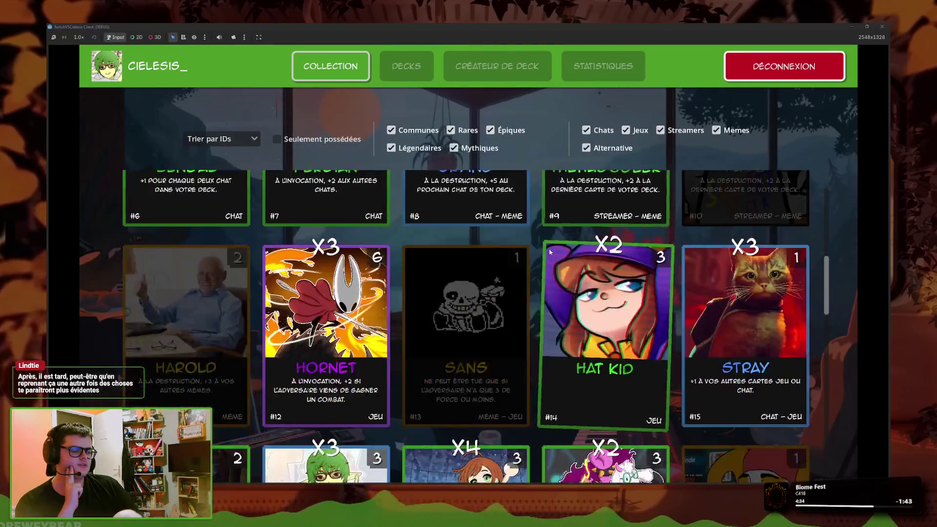
{"action": "scroll", "coordinate": [550, 252], "scroll_direction": "down", "scroll_amount": 5}
{"action": "scroll", "coordinate": [549, 252], "scroll_direction": "up", "scroll_amount": 8}
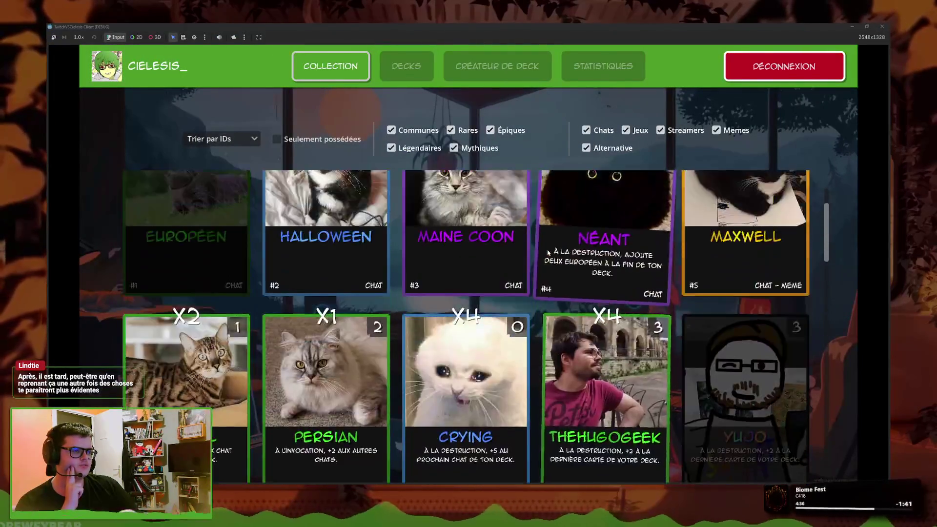
{"action": "scroll", "coordinate": [549, 252], "scroll_direction": "up", "scroll_amount": 1}
{"action": "scroll", "coordinate": [436, 275], "scroll_direction": "down", "scroll_amount": 5}
{"action": "scroll", "coordinate": [436, 274], "scroll_direction": "up", "scroll_amount": 5}
{"action": "scroll", "coordinate": [472, 282], "scroll_direction": "down", "scroll_amount": 2}
{"action": "scroll", "coordinate": [472, 282], "scroll_direction": "up", "scroll_amount": 1}
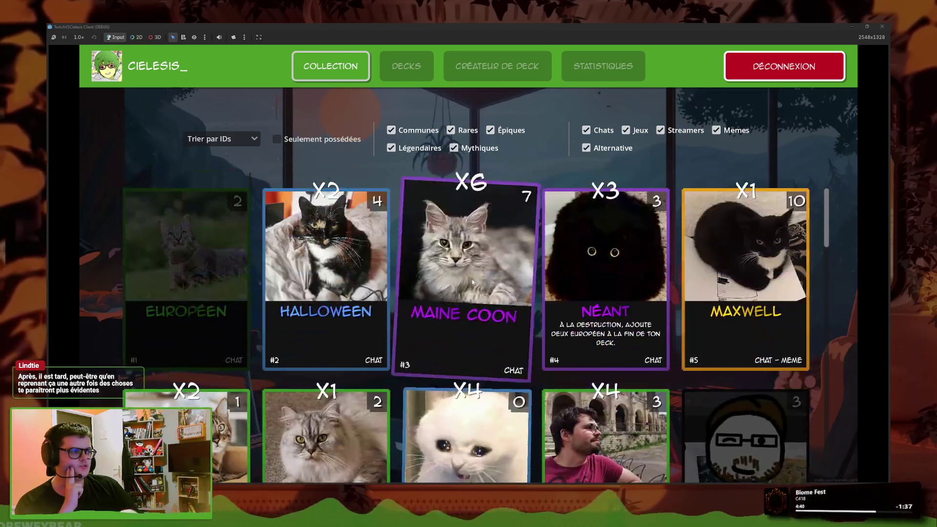
{"action": "scroll", "coordinate": [606, 291], "scroll_direction": "down", "scroll_amount": 8}
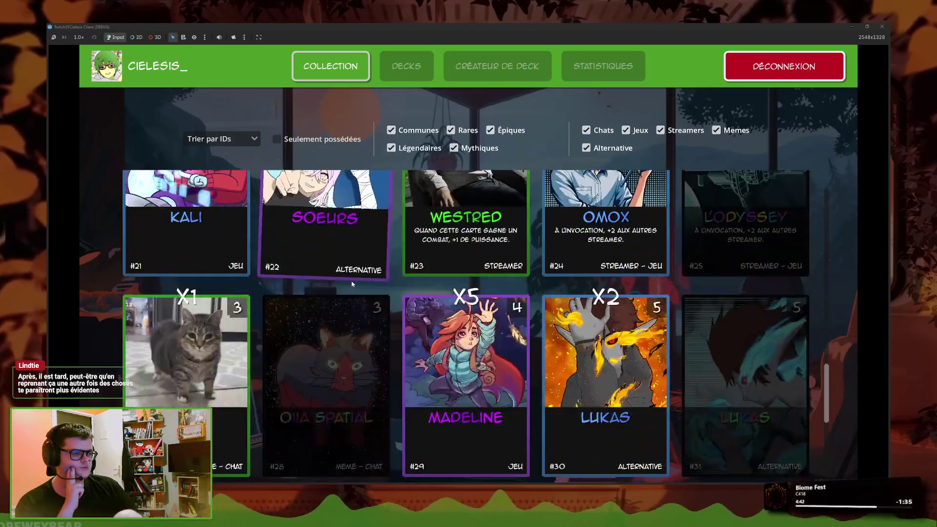
{"action": "scroll", "coordinate": [352, 284], "scroll_direction": "down", "scroll_amount": 3}
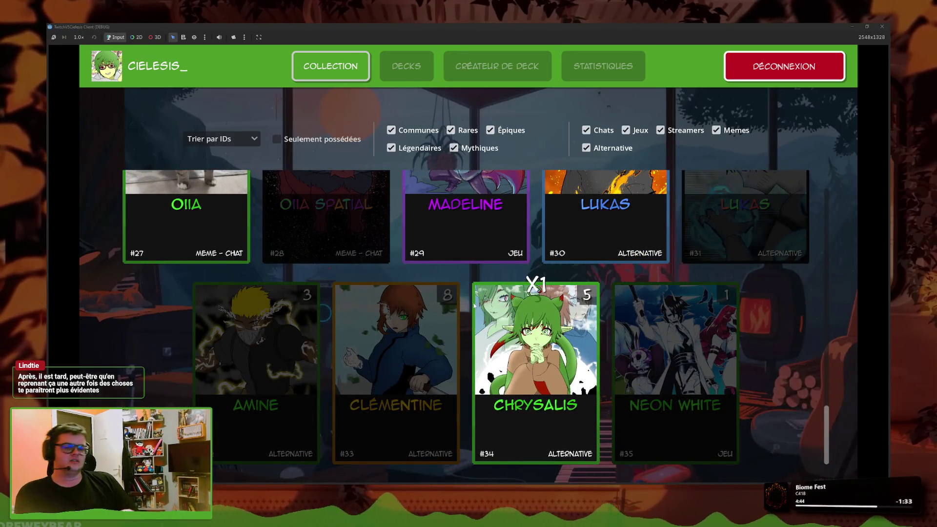
{"action": "scroll", "coordinate": [474, 306], "scroll_direction": "up", "scroll_amount": 10}
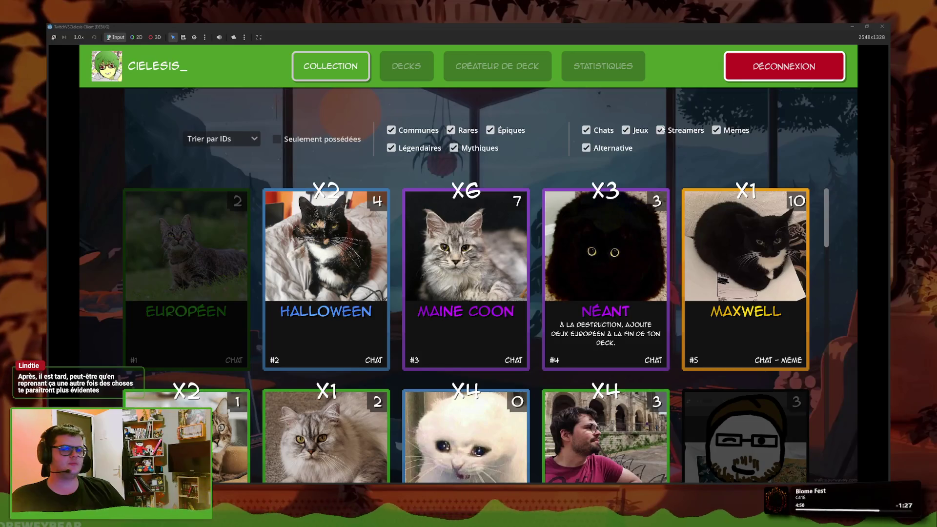
{"action": "double_click", "coordinate": [796, 25]}
{"action": "left_click", "coordinate": [720, 78]}
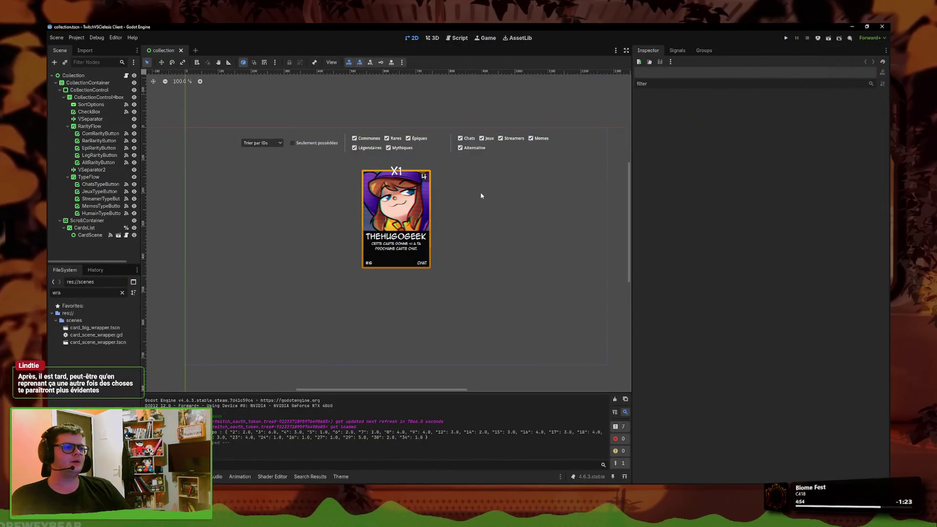
Select the sort dropdown and open theme.theme in the theme editor.
{"action": "scroll", "coordinate": [353, 111], "scroll_direction": "up", "scroll_amount": 5}
{"action": "left_click", "coordinate": [212, 164]}
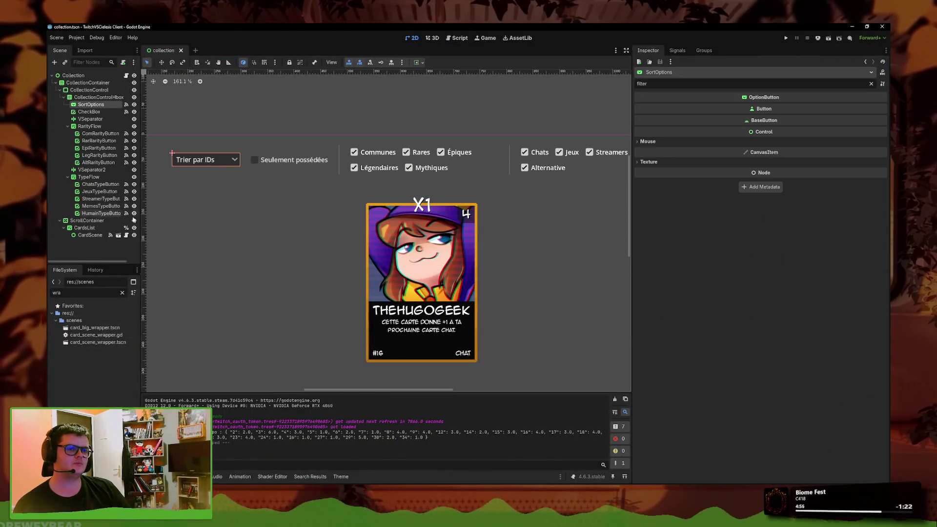
{"action": "double_click", "coordinate": [83, 293]}
{"action": "type", "text": "the"}
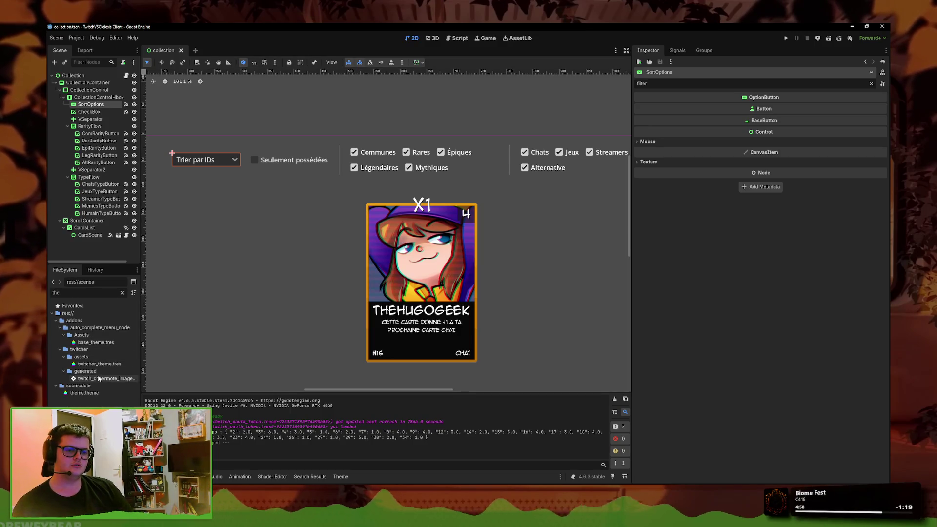
{"action": "left_click", "coordinate": [89, 394]}
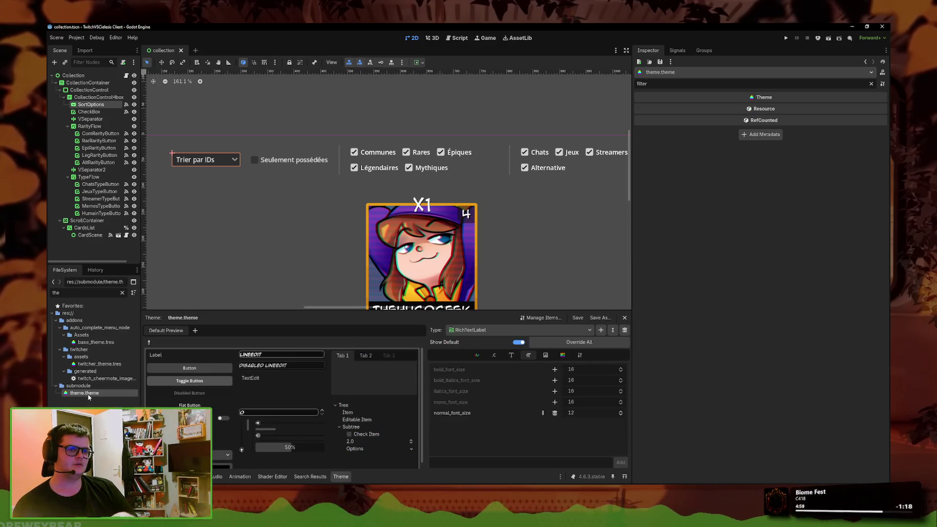
{"action": "left_click", "coordinate": [871, 84]}
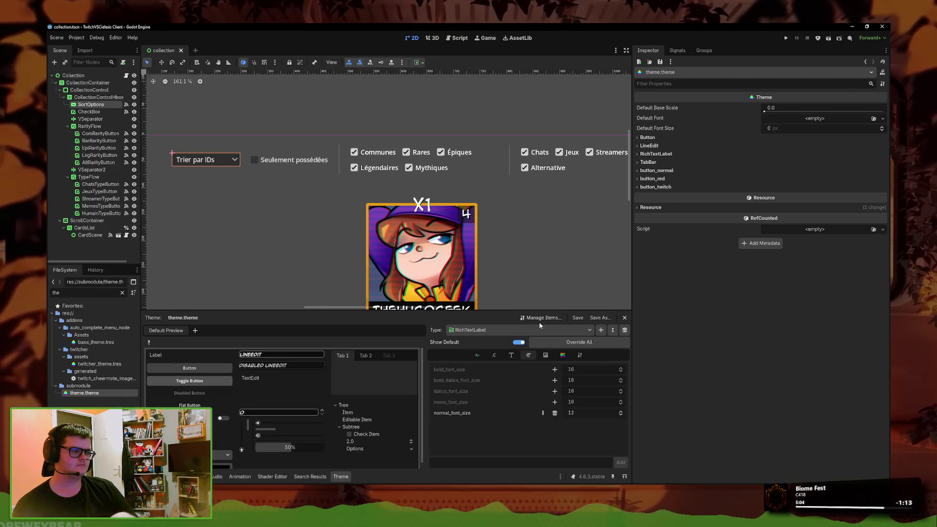
Add OptionButton as a new type in theme.theme.
{"action": "left_click", "coordinate": [486, 330]}
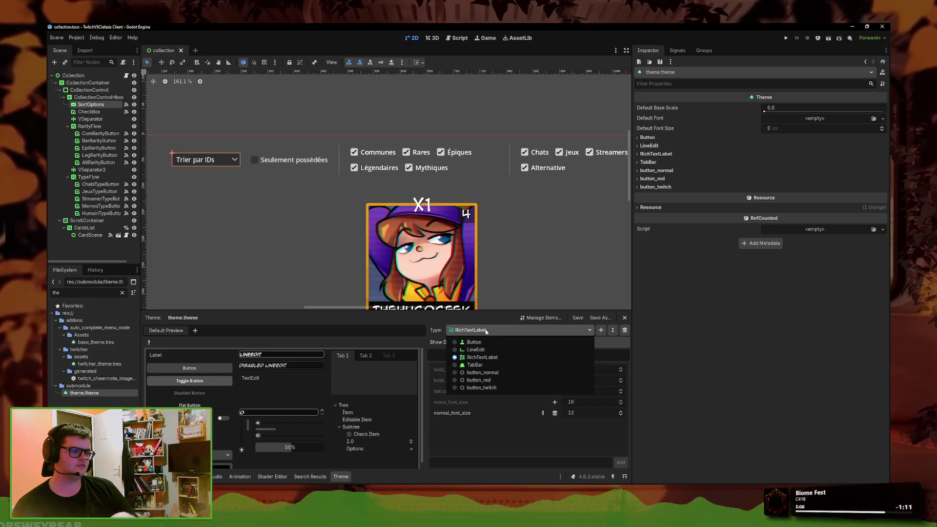
{"action": "left_click", "coordinate": [601, 330]}
{"action": "left_click", "coordinate": [601, 330]}
{"action": "type", "text": "se"}
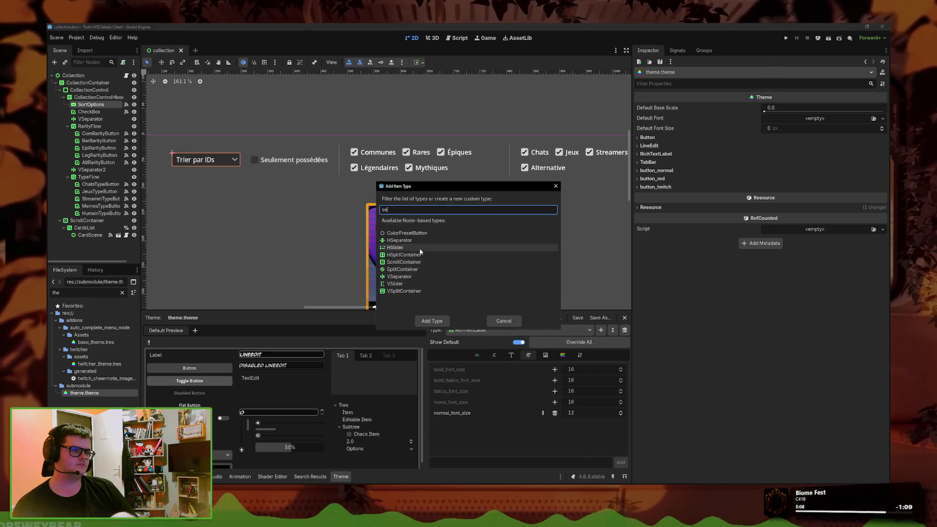
{"action": "type", "text": "l"}
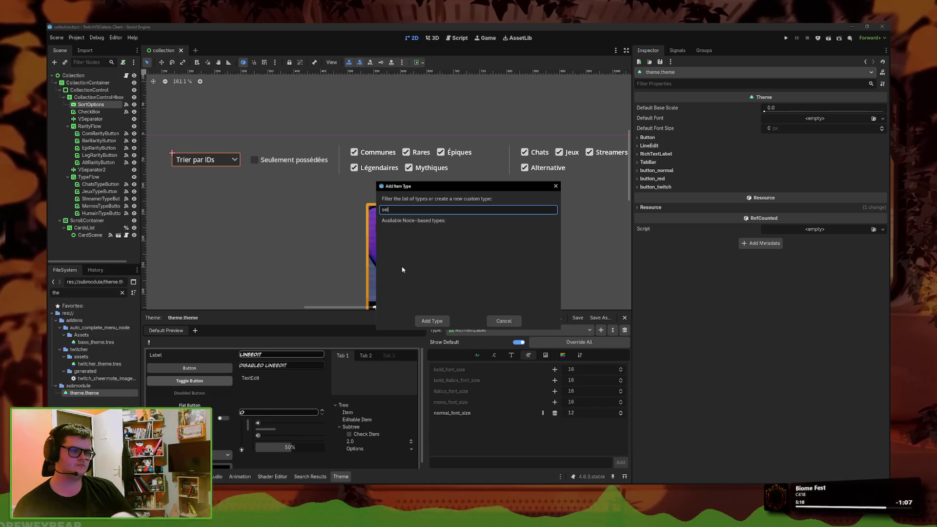
{"action": "type", "text": "button"}
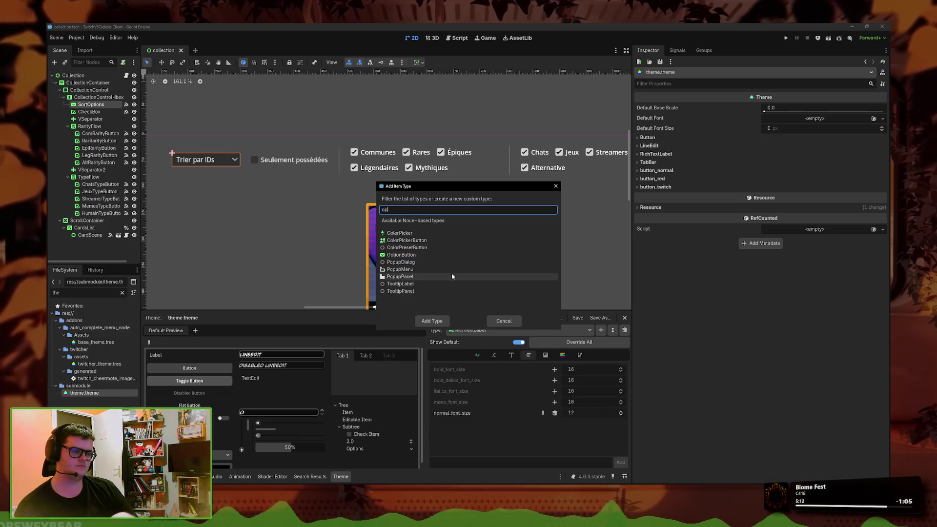
{"action": "double_click", "coordinate": [419, 259]}
Select the OptionButton type and bring up its font override choices.
{"action": "left_click", "coordinate": [465, 329]}
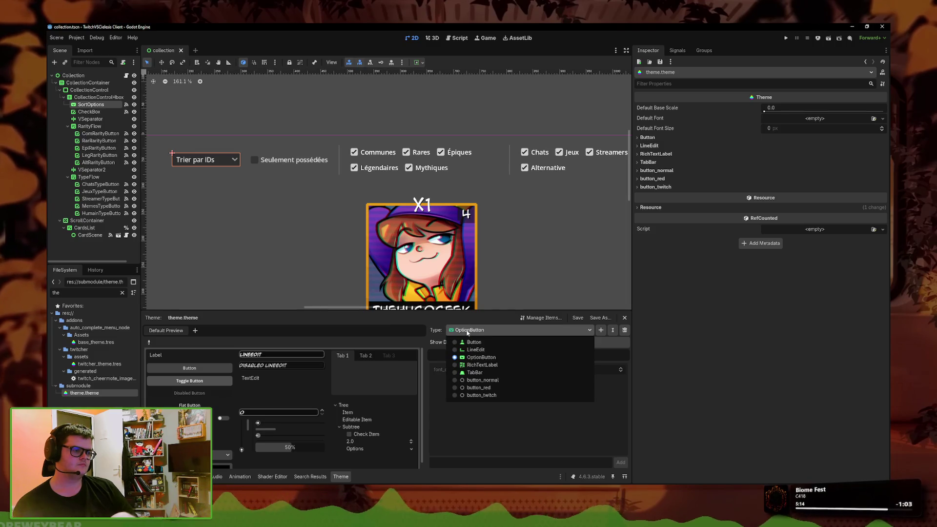
{"action": "left_click", "coordinate": [546, 356]}
{"action": "left_click", "coordinate": [563, 355]}
{"action": "left_click", "coordinate": [534, 356]}
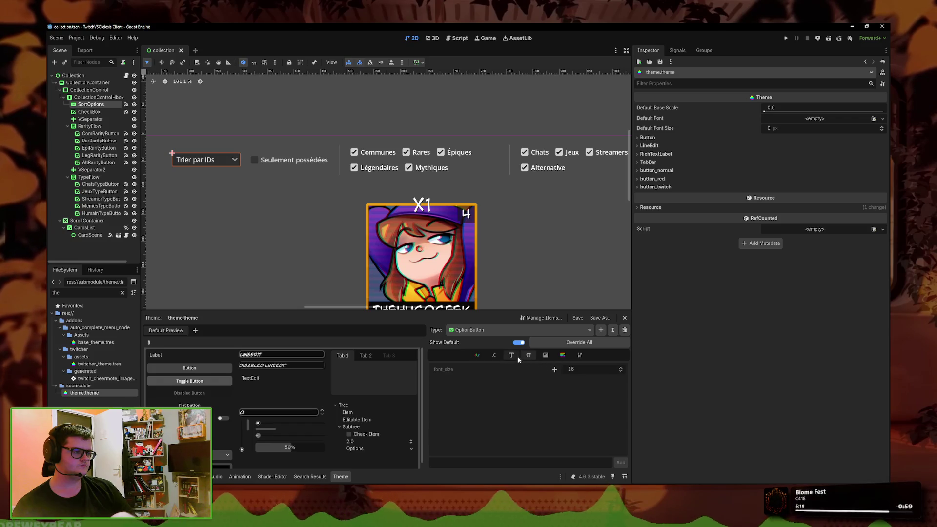
{"action": "left_click", "coordinate": [622, 369]}
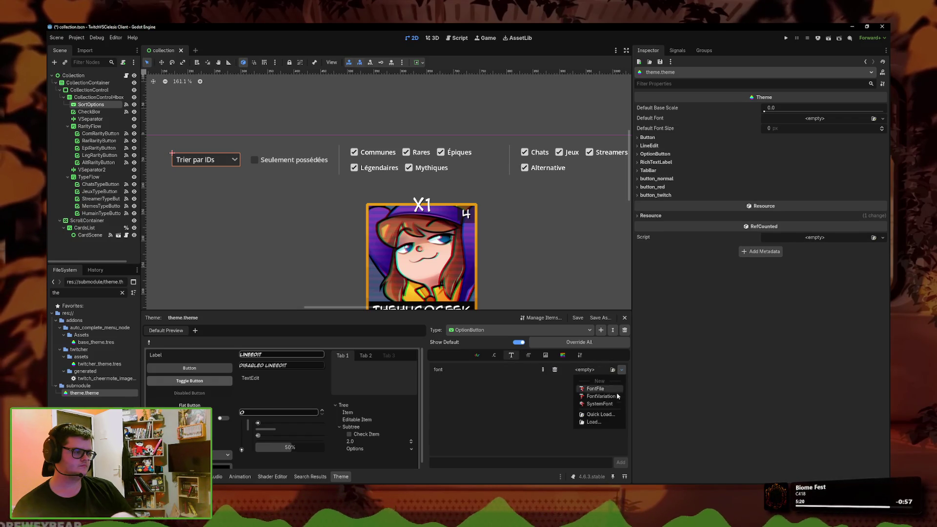
Load the animeace2 bold font for OptionButton and set its font_size to 12.
{"action": "left_click", "coordinate": [595, 414]}
{"action": "left_click", "coordinate": [370, 199]}
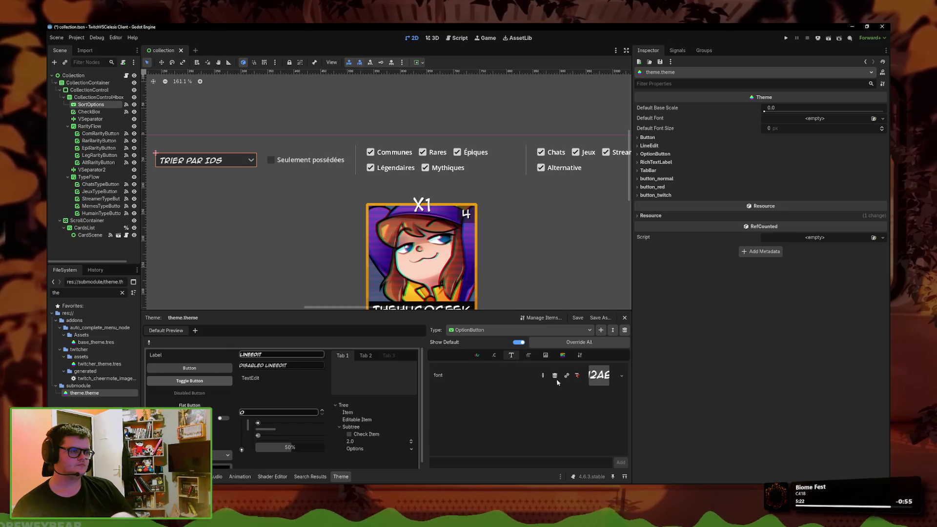
{"action": "left_click", "coordinate": [528, 356]}
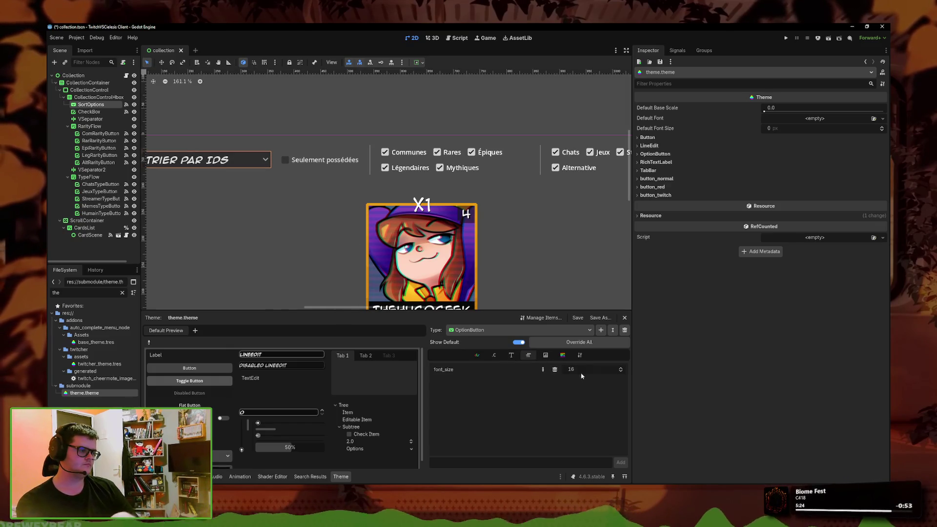
{"action": "type", "text": "12"}
{"action": "key", "text": "Return"}
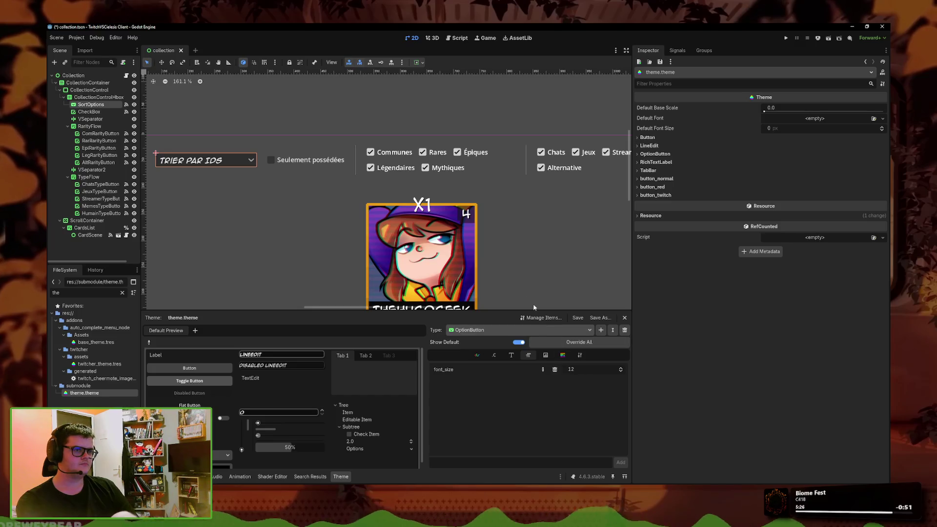
{"action": "scroll", "coordinate": [451, 240], "scroll_direction": "down", "scroll_amount": 5}
{"action": "scroll", "coordinate": [451, 239], "scroll_direction": "up", "scroll_amount": 2}
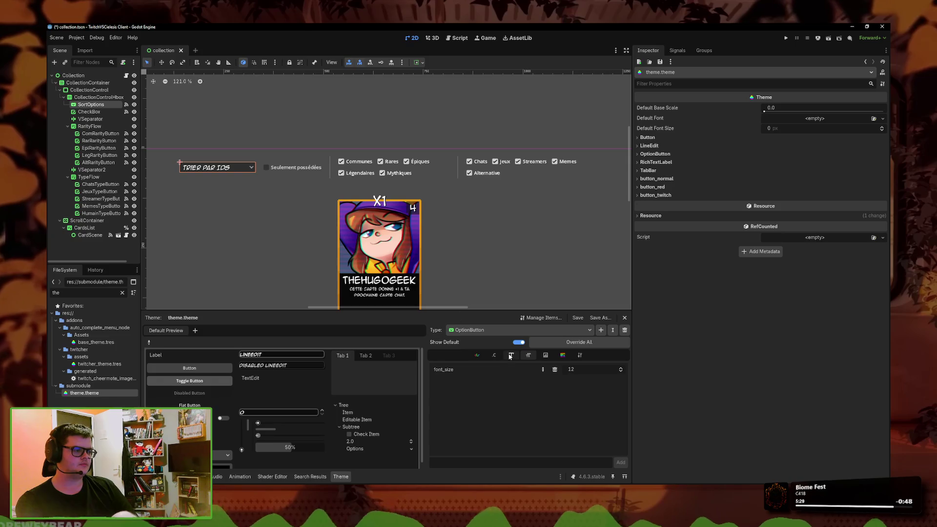
Select the sort dropdown and give OptionButton's normal slot a new StyleBoxFlat with adjusted background.
{"action": "left_click", "coordinate": [563, 355]}
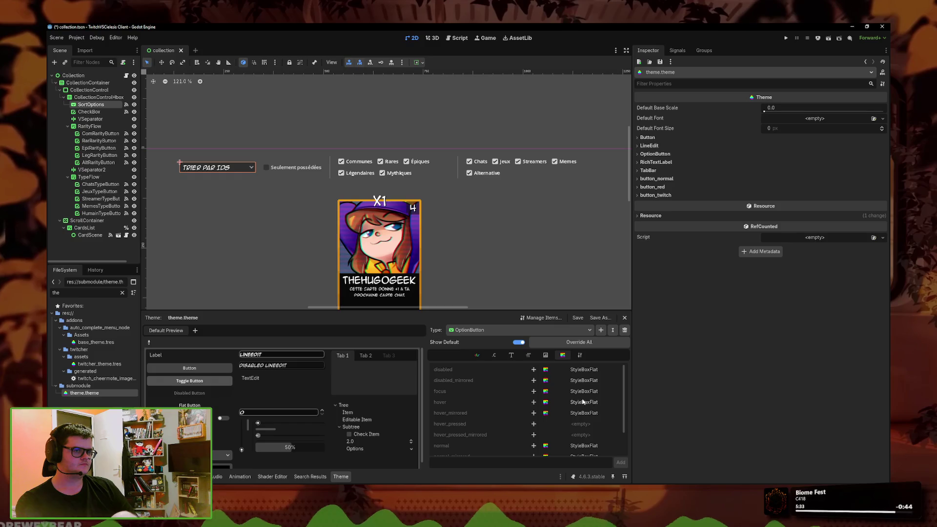
{"action": "left_click", "coordinate": [291, 169]}
{"action": "left_click", "coordinate": [239, 167]}
{"action": "scroll", "coordinate": [579, 409], "scroll_direction": "down", "scroll_amount": 2}
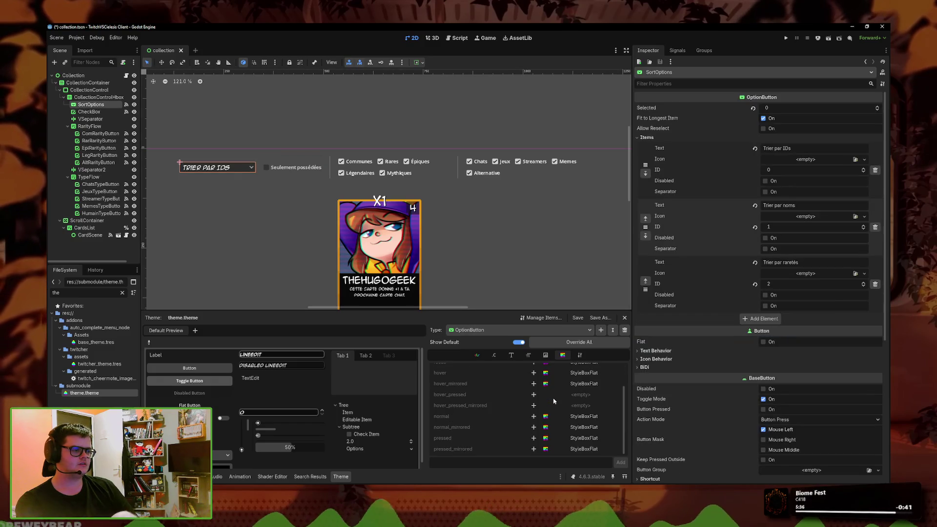
{"action": "left_click", "coordinate": [618, 417]}
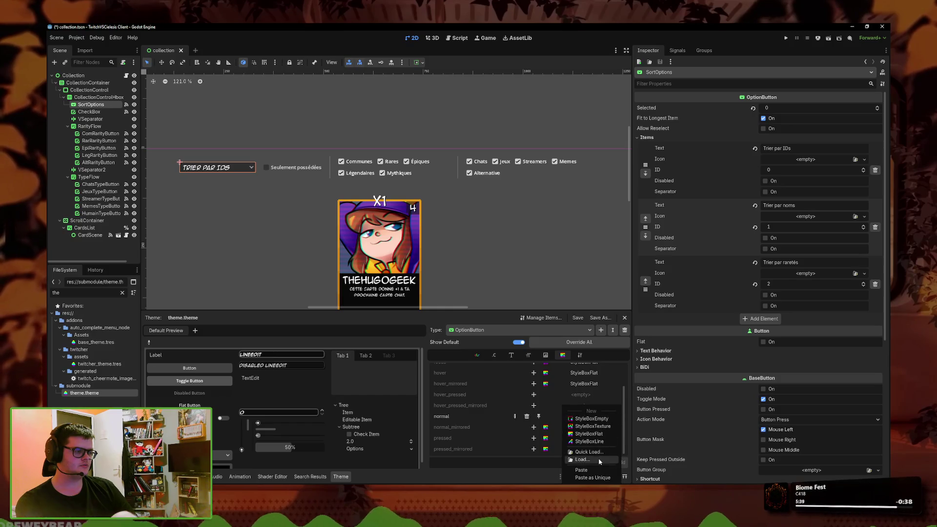
{"action": "left_click", "coordinate": [593, 423]}
{"action": "left_click", "coordinate": [588, 418]}
{"action": "left_click", "coordinate": [783, 160]}
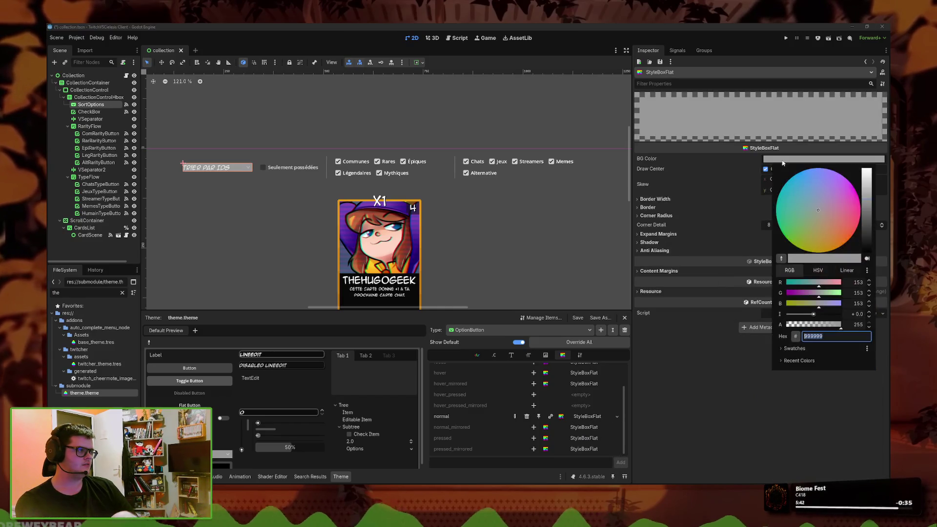
{"action": "left_click", "coordinate": [789, 265]}
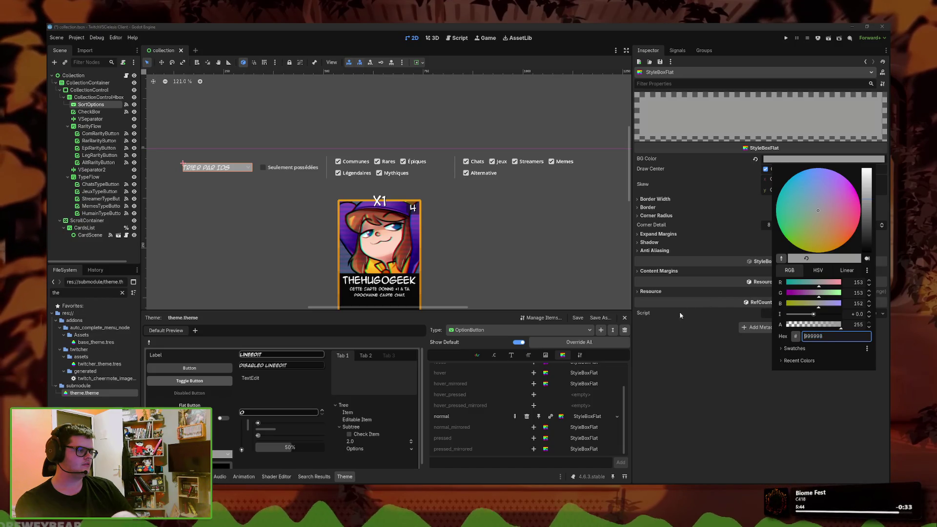
{"action": "left_click", "coordinate": [561, 330]}
Copy the green normal StyleBox from the button_normal theme type.
{"action": "left_click", "coordinate": [468, 345]}
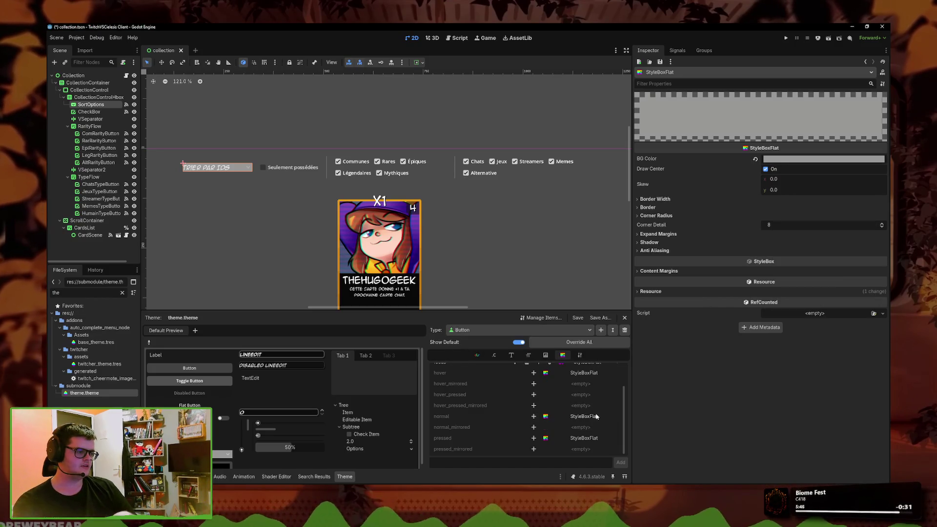
{"action": "scroll", "coordinate": [597, 418], "scroll_direction": "up", "scroll_amount": 2}
{"action": "left_click", "coordinate": [512, 330]}
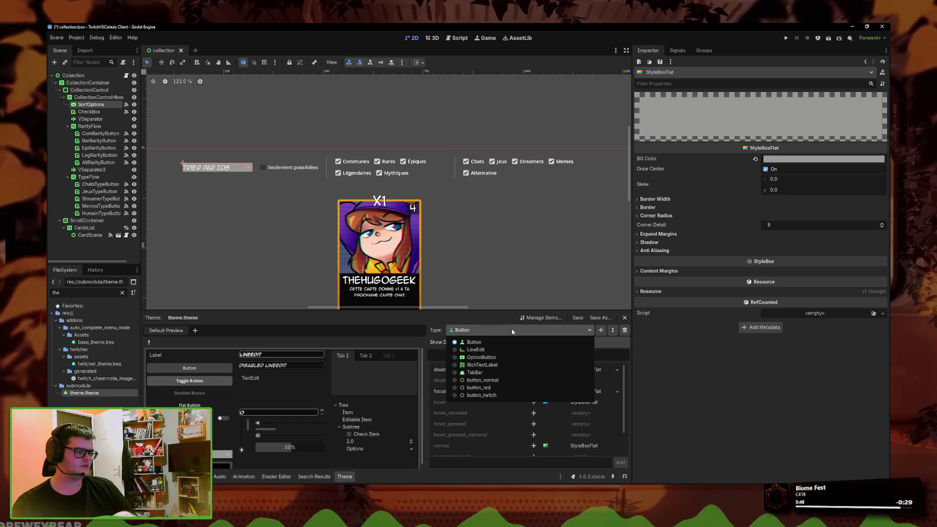
{"action": "left_click", "coordinate": [481, 380]}
{"action": "left_click", "coordinate": [610, 416]}
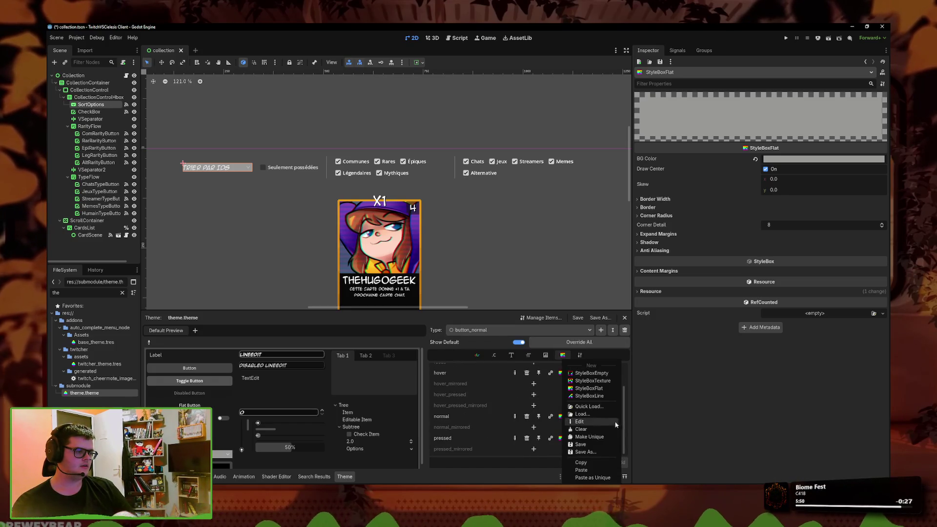
{"action": "left_click", "coordinate": [517, 330]}
Paste the green style as unique into OptionButton's normal row.
{"action": "left_click", "coordinate": [517, 329]}
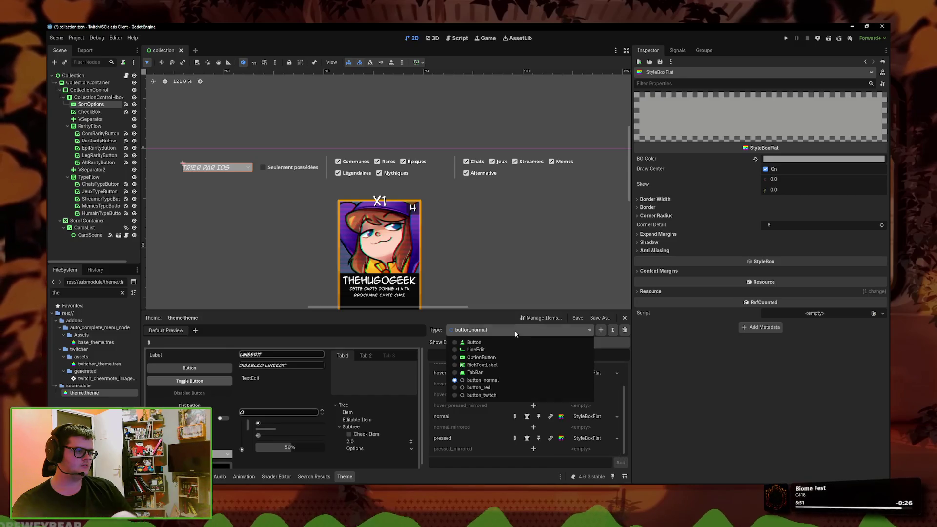
{"action": "left_click", "coordinate": [488, 357]}
{"action": "left_click", "coordinate": [617, 416]}
{"action": "left_click", "coordinate": [627, 417]}
{"action": "left_click", "coordinate": [617, 417]}
{"action": "left_click", "coordinate": [588, 478]}
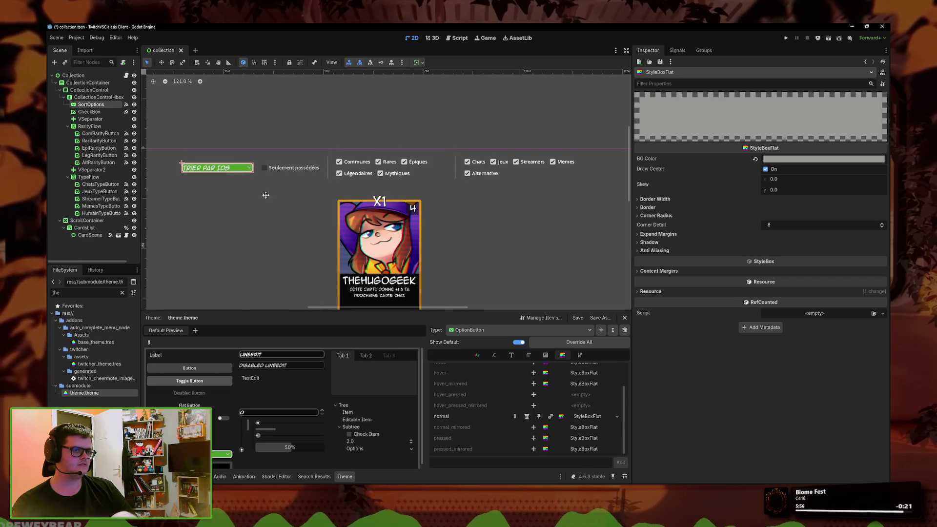
Check the OptionButton's normal style options and font size, leaving the font size at 12.
{"action": "left_click", "coordinate": [617, 416]}
{"action": "left_click", "coordinate": [581, 422]}
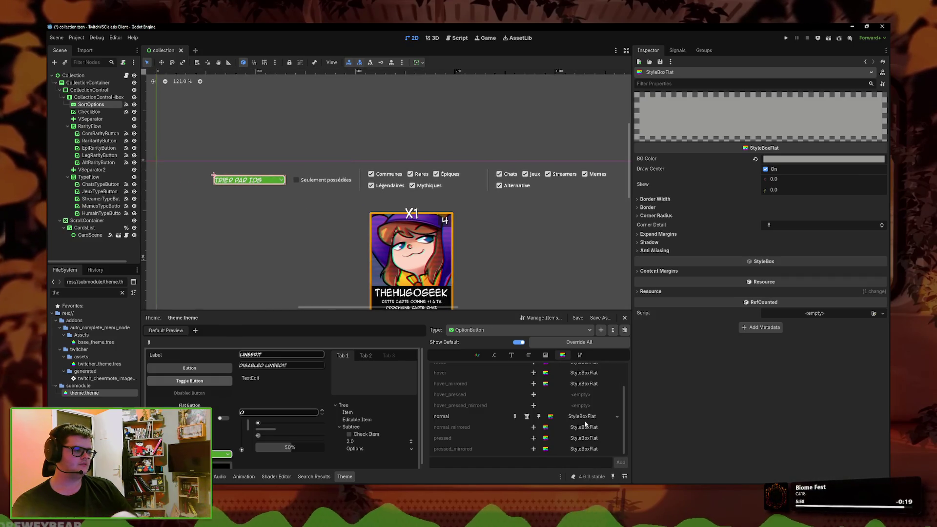
{"action": "left_click", "coordinate": [529, 356]}
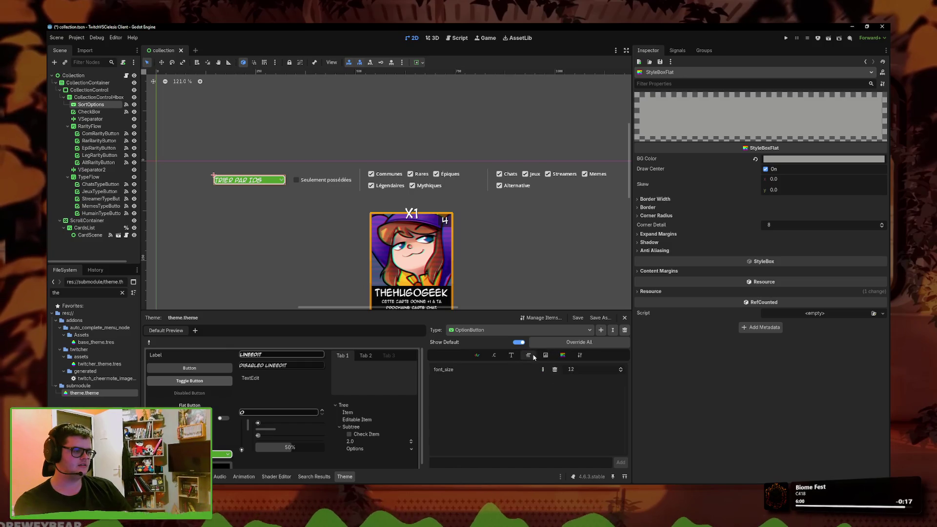
{"action": "left_click", "coordinate": [571, 372]}
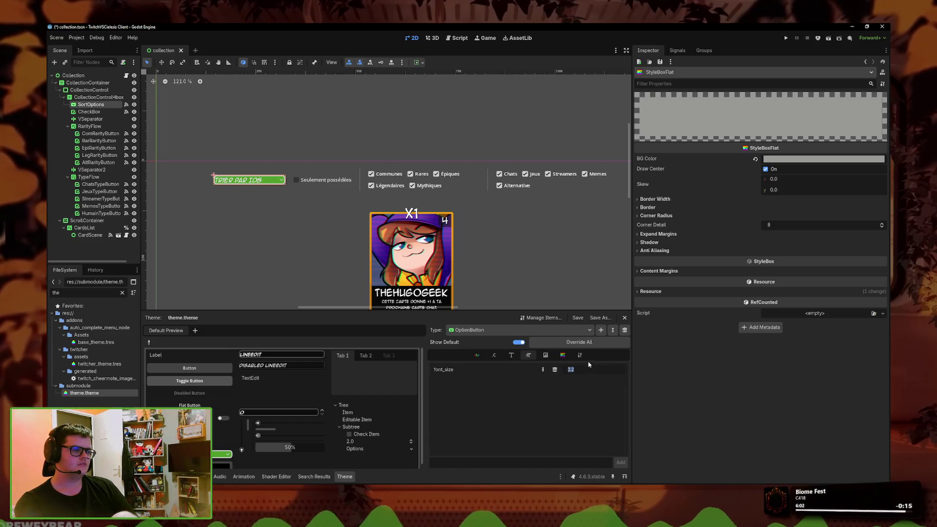
{"action": "key", "text": "Escape"}
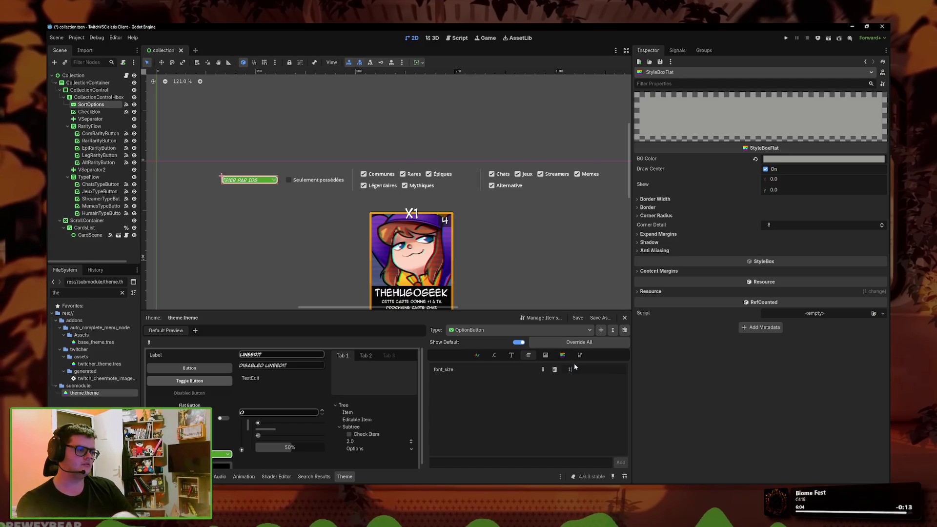
{"action": "left_click", "coordinate": [565, 355]}
Give the green normal StyleBoxFlat content margins of 10 px left/right and 5 px top/bottom.
{"action": "left_click", "coordinate": [584, 417]}
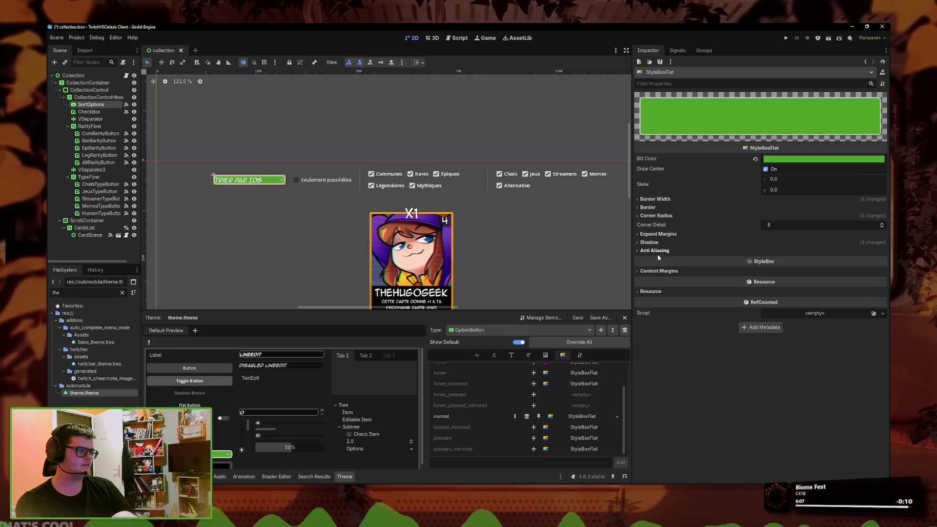
{"action": "left_click", "coordinate": [681, 271]}
{"action": "left_click", "coordinate": [781, 283]}
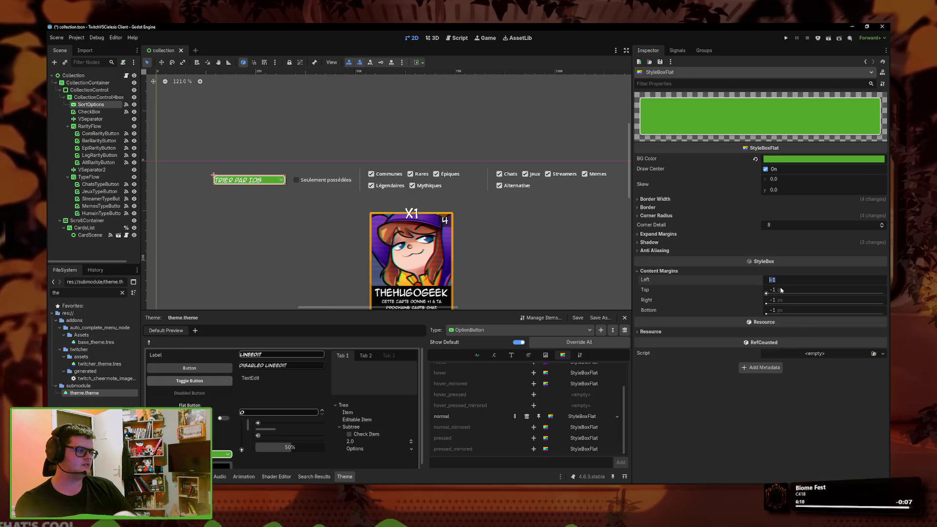
{"action": "type", "text": "10"}
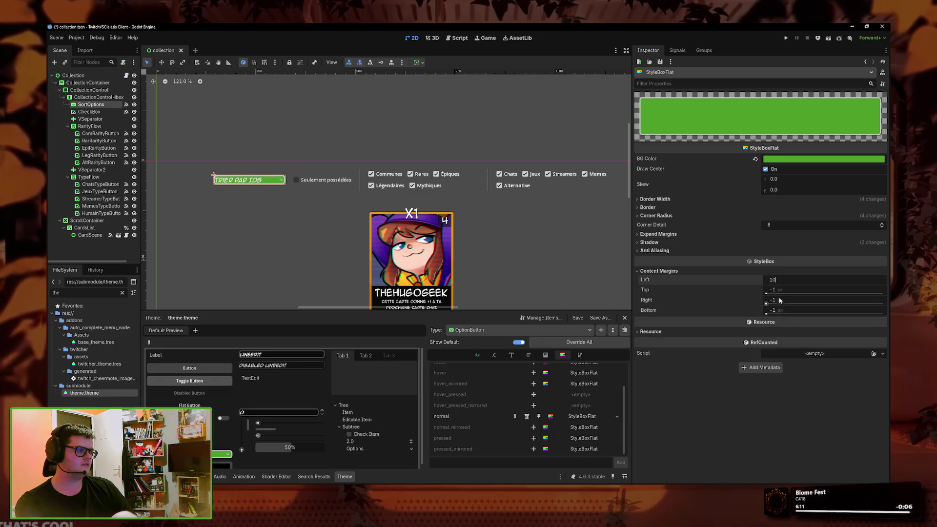
{"action": "left_click", "coordinate": [779, 301]}
{"action": "type", "text": "10"}
{"action": "key", "text": "Return"}
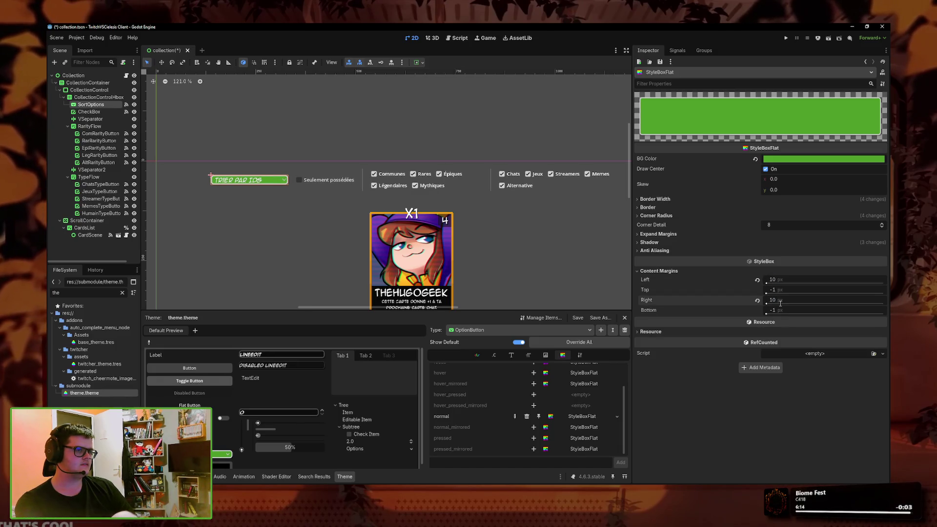
{"action": "left_click", "coordinate": [773, 290]}
{"action": "type", "text": "5"}
{"action": "left_click", "coordinate": [774, 310]}
{"action": "type", "text": "5"}
{"action": "key", "text": "Return"}
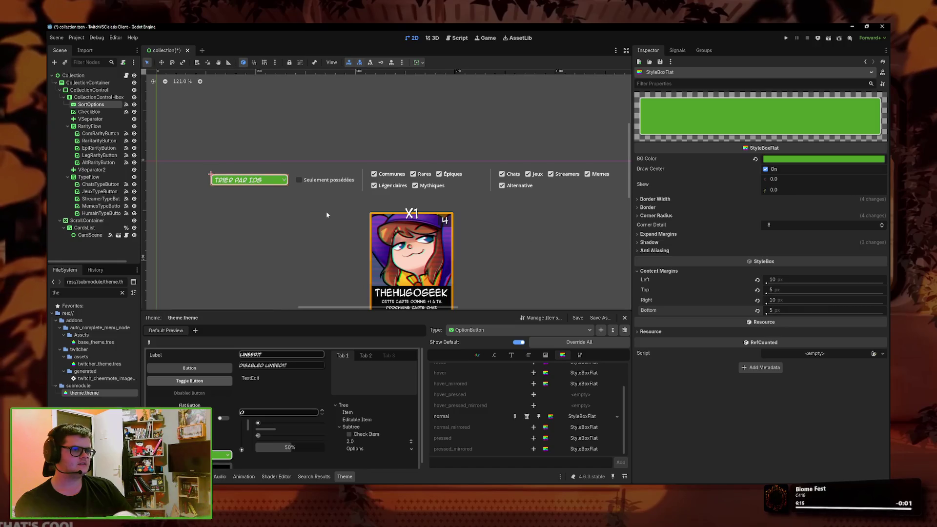
Select the sort options dropdown, then the 'Seulement possédées' checkbox on the canvas.
{"action": "scroll", "coordinate": [308, 209], "scroll_direction": "up", "scroll_amount": 4}
{"action": "scroll", "coordinate": [257, 203], "scroll_direction": "up", "scroll_amount": 3}
{"action": "left_click", "coordinate": [353, 121]}
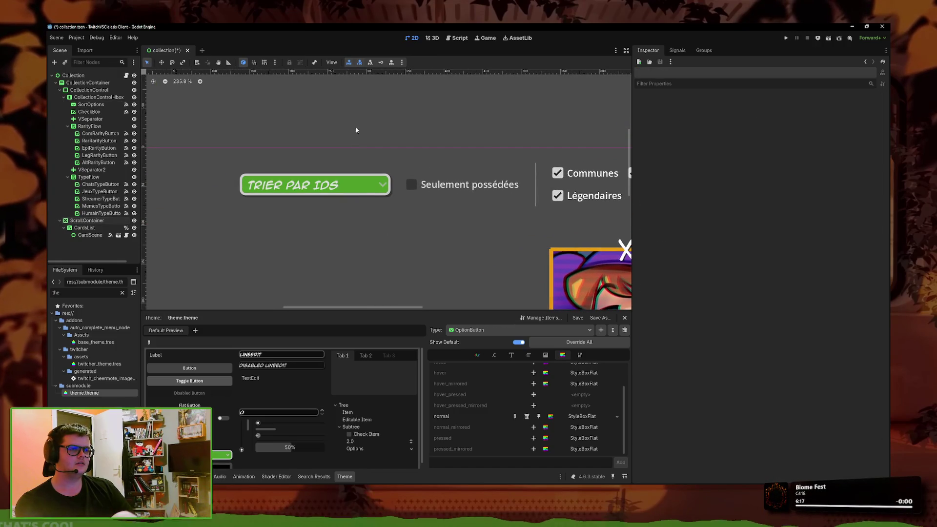
{"action": "left_click", "coordinate": [373, 186]}
{"action": "scroll", "coordinate": [441, 236], "scroll_direction": "down", "scroll_amount": 5}
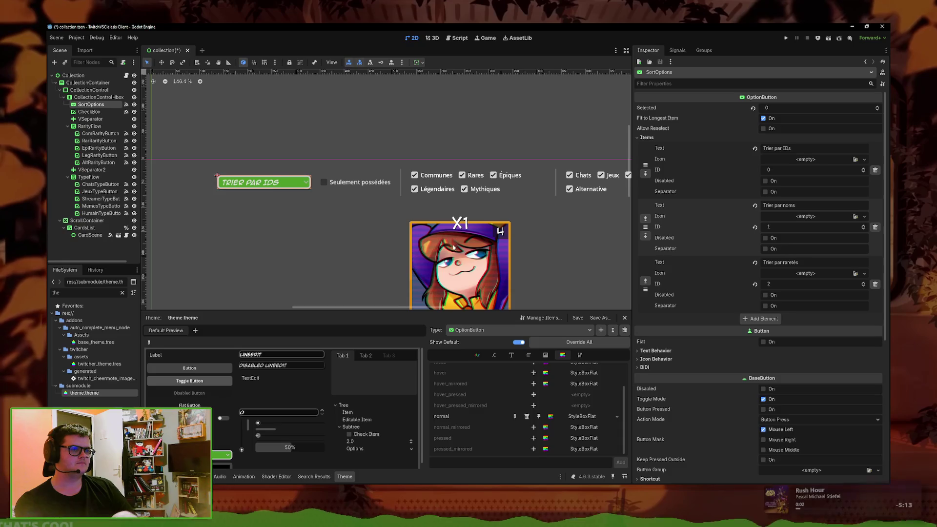
{"action": "scroll", "coordinate": [463, 241], "scroll_direction": "right", "scroll_amount": 3}
{"action": "left_click", "coordinate": [286, 178]}
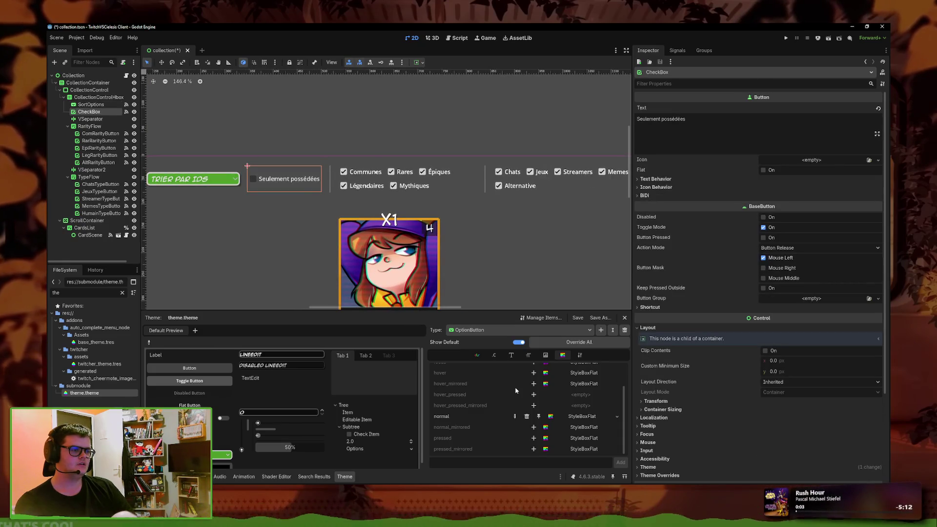
Add a CheckBox type to the theme and override its font with the comic font.
{"action": "left_click", "coordinate": [601, 330]}
{"action": "left_click", "coordinate": [411, 256]}
{"action": "double_click", "coordinate": [412, 259]}
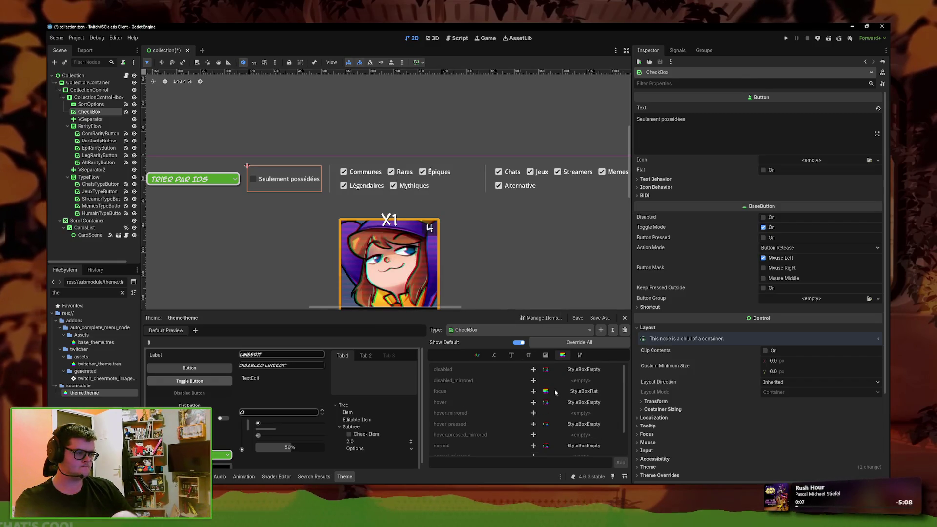
{"action": "left_click", "coordinate": [529, 355]}
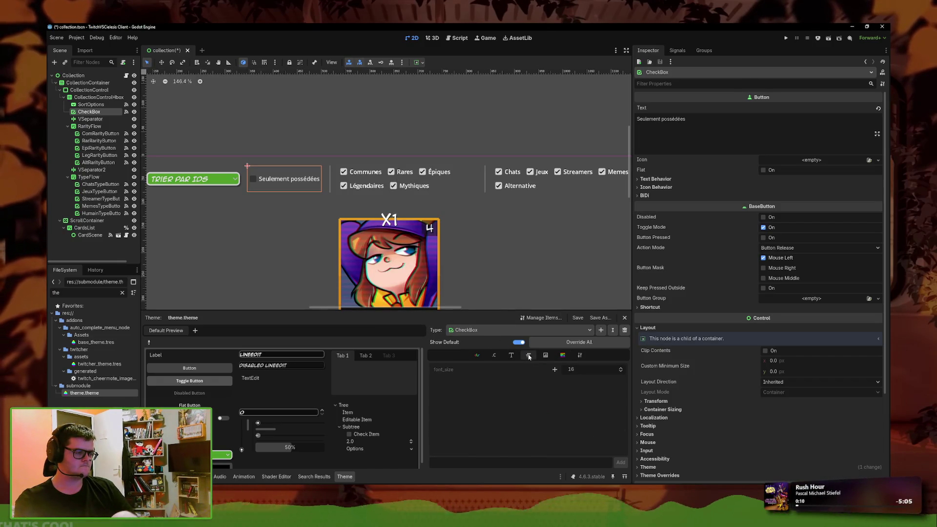
{"action": "left_click", "coordinate": [511, 355]}
{"action": "left_click", "coordinate": [555, 370]}
{"action": "left_click", "coordinate": [585, 369]}
{"action": "left_click", "coordinate": [587, 399]}
{"action": "left_click", "coordinate": [371, 200]}
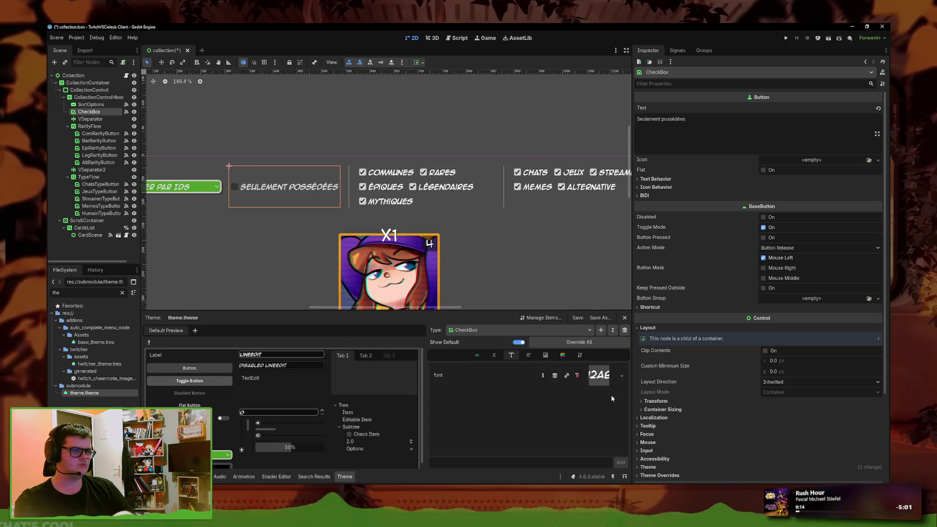
Override the CheckBox font size in the theme to 12.
{"action": "left_click", "coordinate": [529, 355]}
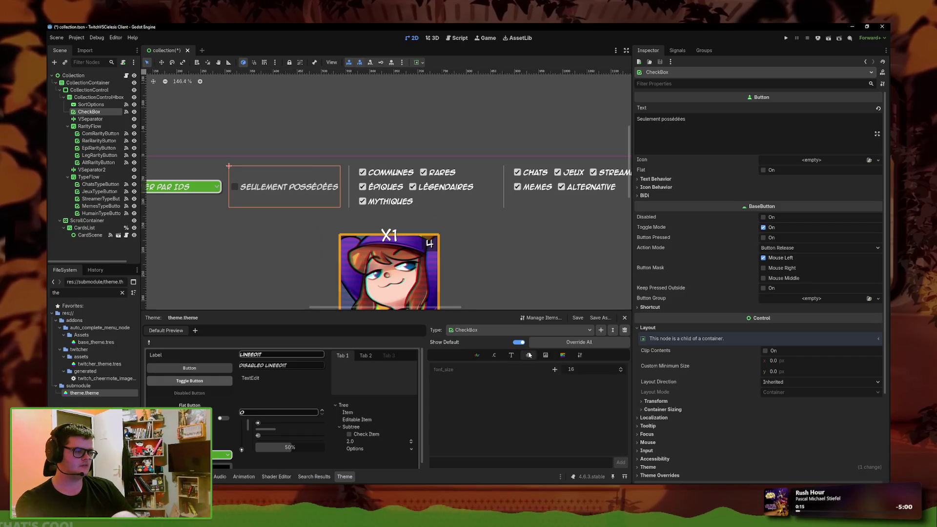
{"action": "left_click", "coordinate": [554, 370]}
{"action": "type", "text": "12"}
{"action": "key", "text": "Return"}
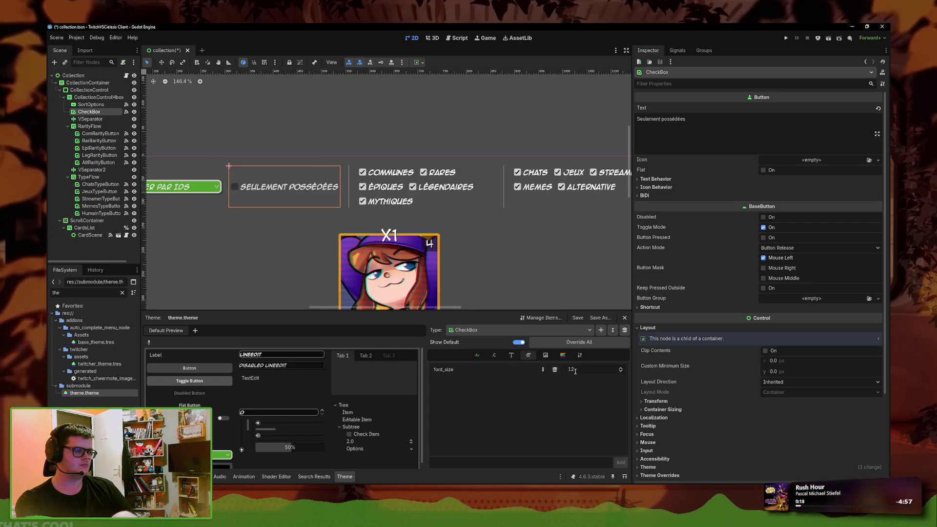
{"action": "scroll", "coordinate": [480, 205], "scroll_direction": "down", "scroll_amount": 6}
{"action": "scroll", "coordinate": [476, 215], "scroll_direction": "up", "scroll_amount": 5}
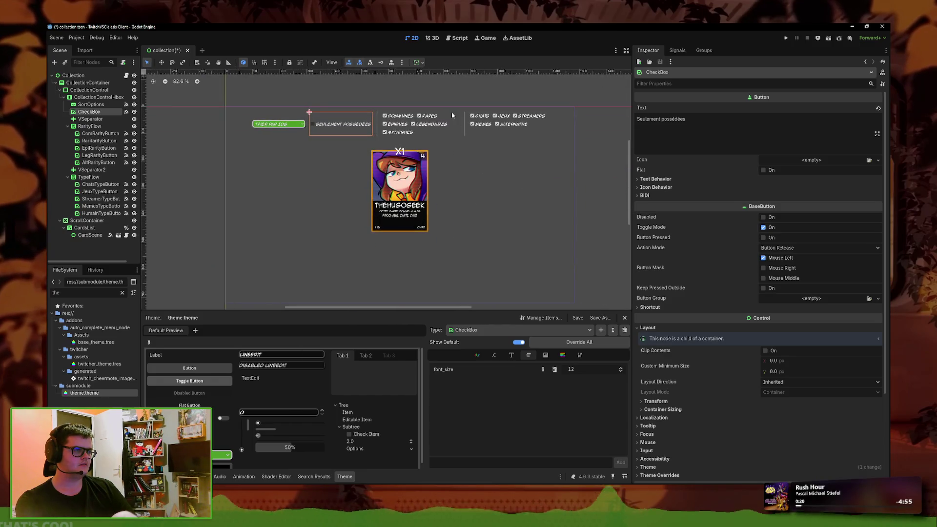
Inspect the restyled Légendaires checkbox and the type and rarity filter groups.
{"action": "left_click", "coordinate": [438, 163]}
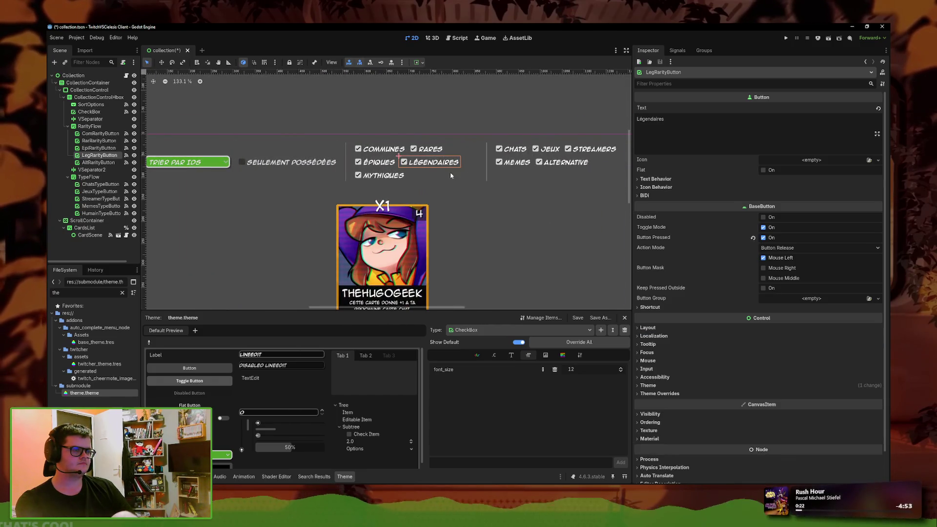
{"action": "left_click", "coordinate": [453, 194]}
{"action": "scroll", "coordinate": [465, 174], "scroll_direction": "down", "scroll_amount": 4}
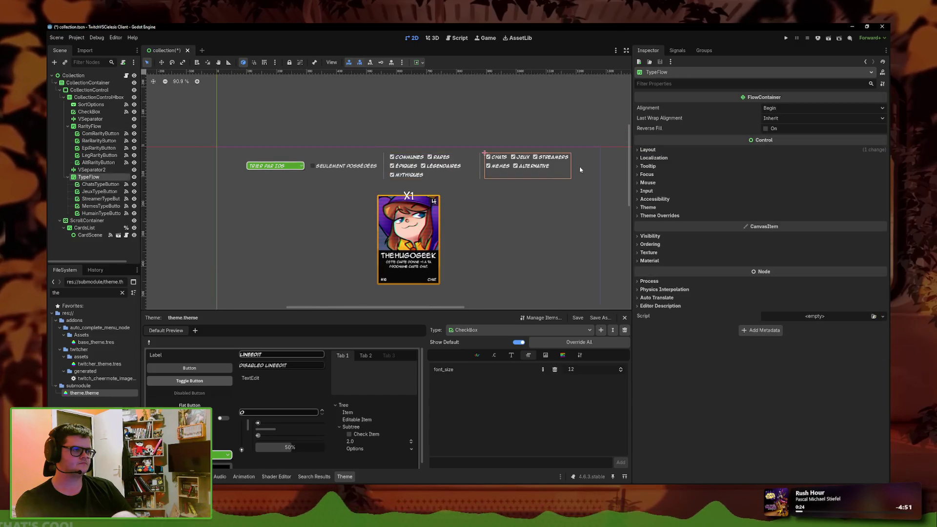
{"action": "left_click", "coordinate": [545, 167]}
{"action": "key", "text": "Escape"}
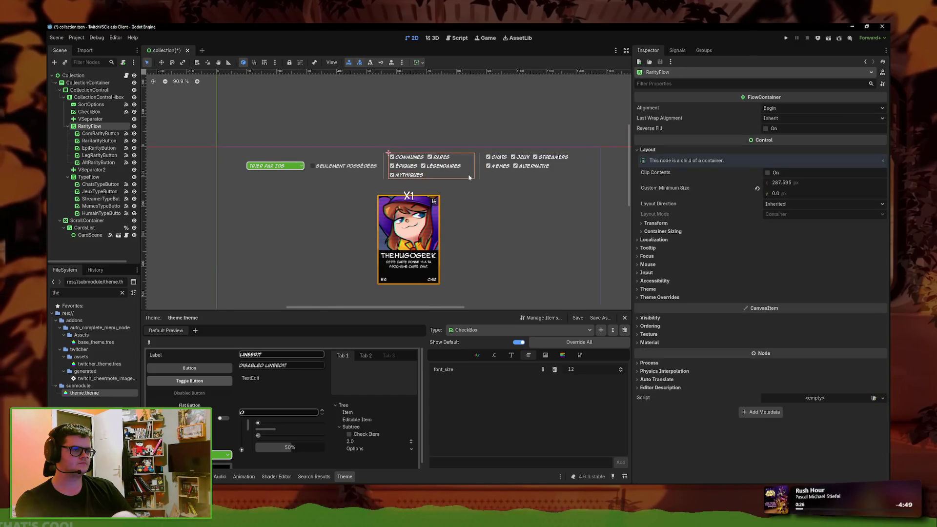
{"action": "key", "text": "ctrl+s"}
{"action": "left_click", "coordinate": [786, 37]}
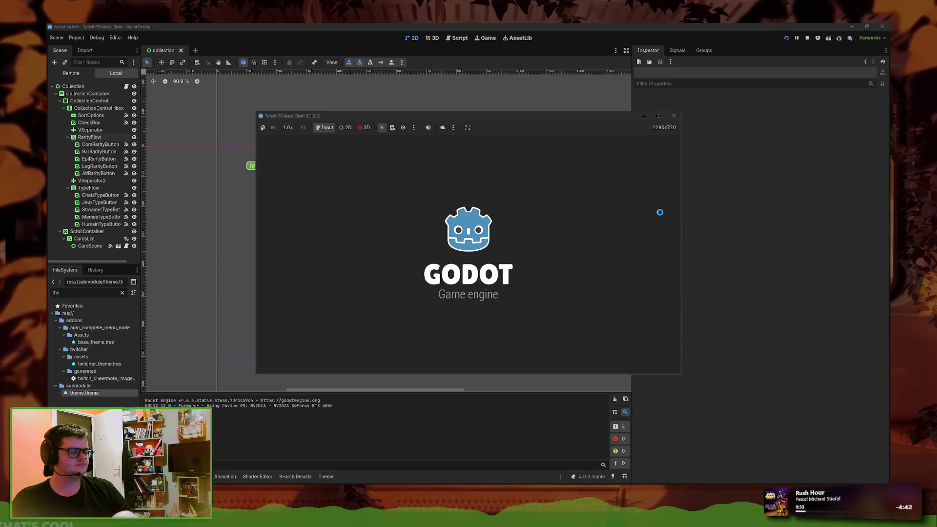
{"action": "scroll", "coordinate": [547, 285], "scroll_direction": "down", "scroll_amount": 5}
{"action": "scroll", "coordinate": [547, 285], "scroll_direction": "up", "scroll_amount": 5}
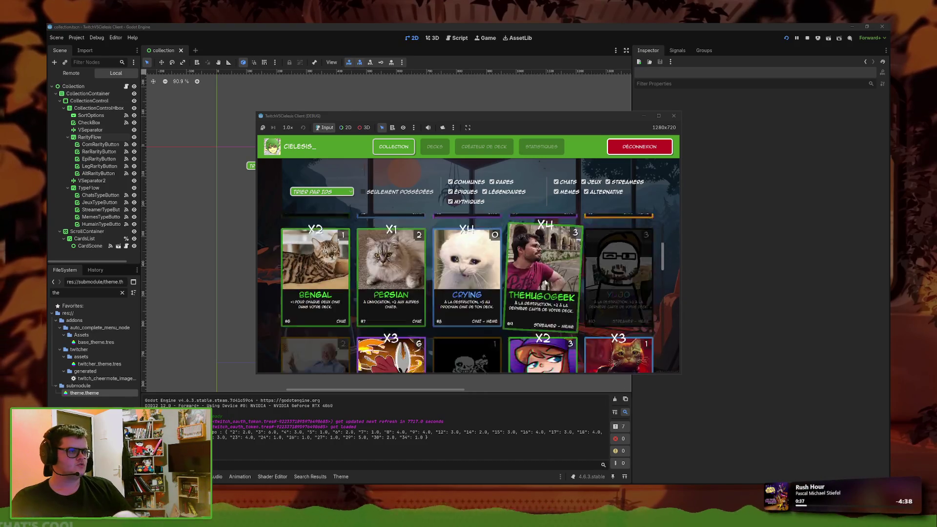
{"action": "left_click", "coordinate": [383, 192]}
{"action": "left_click", "coordinate": [383, 193]}
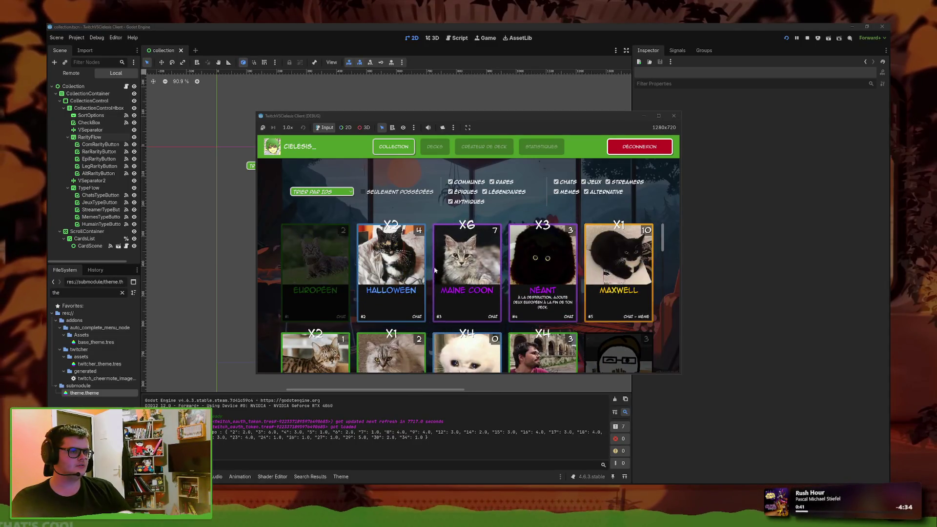
{"action": "left_click", "coordinate": [455, 271]}
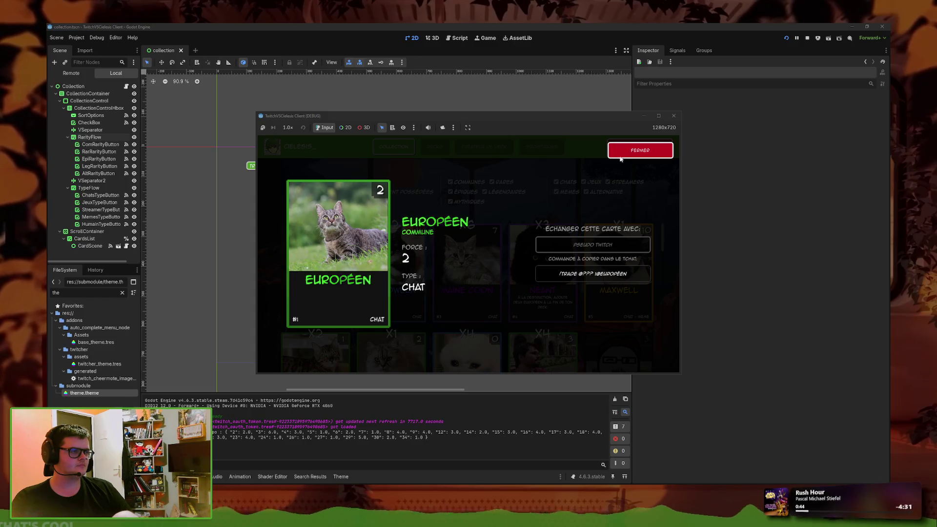
{"action": "left_click", "coordinate": [618, 154]}
{"action": "scroll", "coordinate": [654, 366], "scroll_direction": "down", "scroll_amount": 5}
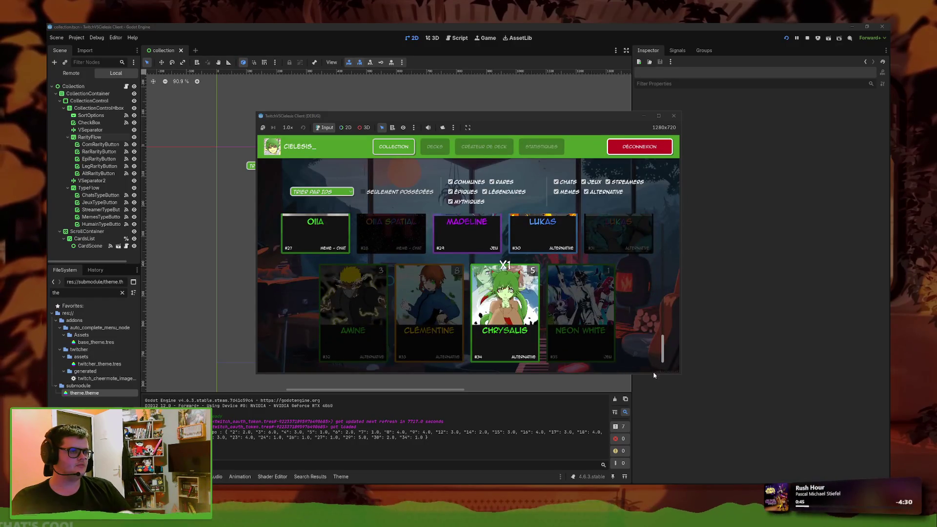
{"action": "left_click", "coordinate": [324, 192]}
{"action": "left_click", "coordinate": [336, 195]}
{"action": "left_click", "coordinate": [332, 193]}
{"action": "left_click", "coordinate": [330, 191]}
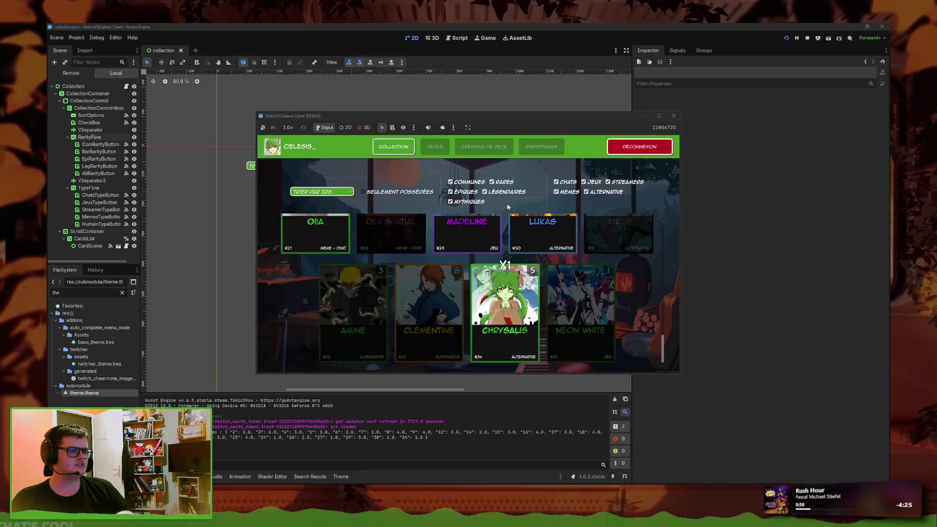
{"action": "left_click_drag", "start_coordinate": [662, 352], "coordinate": [671, 163]}
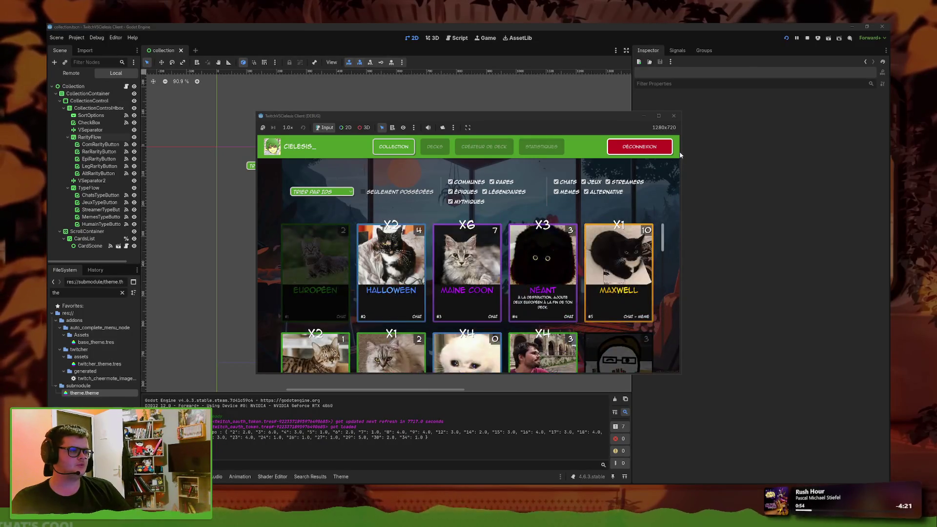
{"action": "key", "text": "F8"}
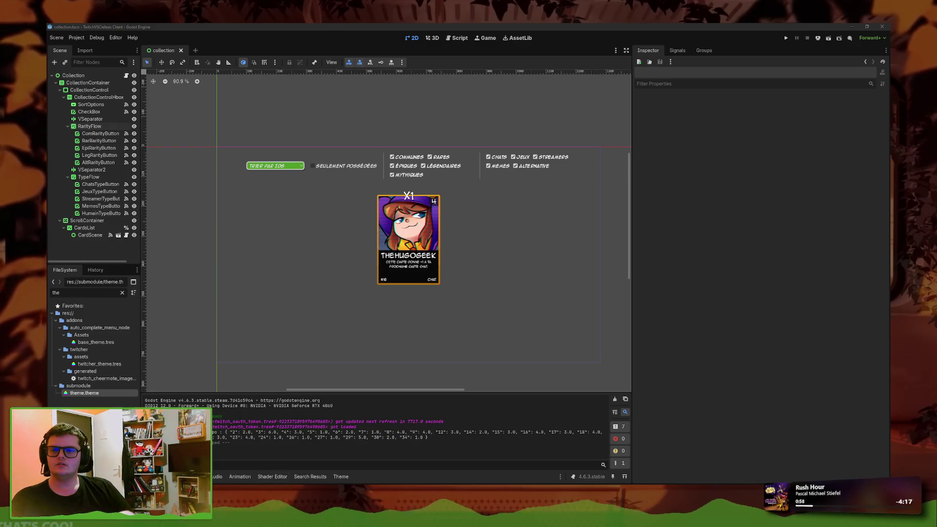
{"action": "key", "text": "alt+Tab"}
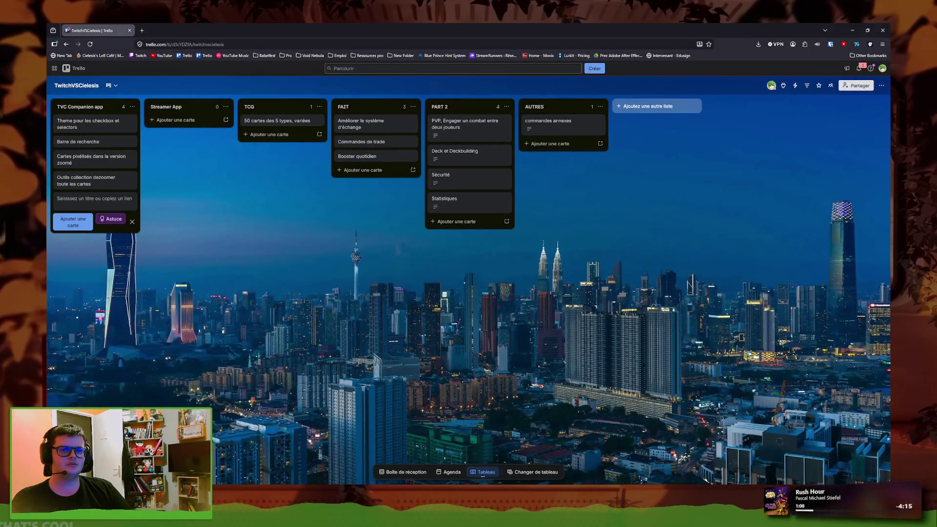
Move 'Cartes pixélisés dans la version zoomé' to FAIT and the dezoom task into a new FUTUR list.
{"action": "left_click_drag", "start_coordinate": [87, 160], "coordinate": [334, 158]}
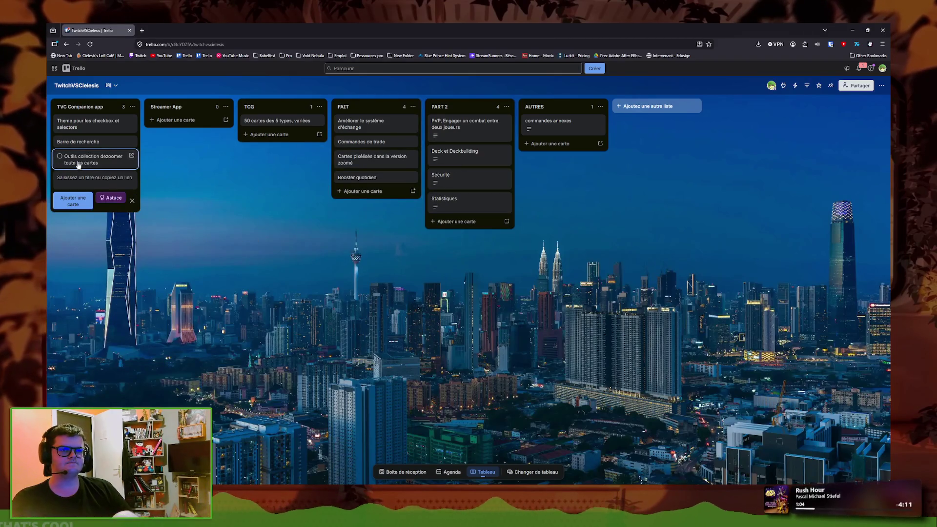
{"action": "left_click_drag", "start_coordinate": [83, 159], "coordinate": [562, 138]}
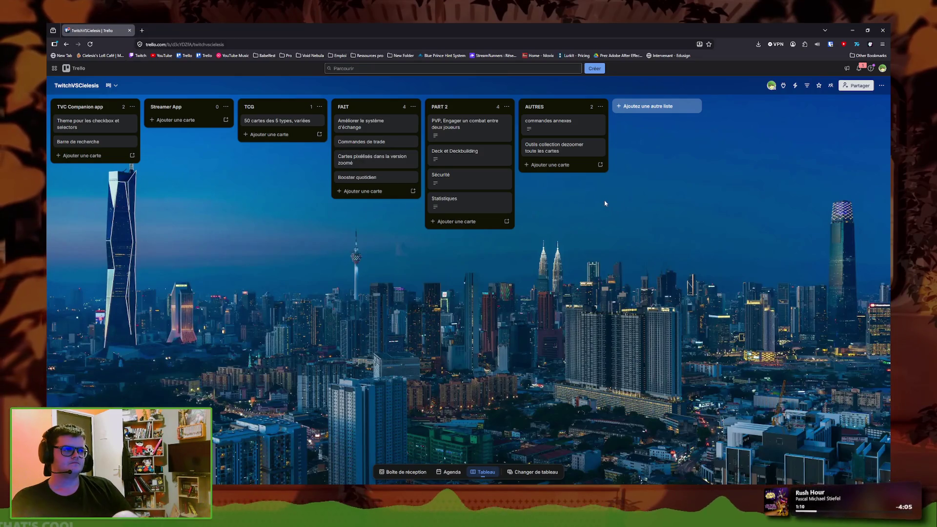
{"action": "left_click", "coordinate": [648, 108]}
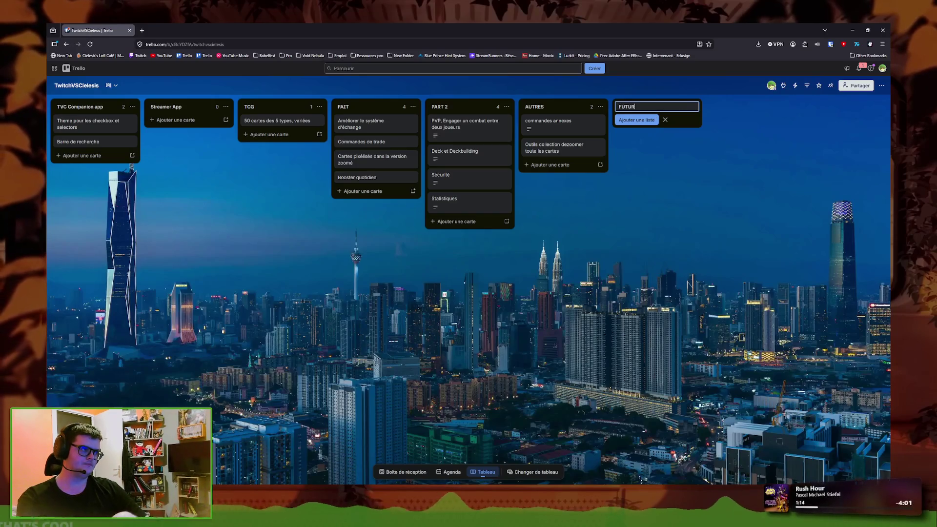
{"action": "key", "text": "Return"}
{"action": "left_click_drag", "start_coordinate": [562, 148], "coordinate": [656, 126]}
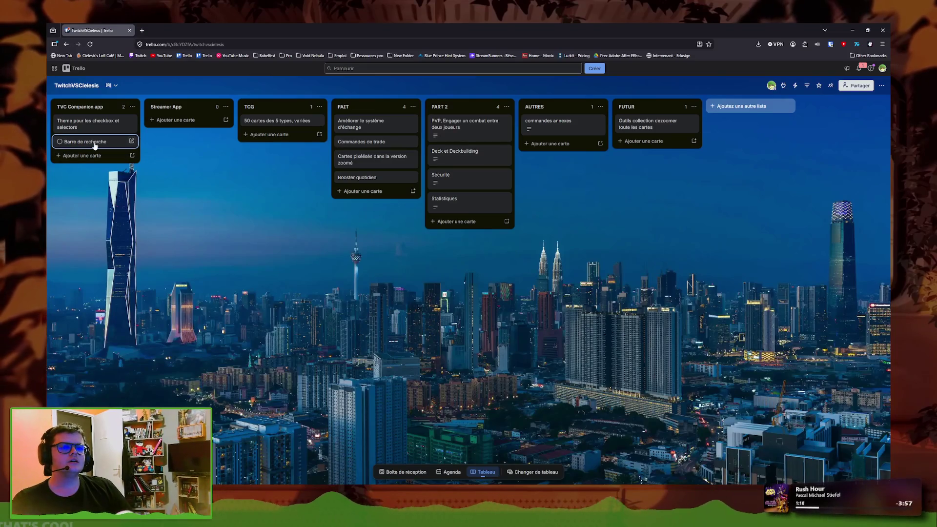
{"action": "left_click", "coordinate": [341, 451]}
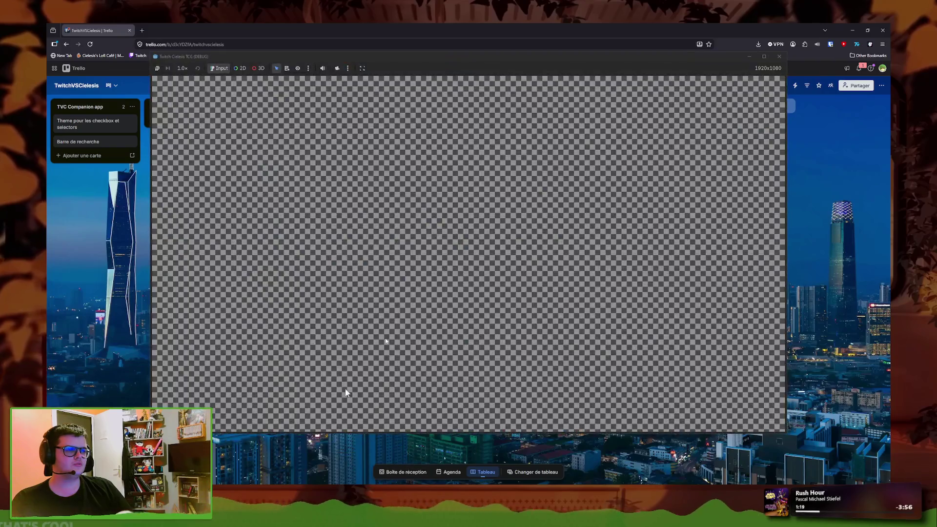
Return to the Godot collection scene and select the collection control panel above the filter bar.
{"action": "left_click", "coordinate": [258, 452]}
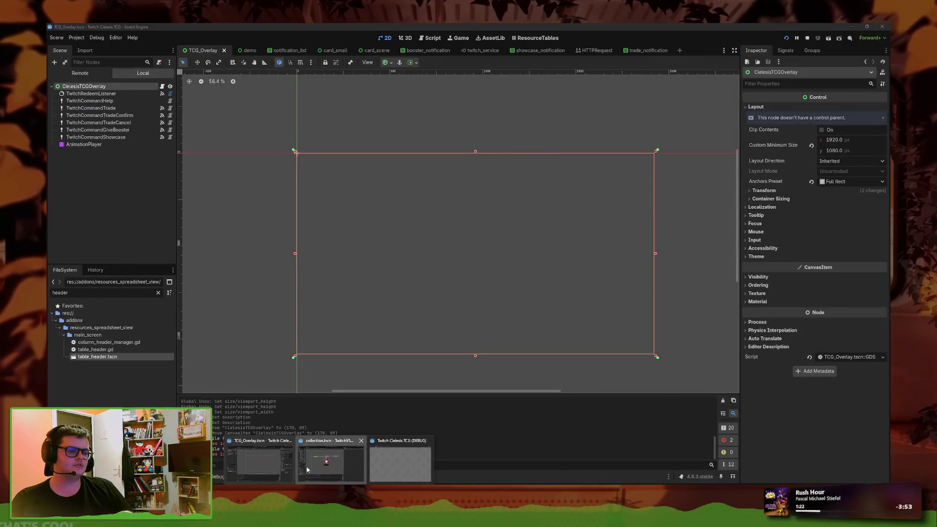
{"action": "left_click", "coordinate": [400, 451]}
{"action": "scroll", "coordinate": [366, 202], "scroll_direction": "up", "scroll_amount": 4}
{"action": "mouse_move", "coordinate": [432, 192]}
{"action": "left_mouse_down"}
{"action": "mouse_move", "coordinate": [400, 206]}
{"action": "mouse_move", "coordinate": [329, 208]}
{"action": "left_mouse_up"}
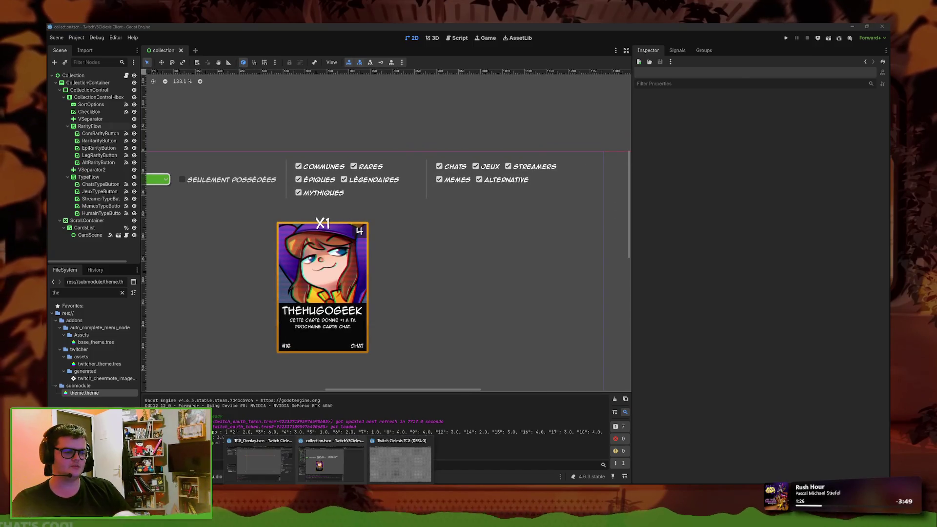
{"action": "left_click_drag", "start_coordinate": [254, 217], "coordinate": [285, 216]}
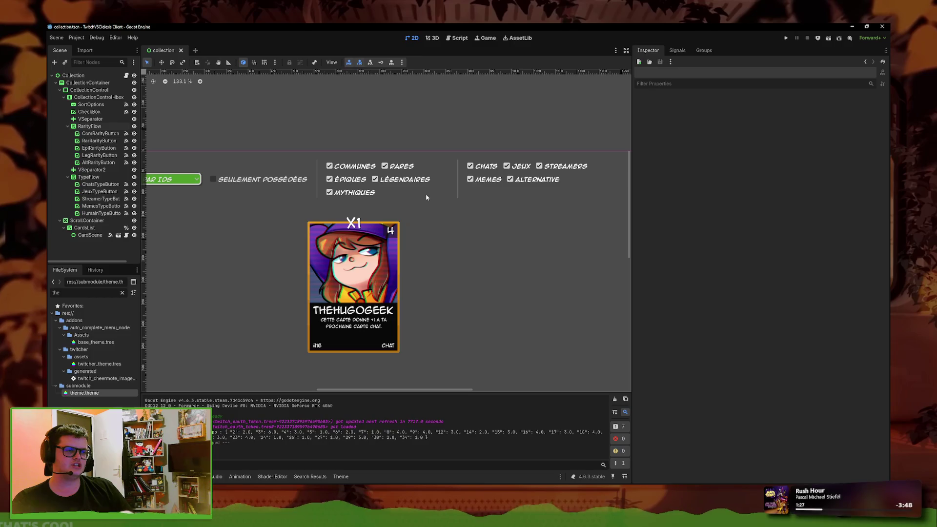
{"action": "left_click", "coordinate": [445, 186]}
{"action": "scroll", "coordinate": [393, 197], "scroll_direction": "down", "scroll_amount": 2}
{"action": "left_click", "coordinate": [240, 181]}
{"action": "scroll", "coordinate": [240, 182], "scroll_direction": "up", "scroll_amount": 1}
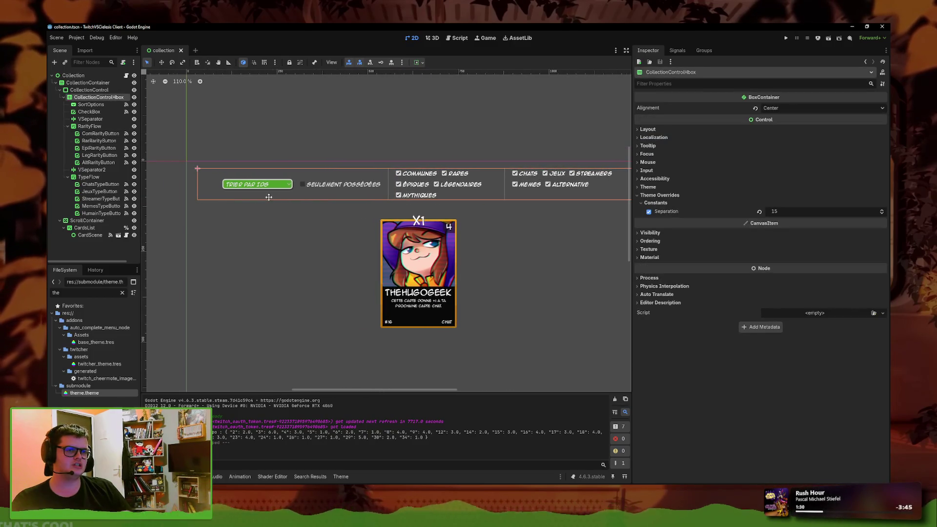
{"action": "left_click", "coordinate": [88, 93]}
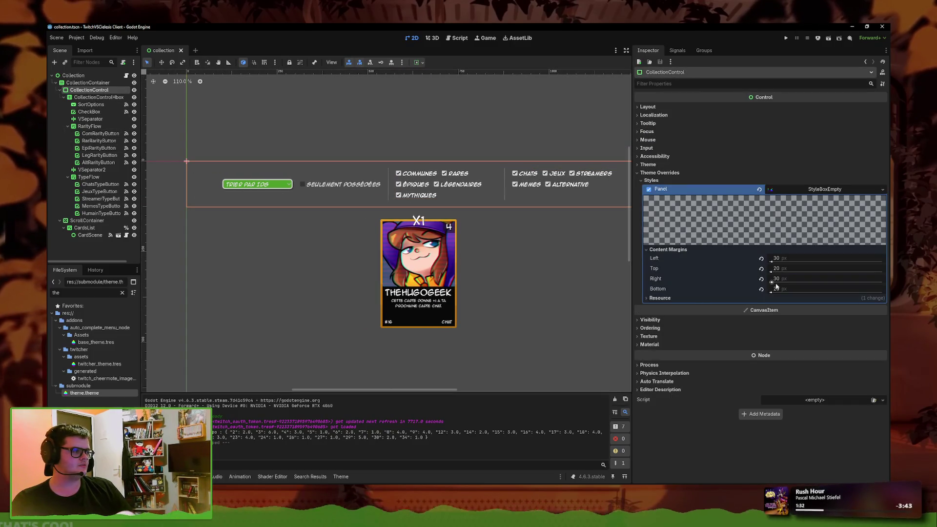
Set the collection control panel's content margins: top 10, right 20, another side 10, bottom 5 px.
{"action": "left_click", "coordinate": [780, 270]}
{"action": "type", "text": "1"}
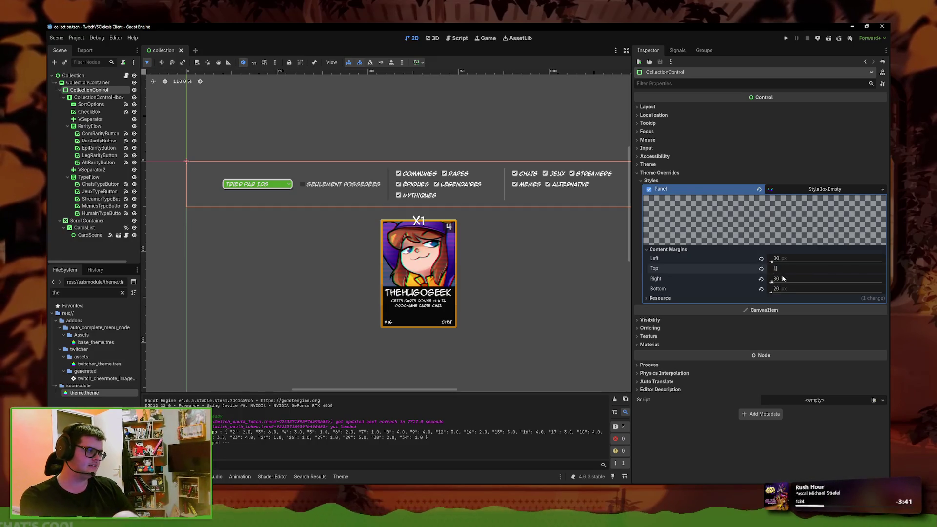
{"action": "left_click", "coordinate": [781, 289]}
{"action": "type", "text": "10"}
{"action": "key", "text": "Return"}
{"action": "left_click", "coordinate": [784, 278]}
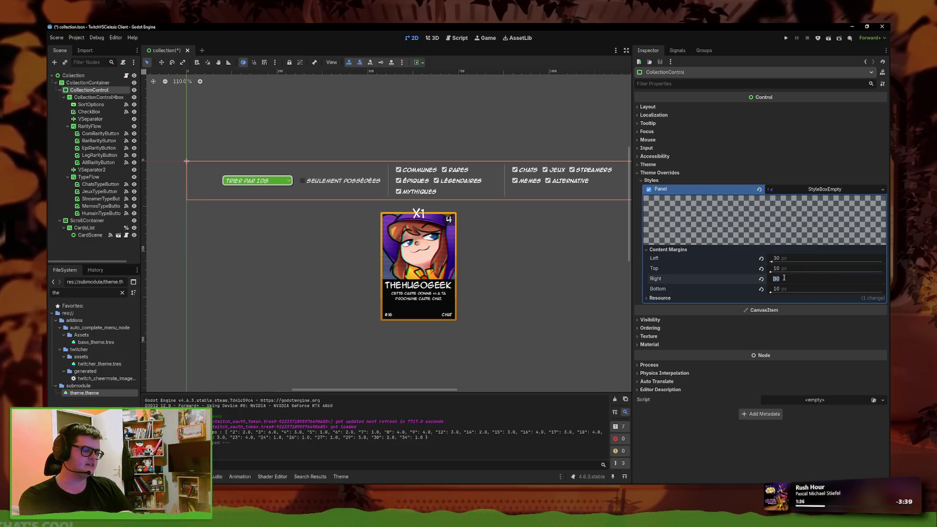
{"action": "key", "text": "shift+Tab"}
{"action": "key", "text": "shift+Tab"}
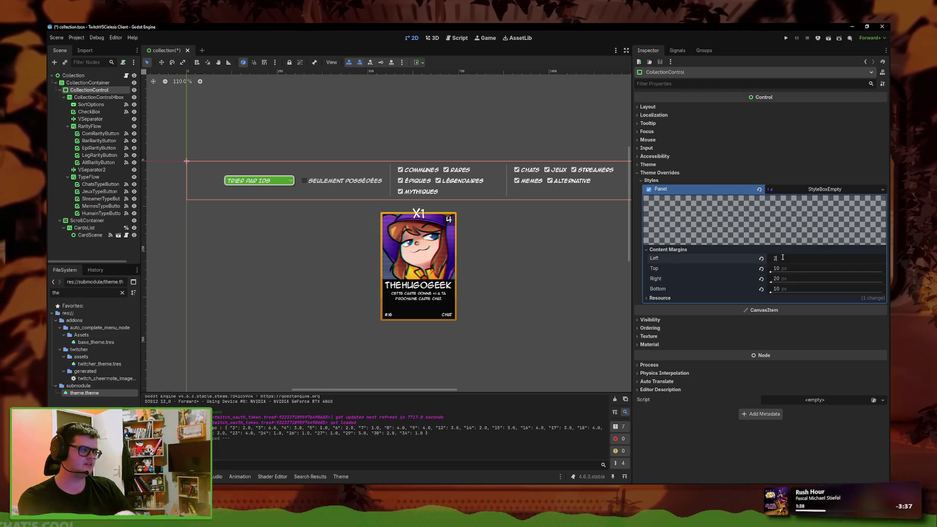
{"action": "type", "text": "20"}
{"action": "key", "text": "Tab"}
{"action": "key", "text": "Tab"}
{"action": "left_click", "coordinate": [789, 259]}
{"action": "type", "text": "10"}
{"action": "key", "text": "Tab"}
{"action": "type", "text": "5"}
{"action": "left_click", "coordinate": [786, 287]}
{"action": "type", "text": "5"}
{"action": "key", "text": "Return"}
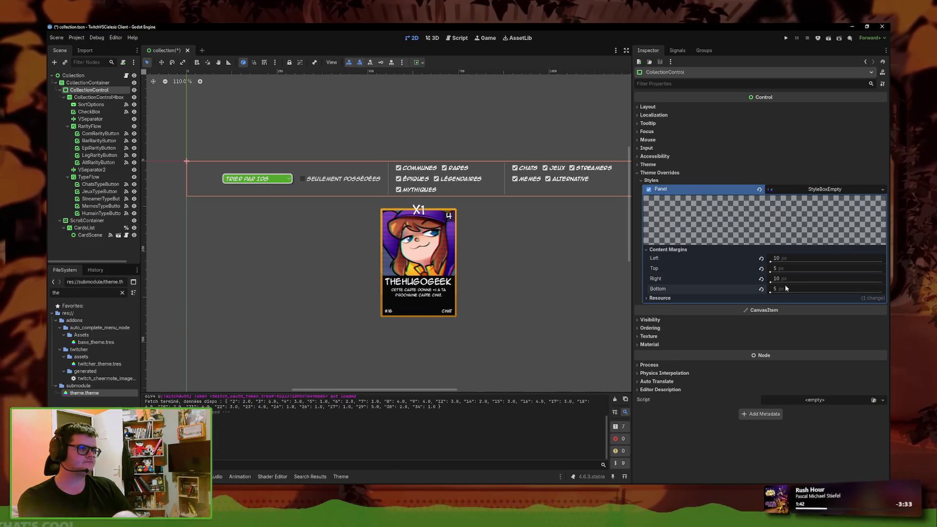
Select the filter bar container and save the collection scene.
{"action": "left_click", "coordinate": [455, 116]}
{"action": "left_click", "coordinate": [214, 176]}
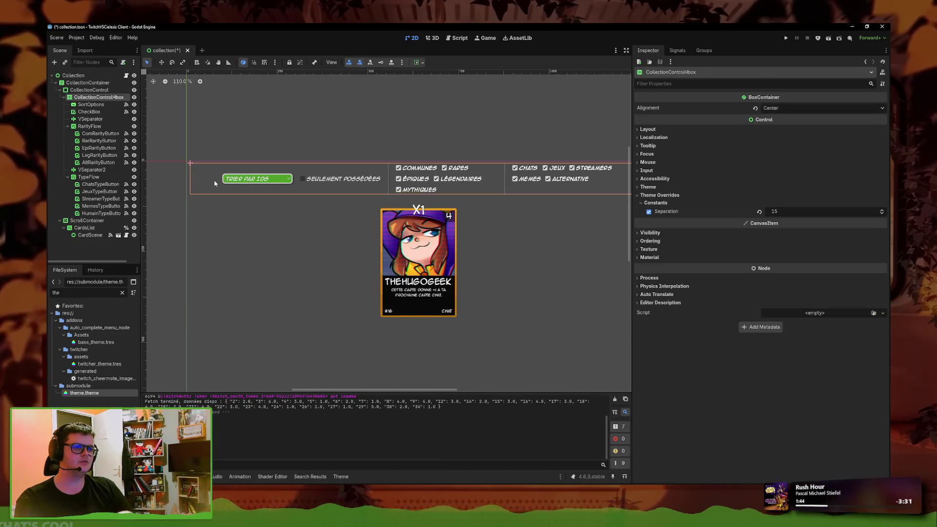
{"action": "key", "text": "ctrl+s"}
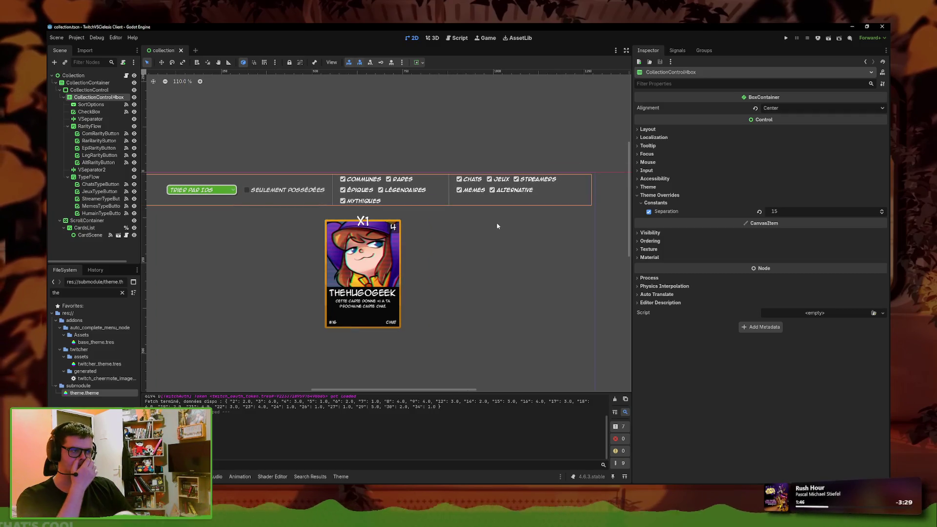
Reduce the filter bar's separation between groups from 15 to 10 and run the game.
{"action": "left_click", "coordinate": [512, 228]}
{"action": "left_click", "coordinate": [580, 198]}
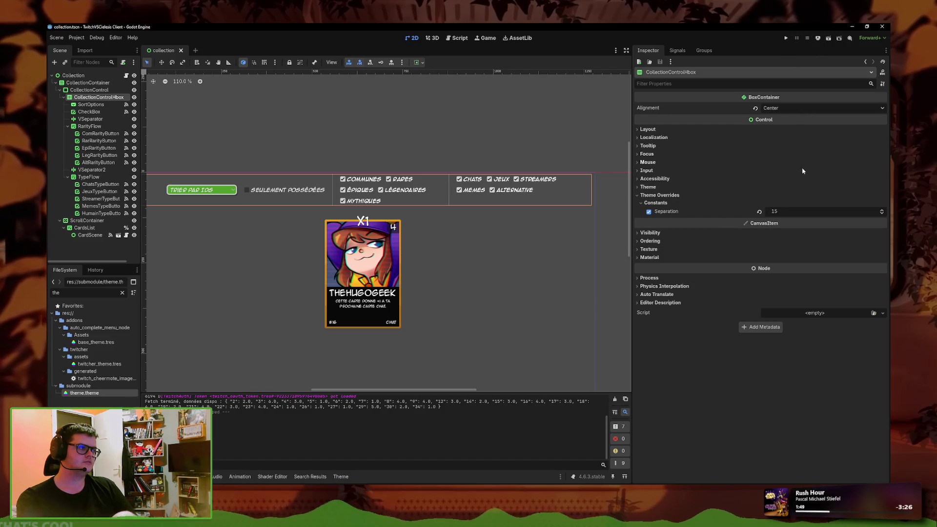
{"action": "left_click_drag", "start_coordinate": [787, 210], "coordinate": [766, 211]}
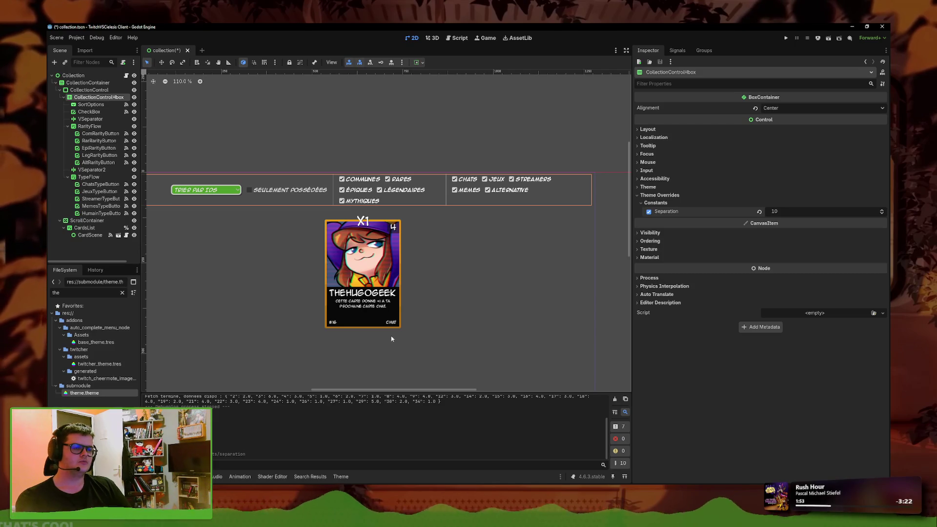
{"action": "left_click", "coordinate": [785, 37]}
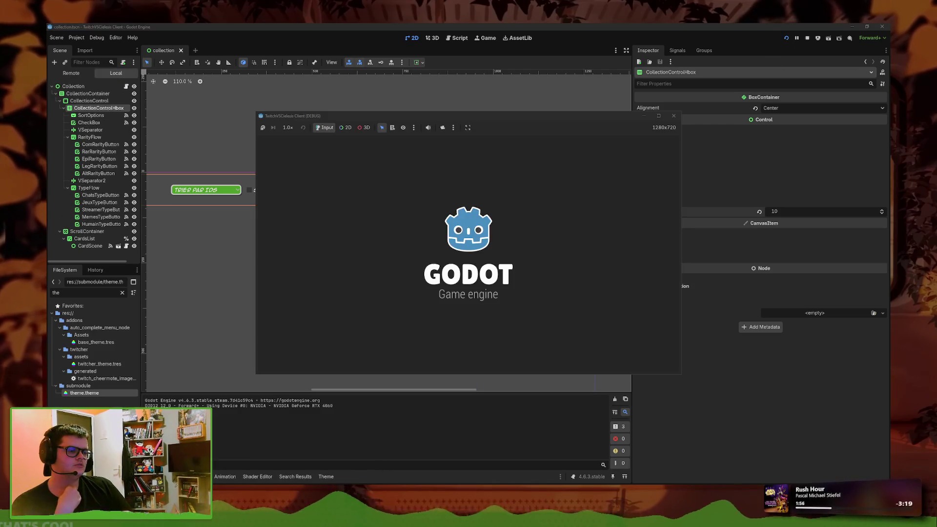
{"action": "left_click", "coordinate": [349, 459]}
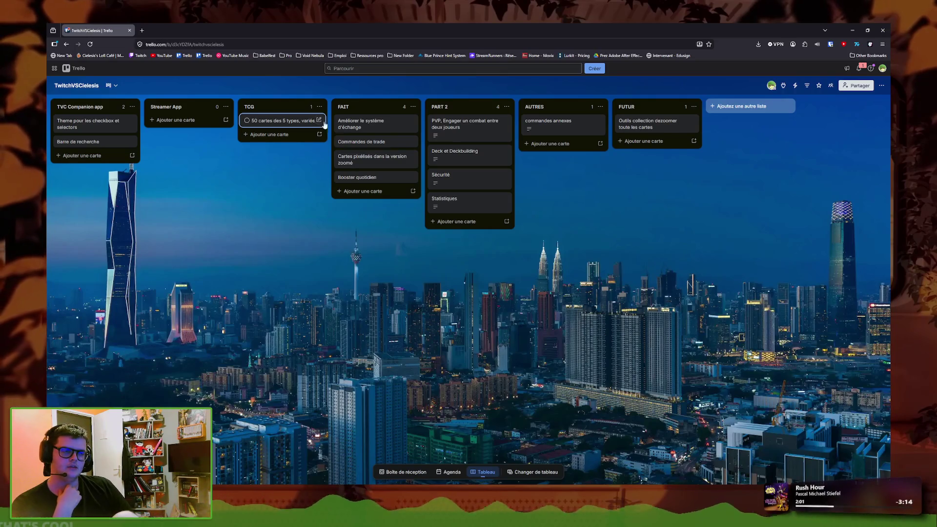
Move the FAIT list after PART 2 and put 'Deck et Deckbuilding' above the PVP card.
{"action": "left_click_drag", "start_coordinate": [385, 108], "coordinate": [482, 113]}
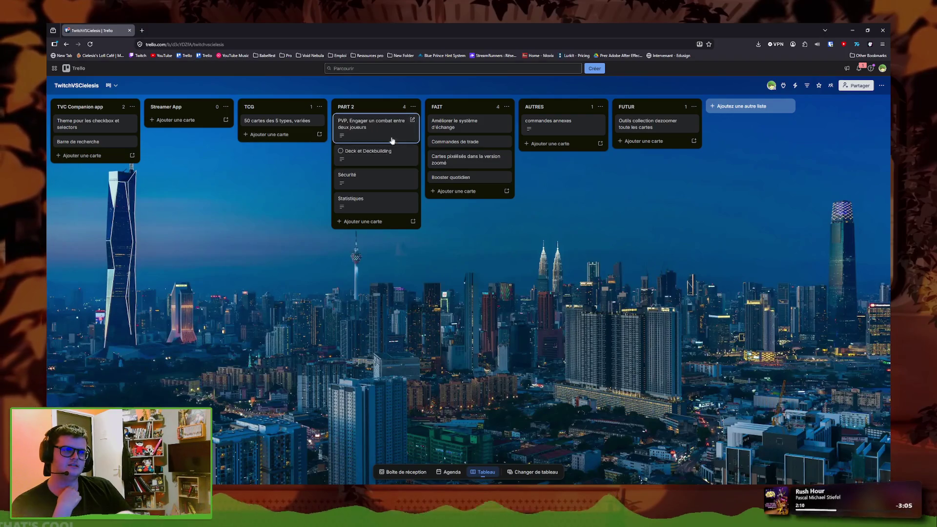
{"action": "mouse_move", "coordinate": [350, 152]}
{"action": "left_mouse_down"}
{"action": "mouse_move", "coordinate": [361, 178]}
{"action": "mouse_move", "coordinate": [383, 122]}
{"action": "mouse_move", "coordinate": [382, 152]}
{"action": "mouse_move", "coordinate": [384, 126]}
{"action": "left_mouse_up"}
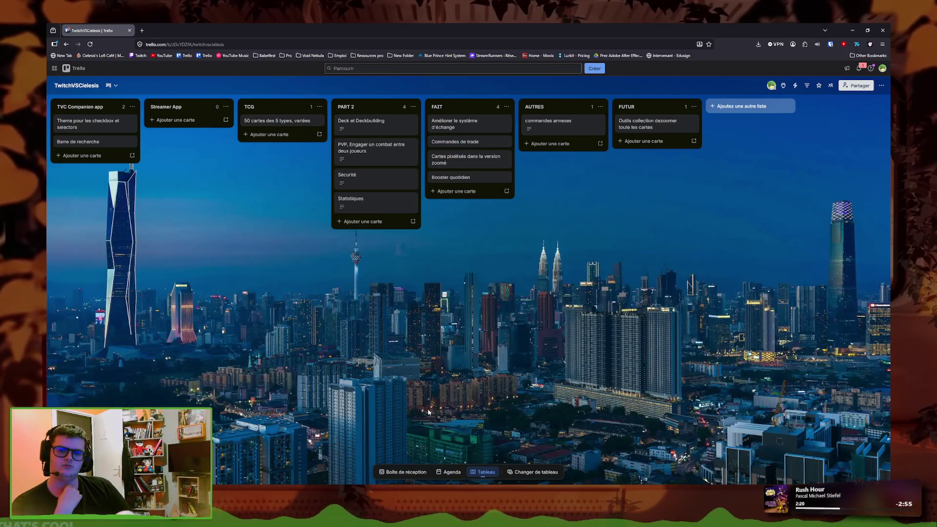
Switch to the running game and scroll through the collection card grid.
{"action": "mouse_move", "coordinate": [337, 476]}
{"action": "left_click", "coordinate": [434, 452]}
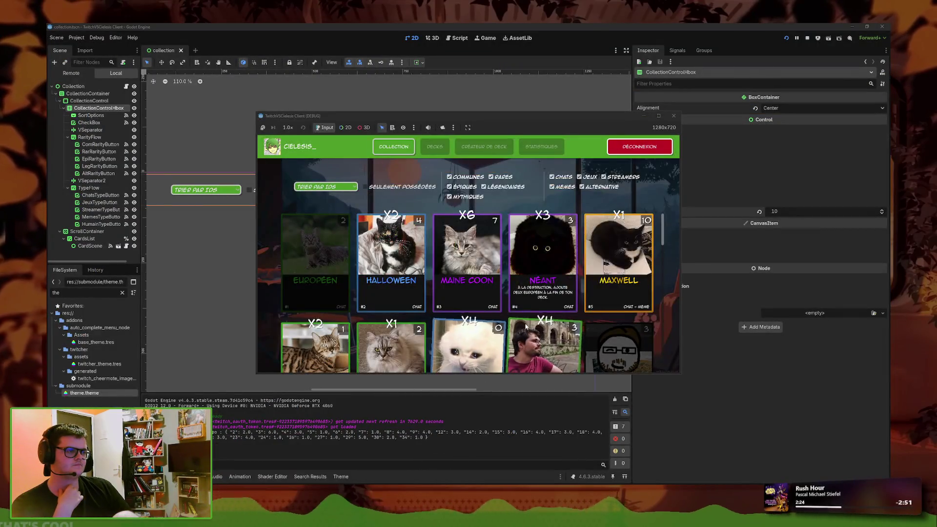
{"action": "scroll", "coordinate": [570, 289], "scroll_direction": "down", "scroll_amount": 3}
{"action": "scroll", "coordinate": [512, 274], "scroll_direction": "up", "scroll_amount": 5}
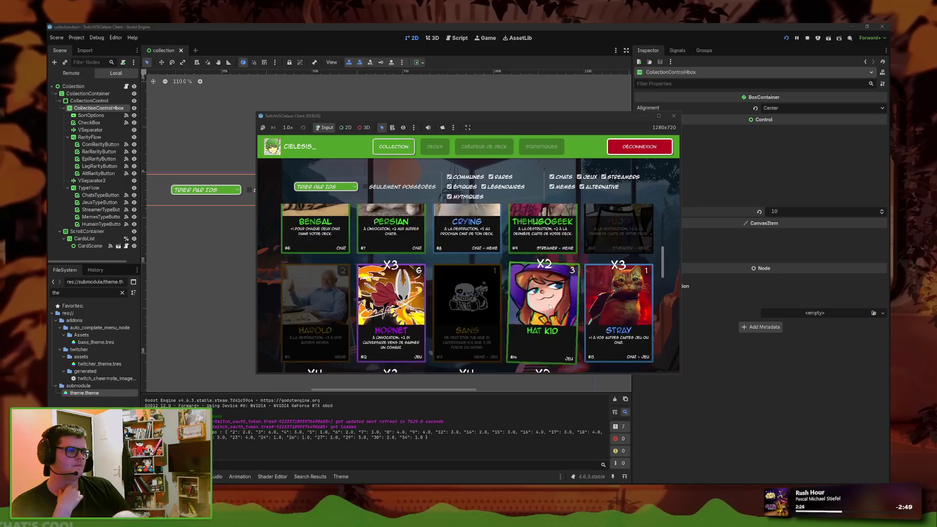
{"action": "scroll", "coordinate": [484, 258], "scroll_direction": "down", "scroll_amount": 10}
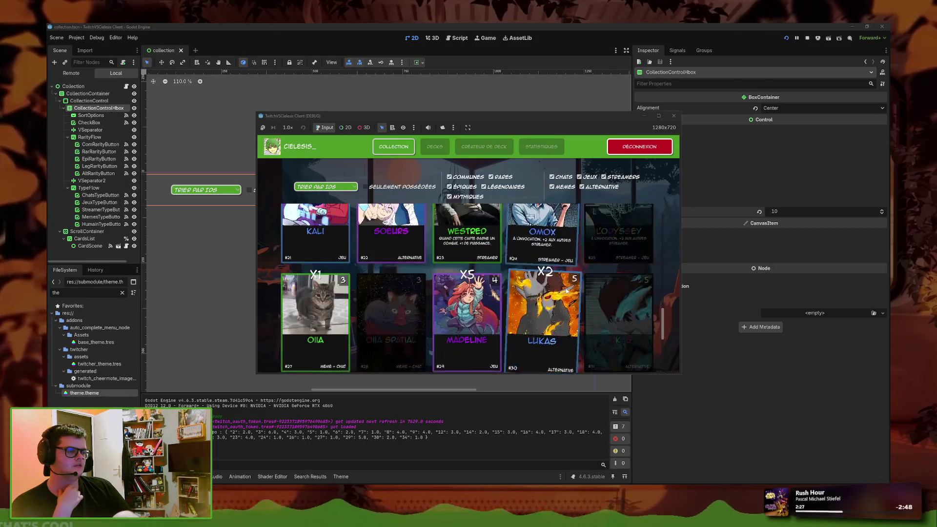
{"action": "scroll", "coordinate": [555, 306], "scroll_direction": "up", "scroll_amount": 10}
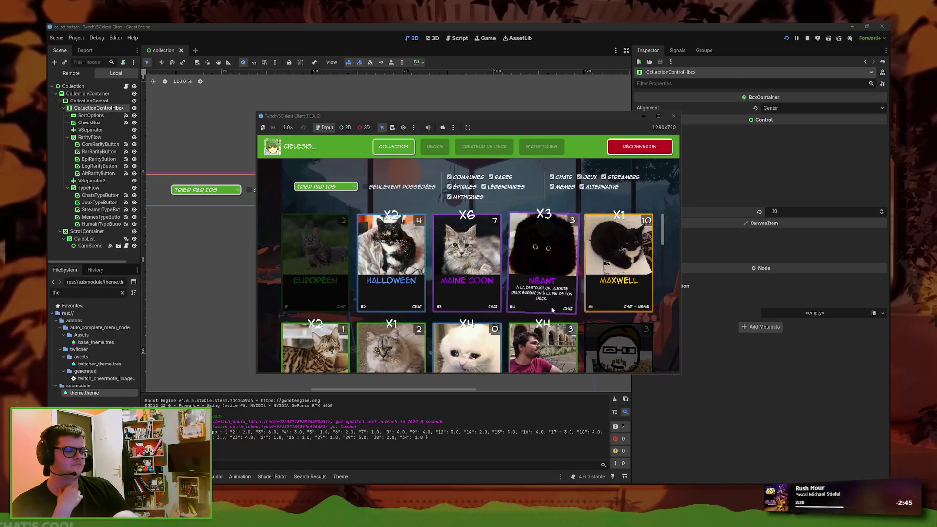
Open the Yujo card's details, maximize and restore the window to 1280x720, then close the details.
{"action": "left_click", "coordinate": [621, 351]}
{"action": "left_click", "coordinate": [640, 150]}
{"action": "left_click", "coordinate": [637, 346]}
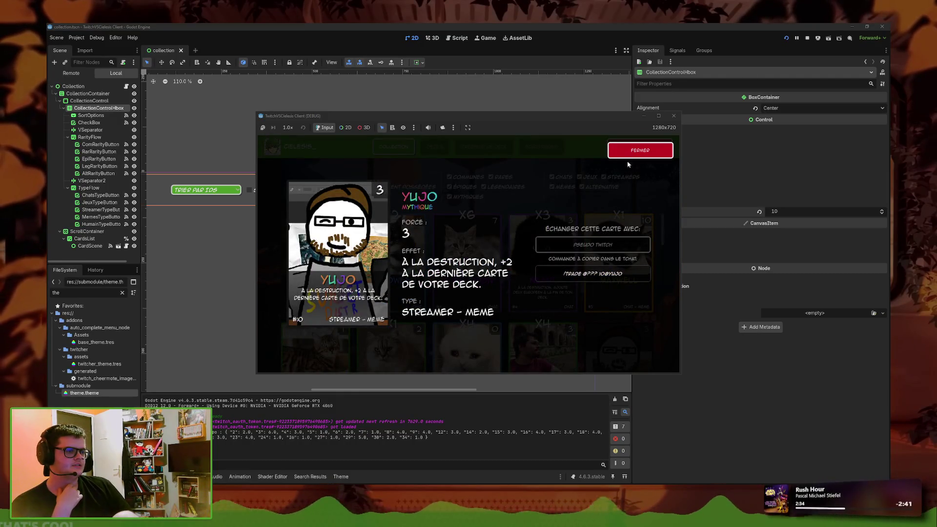
{"action": "double_click", "coordinate": [629, 116]}
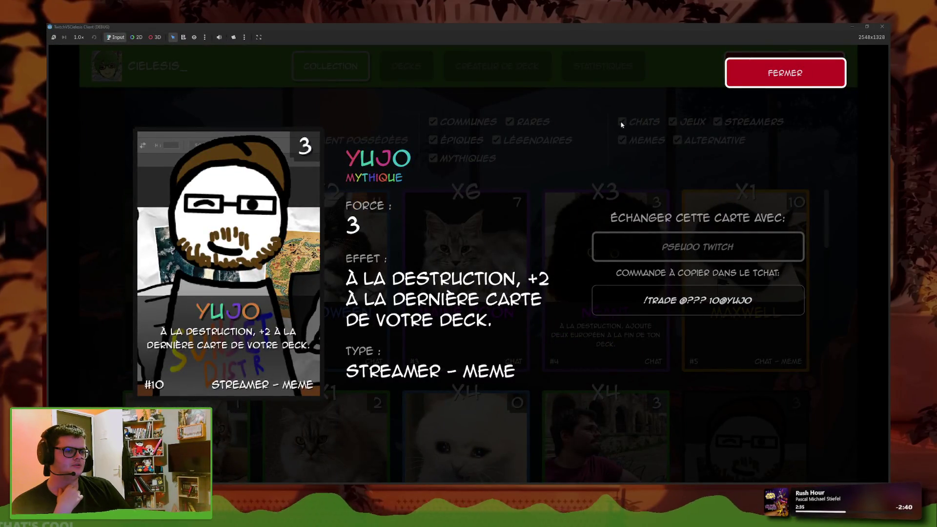
{"action": "key", "text": "super+Down"}
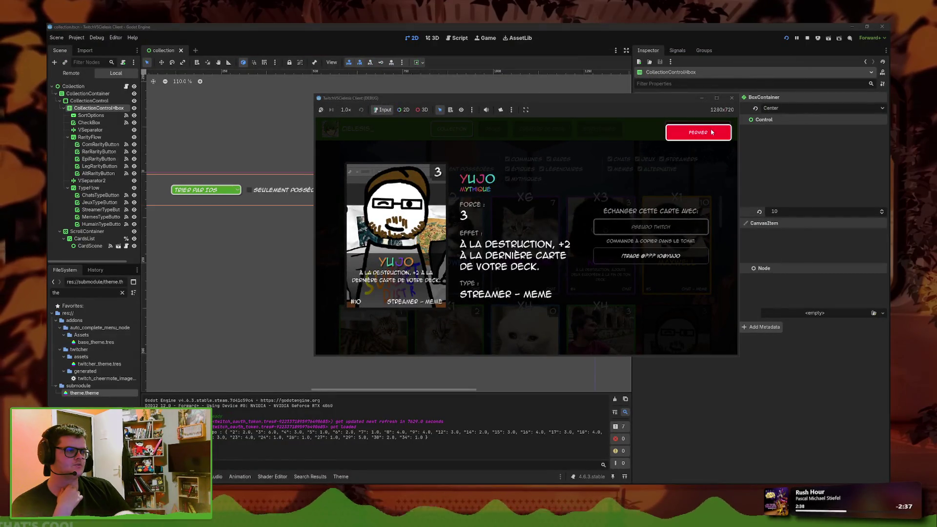
{"action": "left_click", "coordinate": [705, 140]}
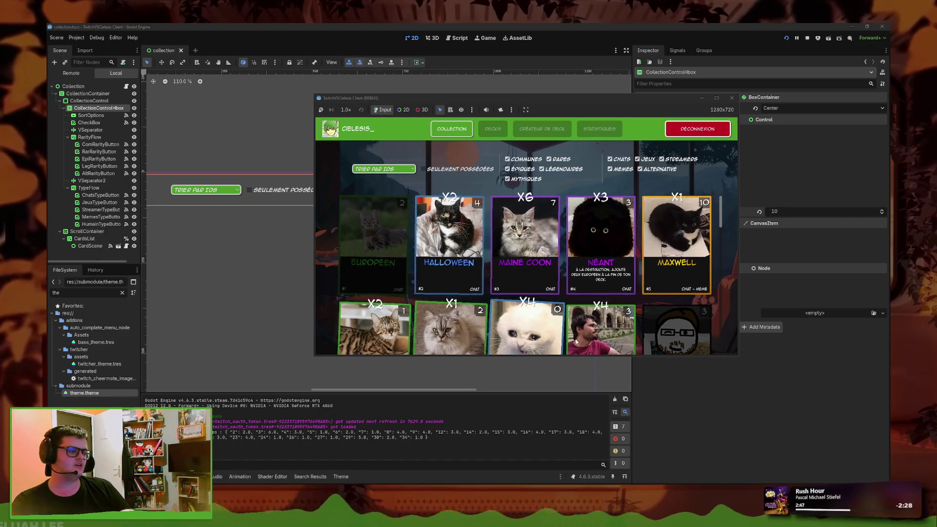
Scroll the grid to check the cards from Européen and Halloween through Neon White.
{"action": "scroll", "coordinate": [339, 320], "scroll_direction": "down", "scroll_amount": 5}
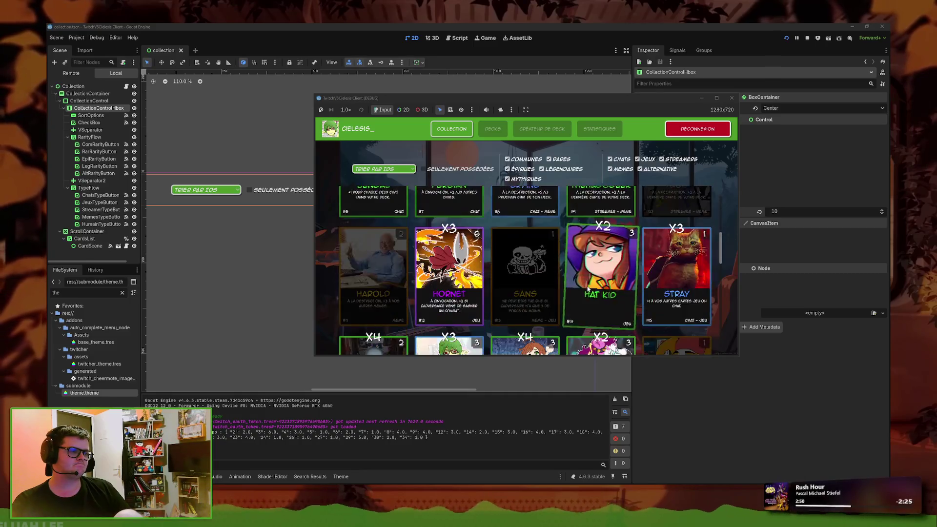
{"action": "scroll", "coordinate": [630, 298], "scroll_direction": "down", "scroll_amount": 4}
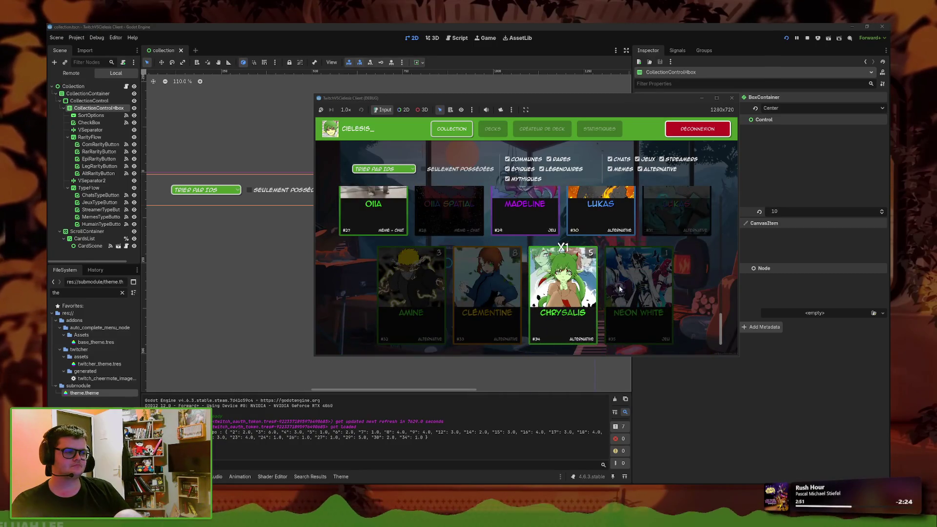
{"action": "scroll", "coordinate": [664, 304], "scroll_direction": "up", "scroll_amount": 4}
{"action": "scroll", "coordinate": [698, 303], "scroll_direction": "down", "scroll_amount": 2}
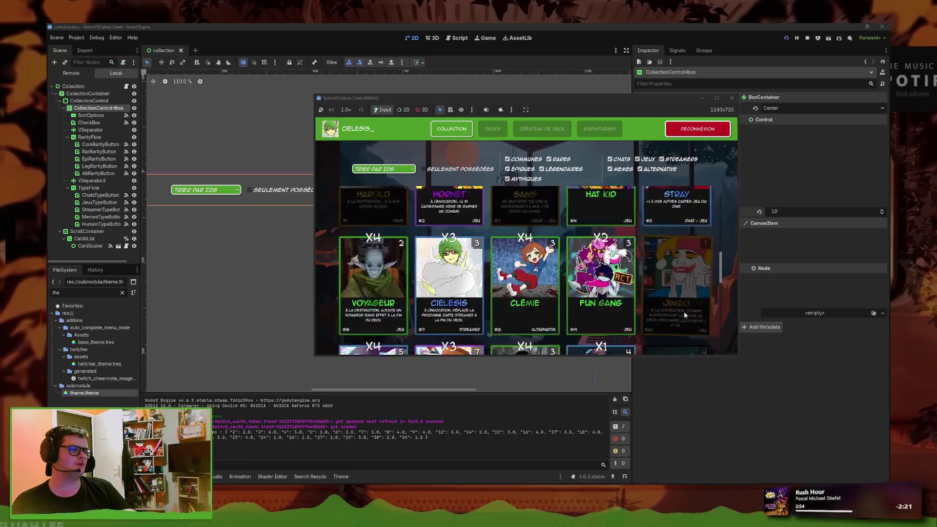
{"action": "scroll", "coordinate": [692, 309], "scroll_direction": "up", "scroll_amount": 4}
{"action": "scroll", "coordinate": [694, 308], "scroll_direction": "down", "scroll_amount": 2}
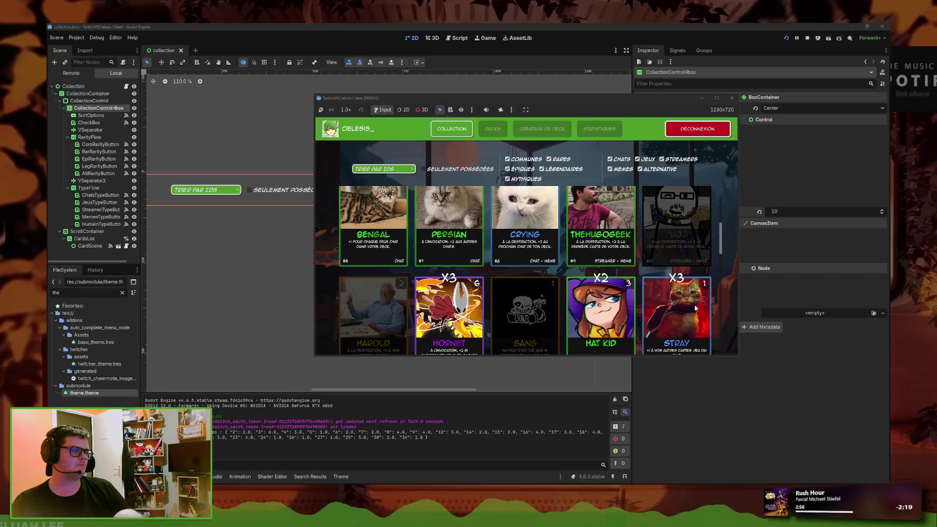
{"action": "scroll", "coordinate": [696, 308], "scroll_direction": "up", "scroll_amount": 2}
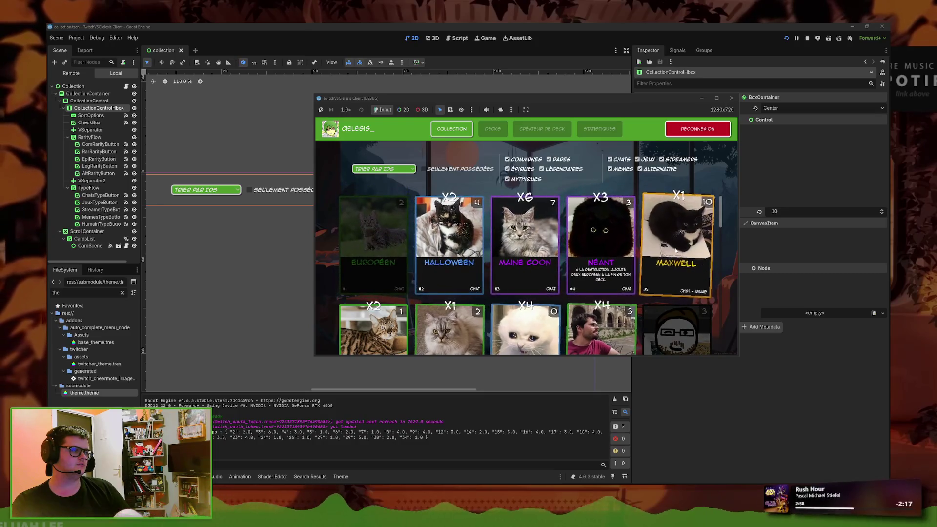
Close the debug game window and select the CardScene wrapper instance in the Scene dock.
{"action": "left_click", "coordinate": [726, 102]}
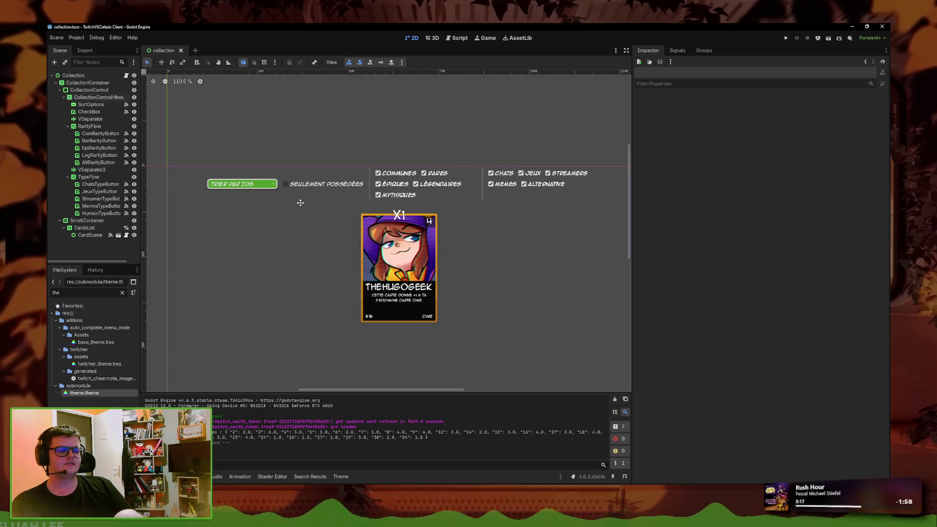
{"action": "left_click", "coordinate": [249, 172]}
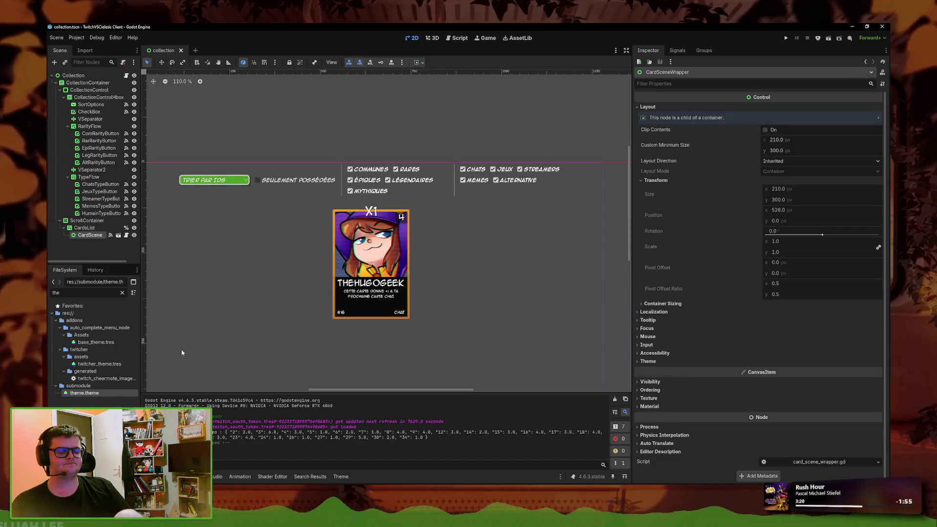
Open card_scene_wrapper.tscn from the CardScene instance and switch to its script.
{"action": "left_click", "coordinate": [119, 235]}
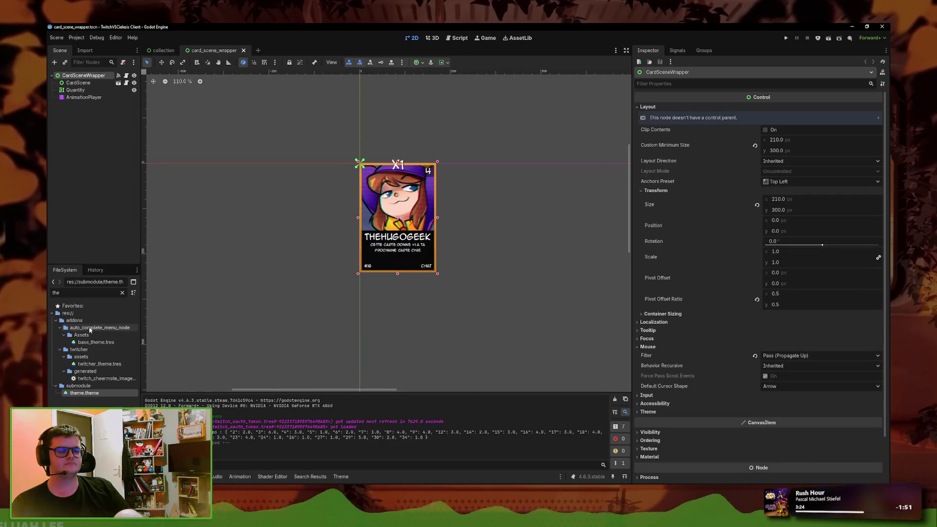
{"action": "left_click", "coordinate": [77, 38]}
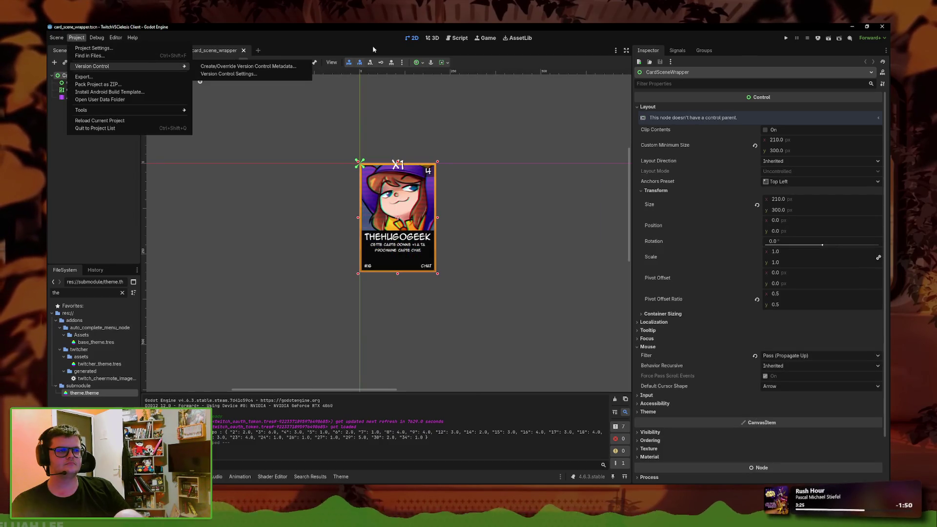
{"action": "key", "text": "Escape"}
{"action": "key", "text": "ctrl+F3"}
Find 'wrapper' in all project files (6 matches in 5 files), then select CardScene in 2D.
{"action": "left_click", "coordinate": [177, 62]}
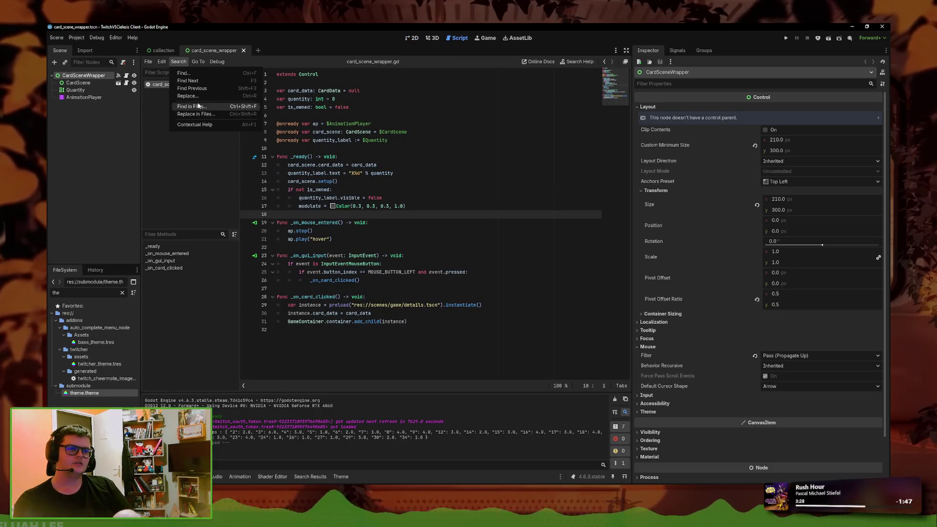
{"action": "left_click", "coordinate": [199, 105]}
{"action": "type", "text": "wrappez"}
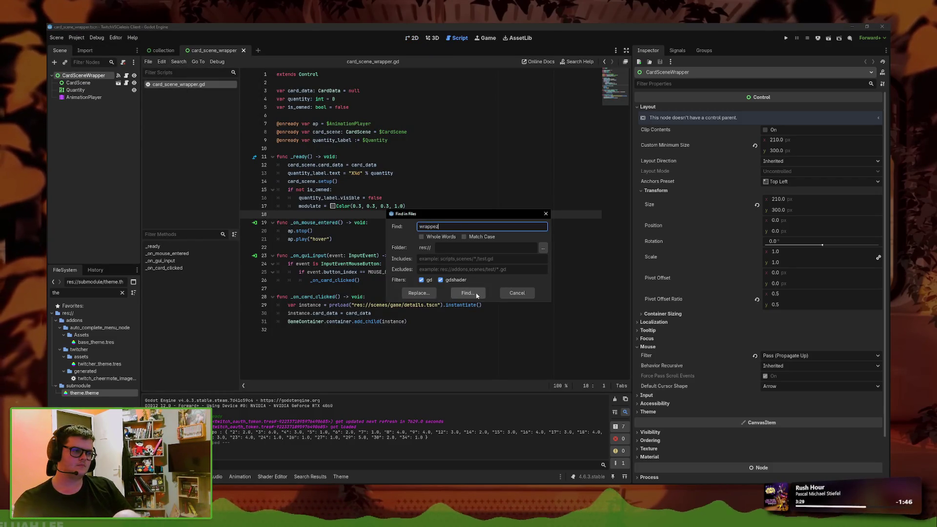
{"action": "left_click_drag", "start_coordinate": [440, 226], "coordinate": [430, 226]}
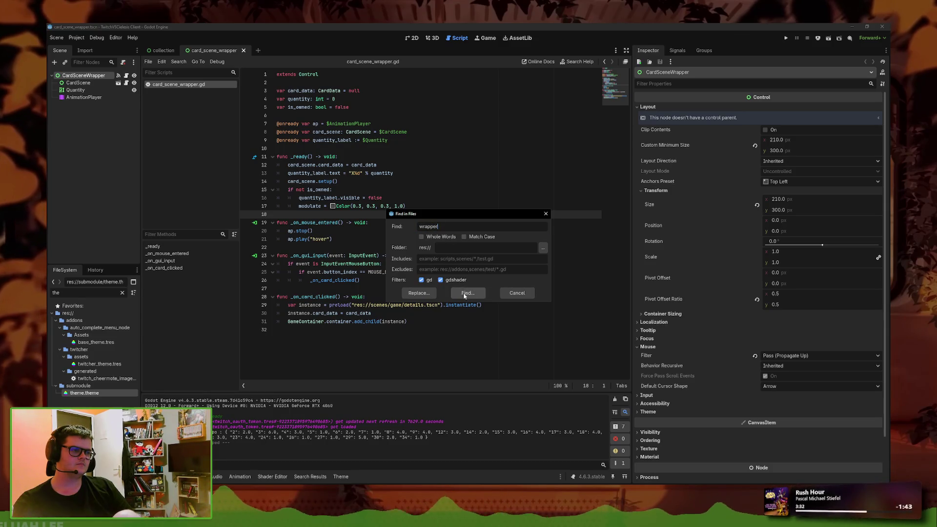
{"action": "left_click", "coordinate": [464, 294]}
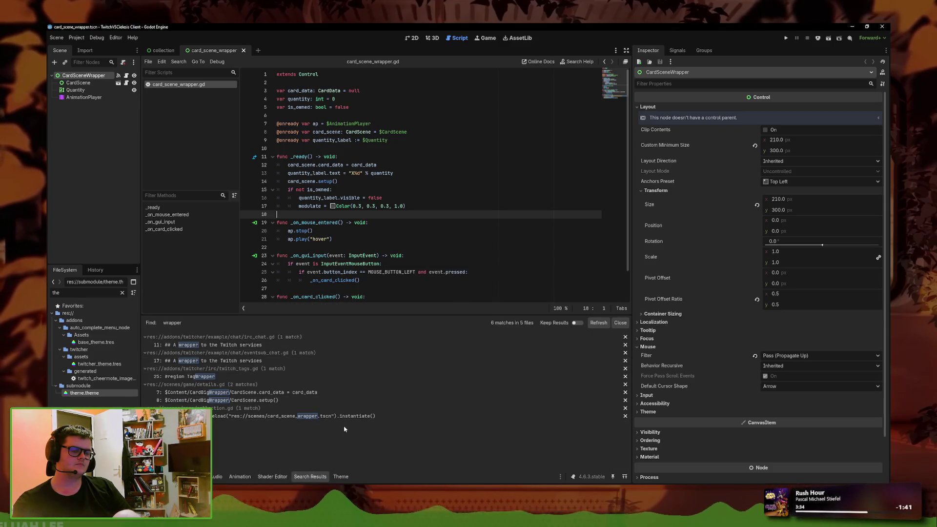
{"action": "key", "text": "ctrl+F1"}
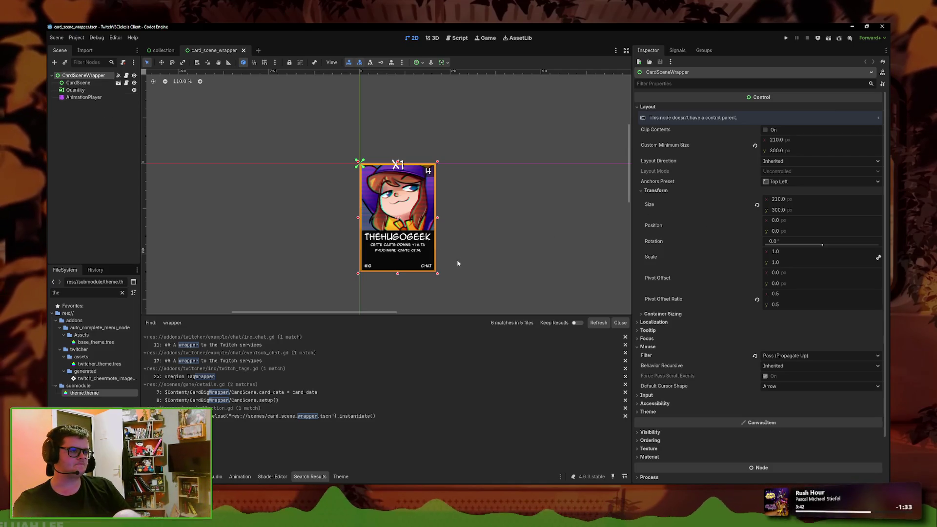
{"action": "left_click", "coordinate": [78, 83]}
Set the CardScene scale to exactly 0.5.
{"action": "left_click_drag", "start_coordinate": [776, 241], "coordinate": [756, 241]}
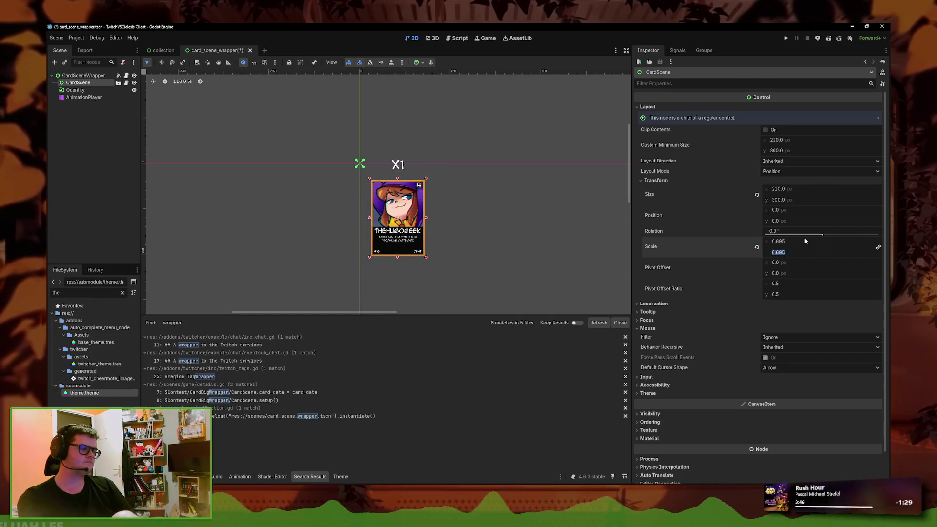
{"action": "type", "text": "0.5"}
{"action": "key", "text": "Return"}
{"action": "scroll", "coordinate": [430, 239], "scroll_direction": "up", "scroll_amount": 4}
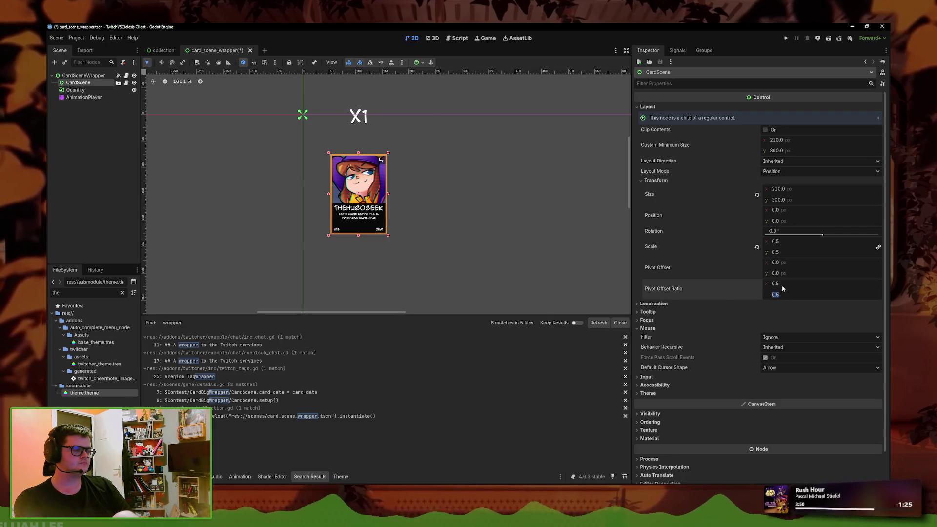
Give CardSceneWrapper a custom minimum size of 105 × 150.
{"action": "left_click", "coordinate": [91, 76]}
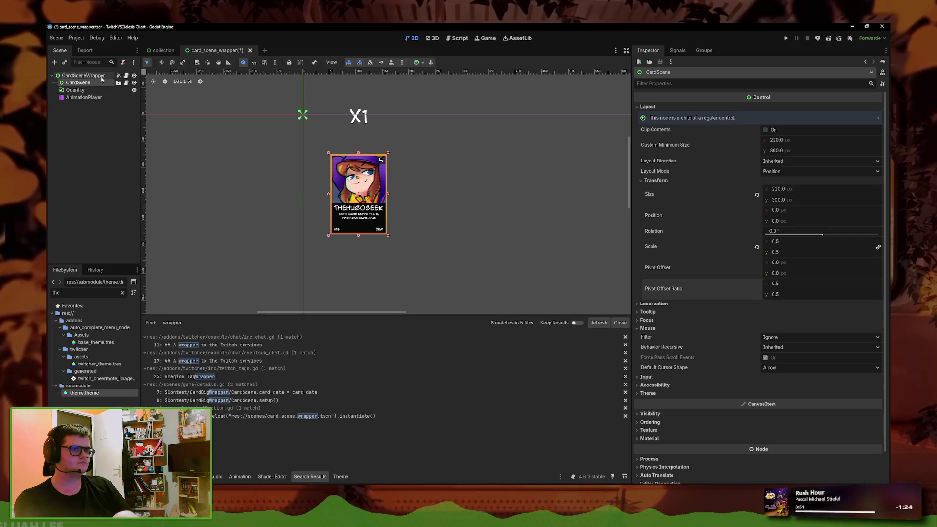
{"action": "left_click", "coordinate": [790, 147]}
{"action": "type", "text": "150"}
{"action": "key", "text": "Return"}
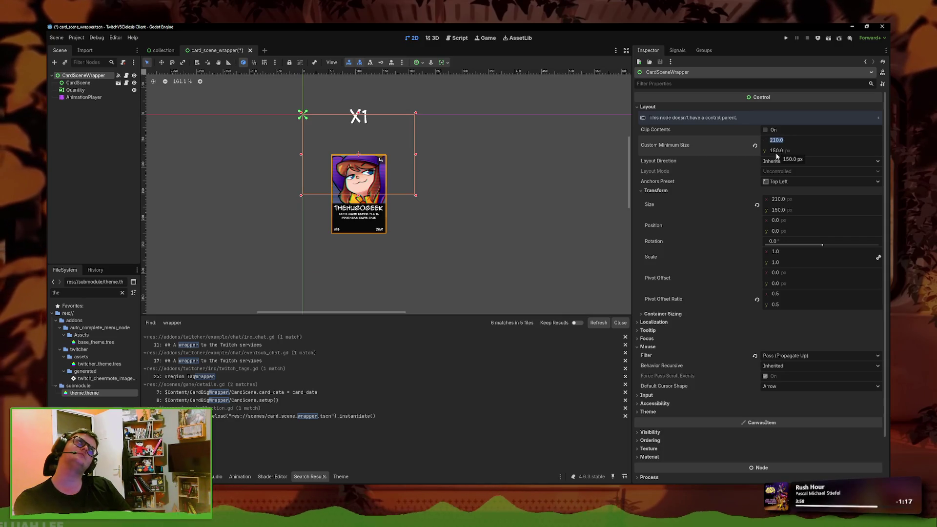
{"action": "type", "text": "5"}
{"action": "key", "text": "Return"}
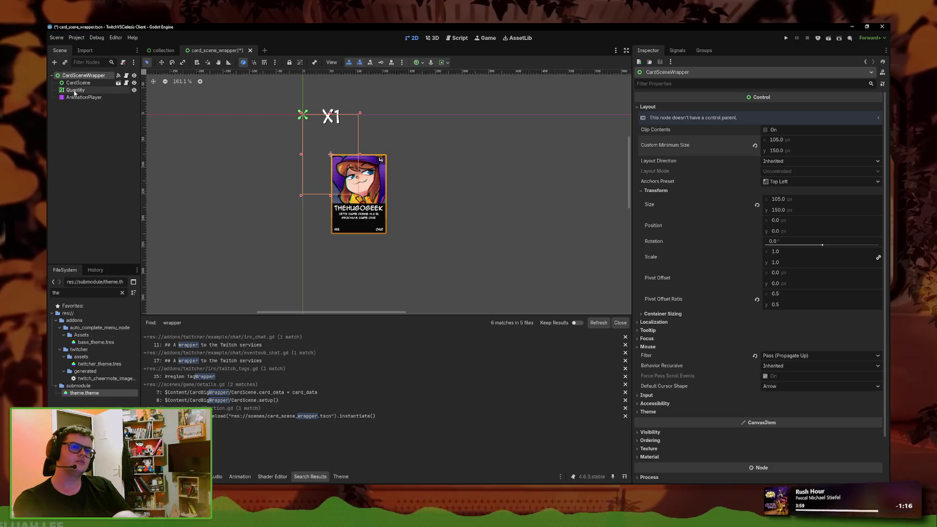
Apply Full Rect anchors so CardScene fills the wrapper.
{"action": "left_click", "coordinate": [77, 83]}
{"action": "left_click", "coordinate": [417, 62]}
{"action": "left_click", "coordinate": [454, 124]}
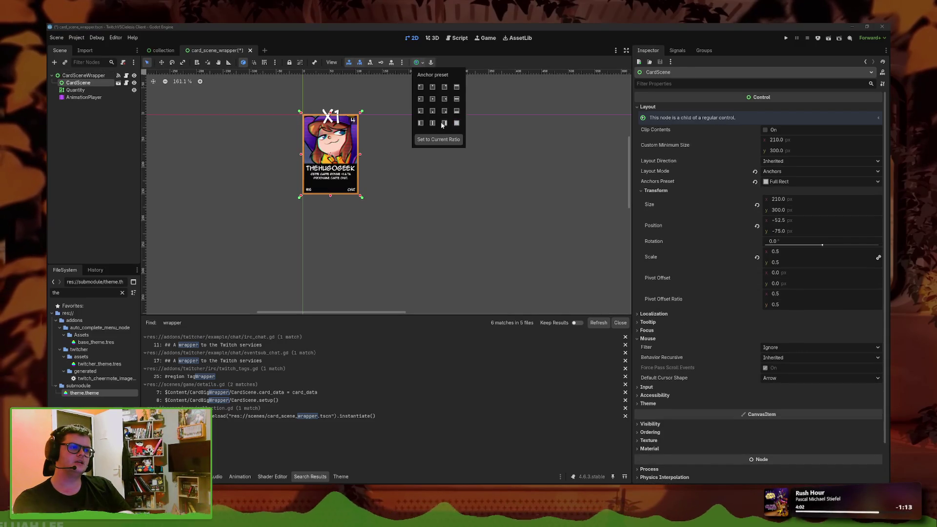
{"action": "left_click", "coordinate": [77, 76]}
Set the Quantity label's normal font size to 16.
{"action": "left_click", "coordinate": [76, 90]}
{"action": "scroll", "coordinate": [755, 360], "scroll_direction": "down", "scroll_amount": 10}
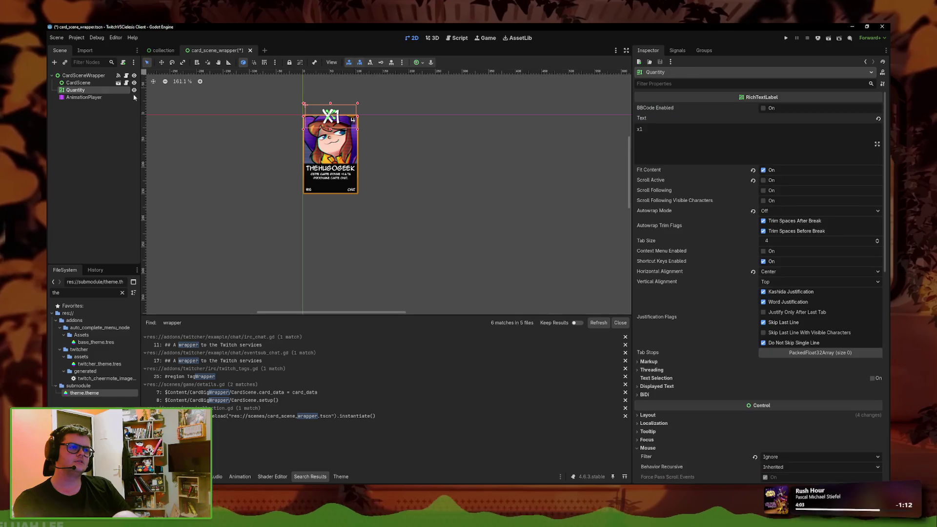
{"action": "scroll", "coordinate": [754, 360], "scroll_direction": "down", "scroll_amount": 3}
{"action": "left_click", "coordinate": [788, 303]}
{"action": "type", "text": "16"}
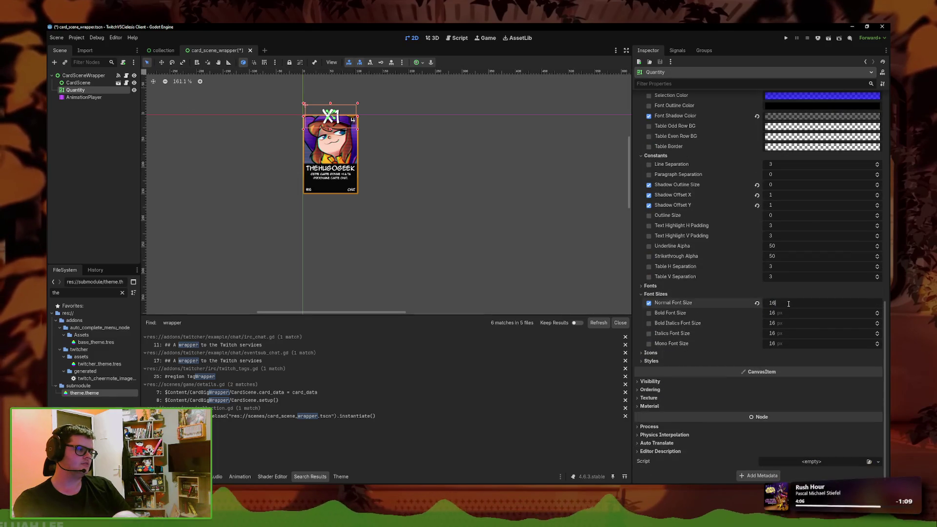
{"action": "scroll", "coordinate": [310, 122], "scroll_direction": "up", "scroll_amount": 5}
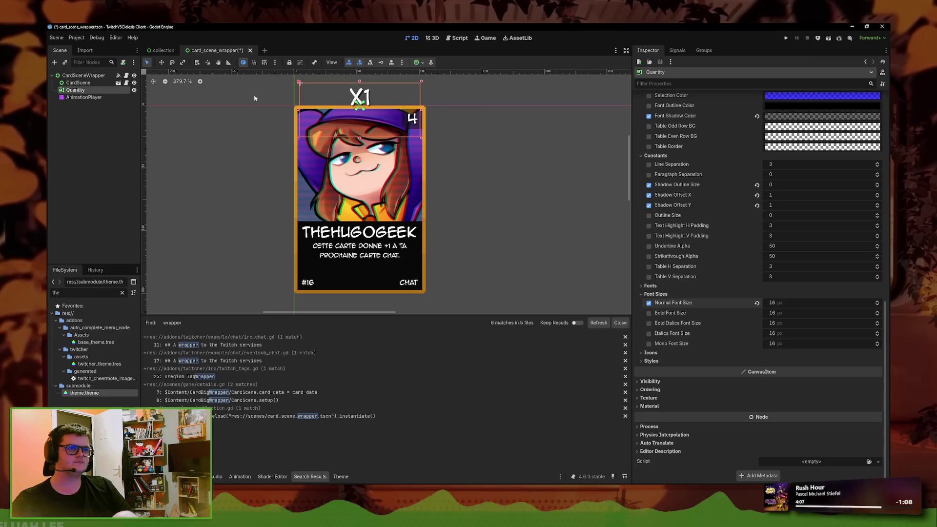
Move the X1 label down about 20 px and save card_scene_wrapper.tscn.
{"action": "left_click_drag", "start_coordinate": [409, 100], "coordinate": [395, 110]}
{"action": "left_click", "coordinate": [146, 63]}
{"action": "key", "text": "ctrl+s"}
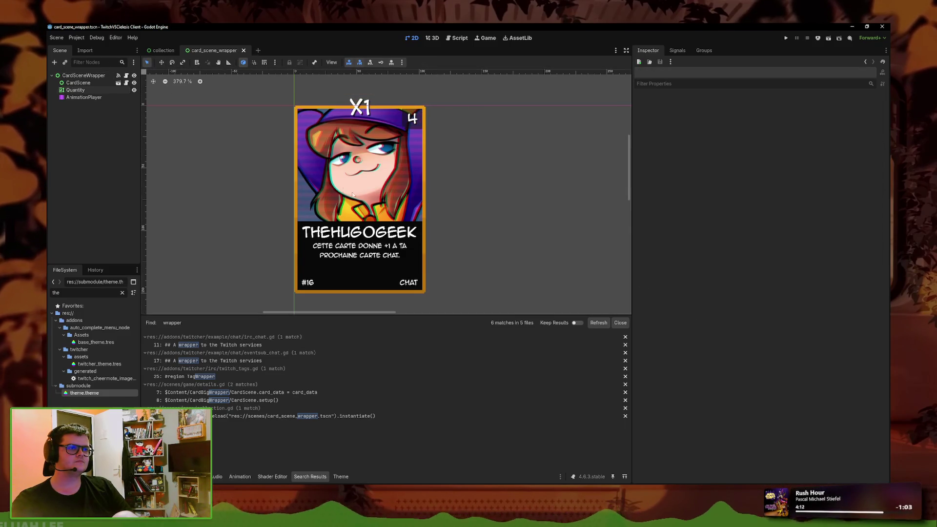
{"action": "scroll", "coordinate": [459, 239], "scroll_direction": "up", "scroll_amount": 2}
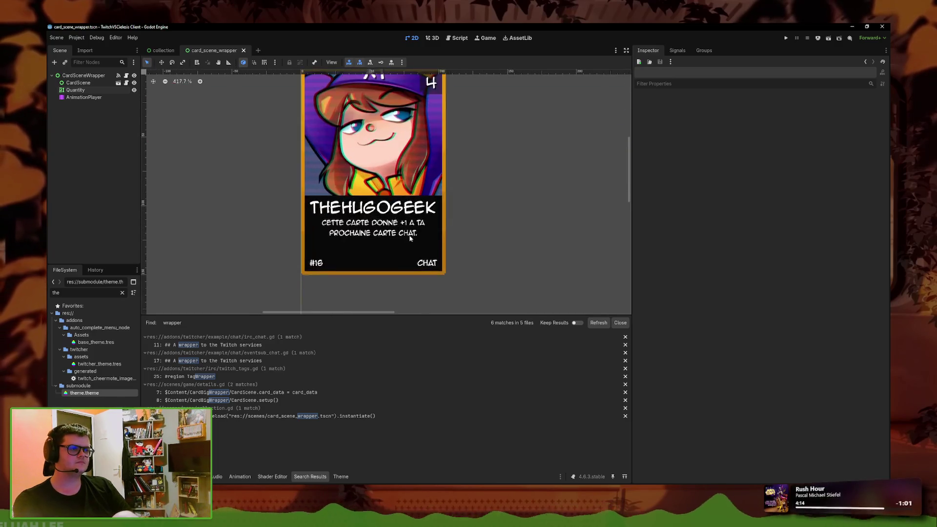
{"action": "left_click", "coordinate": [82, 97]}
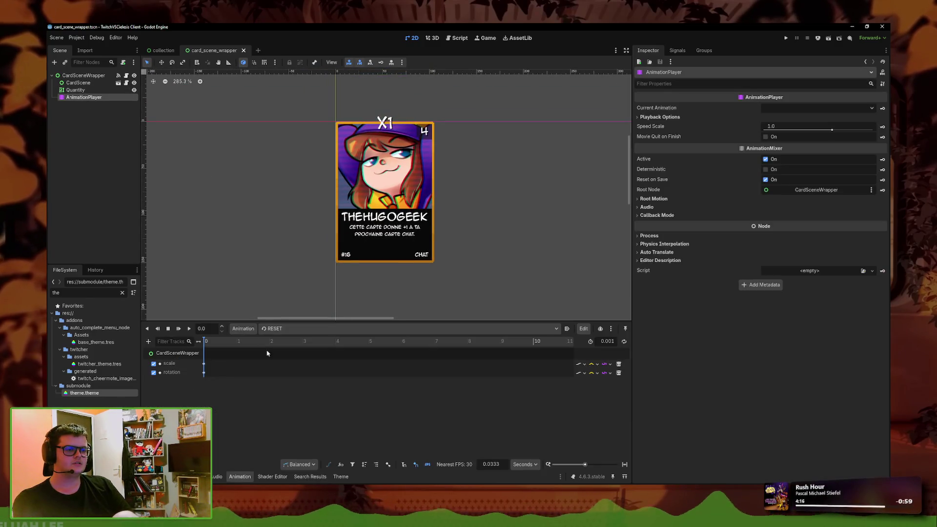
Set the RESET animation's scale key to 0.5.
{"action": "left_click", "coordinate": [204, 364]}
{"action": "left_click", "coordinate": [786, 130]}
{"action": "type", "text": "0.5"}
{"action": "key", "text": "Return"}
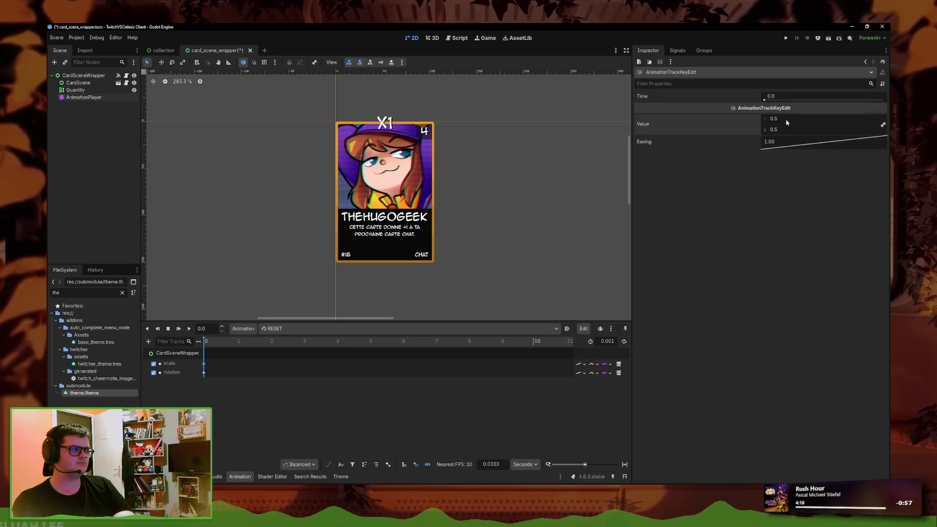
Lower the hover animation's time-0 scale key to 0.6.
{"action": "left_click", "coordinate": [292, 328]}
{"action": "left_click", "coordinate": [293, 349]}
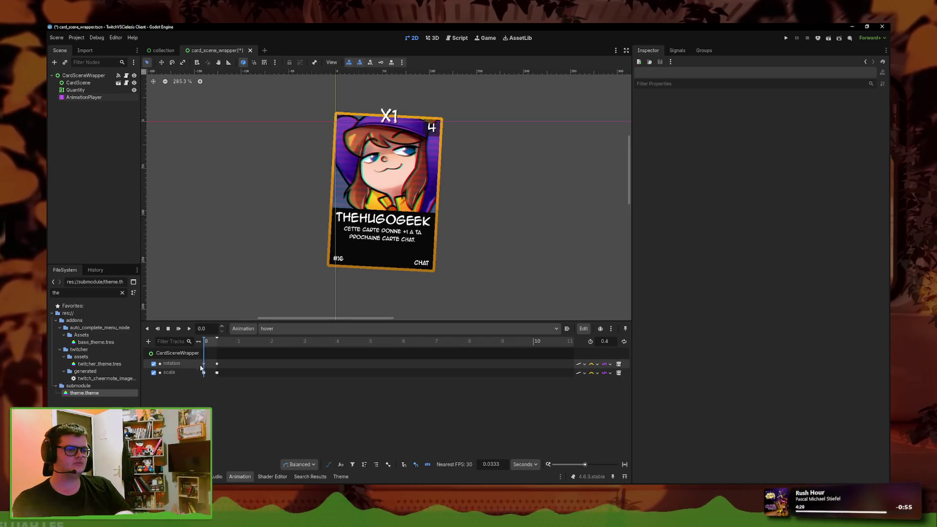
{"action": "left_click", "coordinate": [203, 372]}
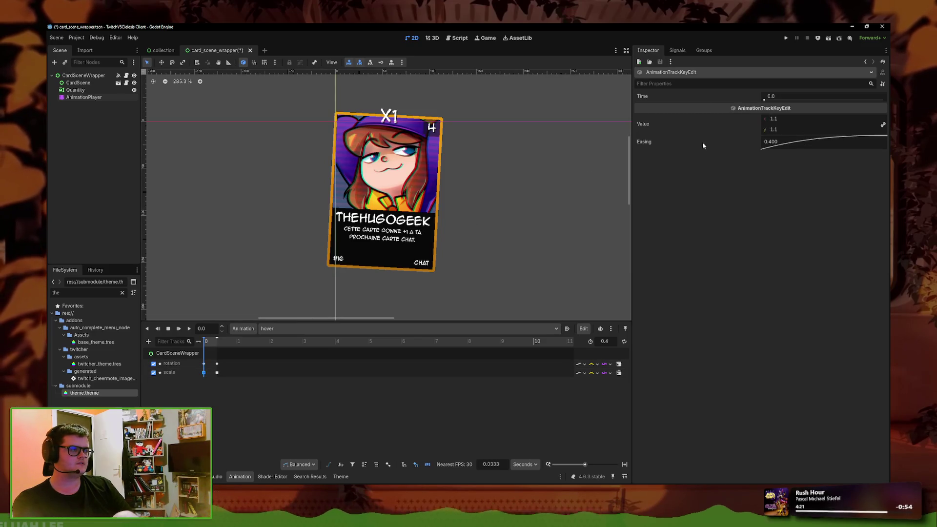
{"action": "left_click", "coordinate": [774, 130]}
{"action": "type", "text": "0.6"}
{"action": "key", "text": "Return"}
{"action": "left_click", "coordinate": [775, 119]}
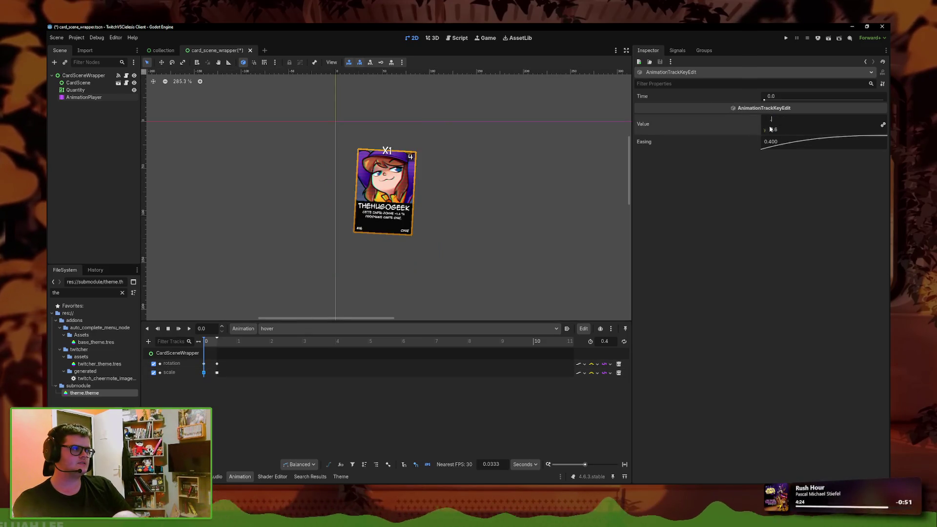
Preview the hover animation, then return to the RESET animation.
{"action": "left_click", "coordinate": [217, 372]}
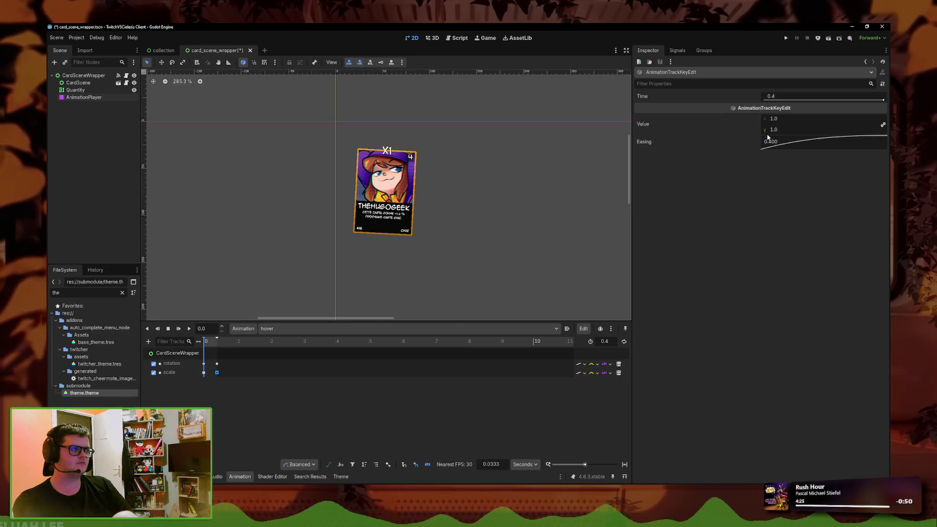
{"action": "left_click", "coordinate": [178, 328]}
{"action": "left_click", "coordinate": [278, 328]}
{"action": "left_click", "coordinate": [286, 340]}
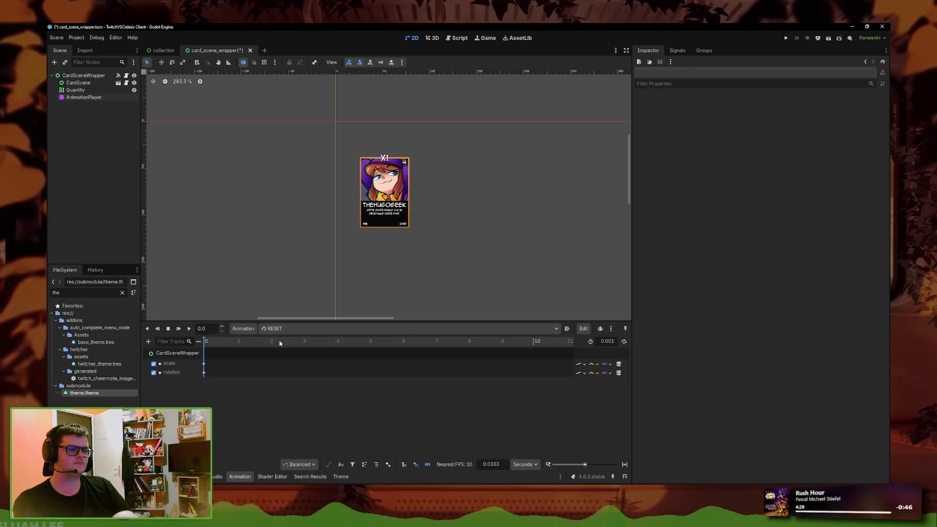
{"action": "left_click", "coordinate": [82, 83]}
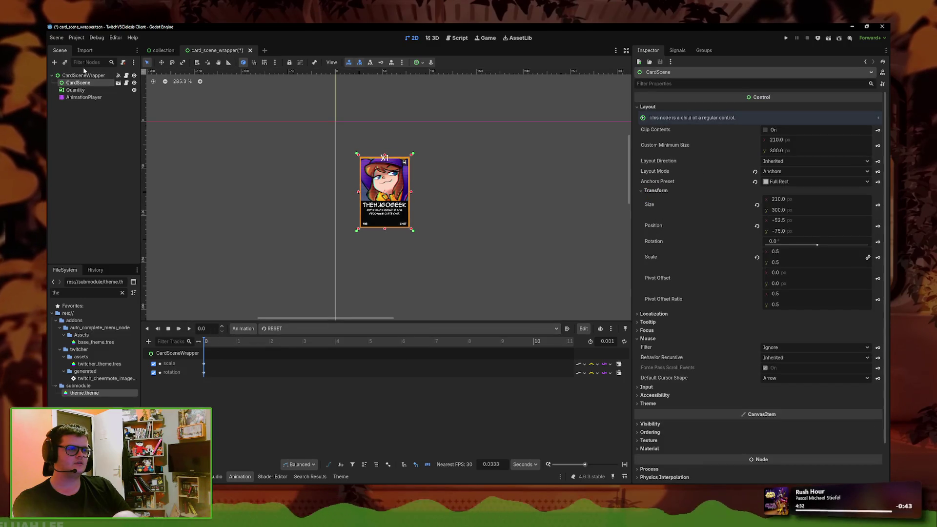
{"action": "left_click", "coordinate": [83, 75]}
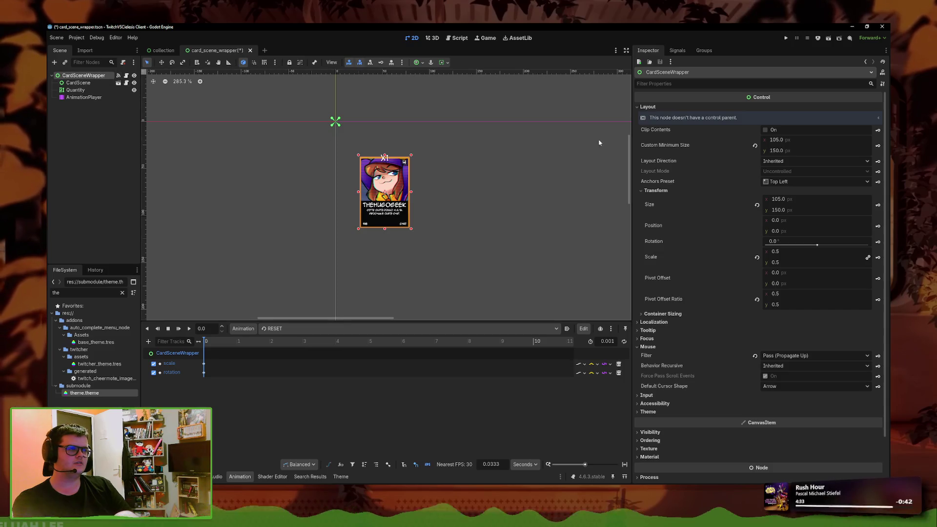
Anchor CardScene to the top left of the wrapper.
{"action": "scroll", "coordinate": [377, 168], "scroll_direction": "up", "scroll_amount": 3}
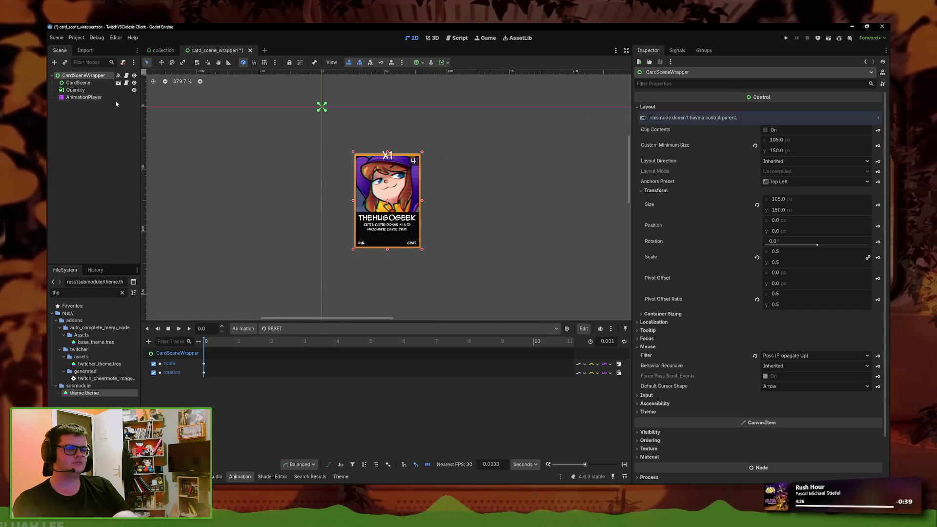
{"action": "left_click", "coordinate": [418, 64]}
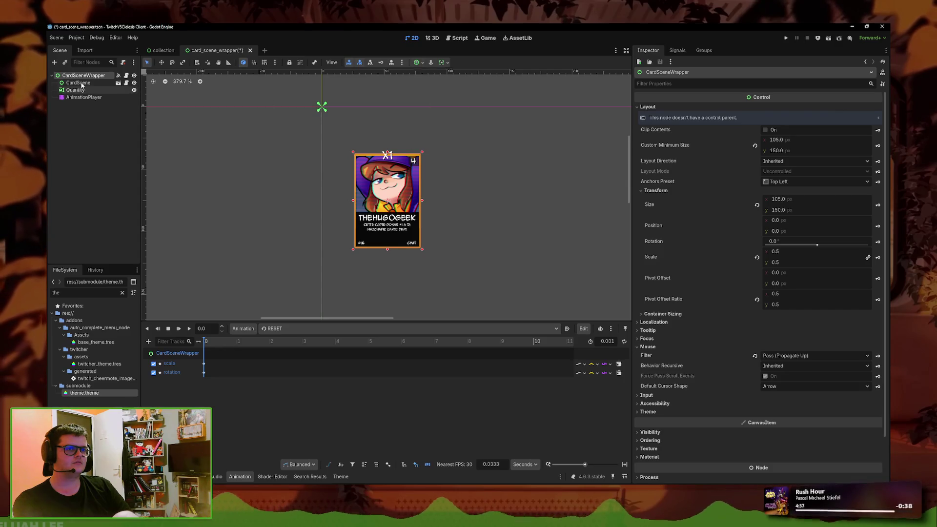
{"action": "left_click", "coordinate": [78, 83]}
{"action": "left_click", "coordinate": [418, 62]}
{"action": "left_click", "coordinate": [422, 88]}
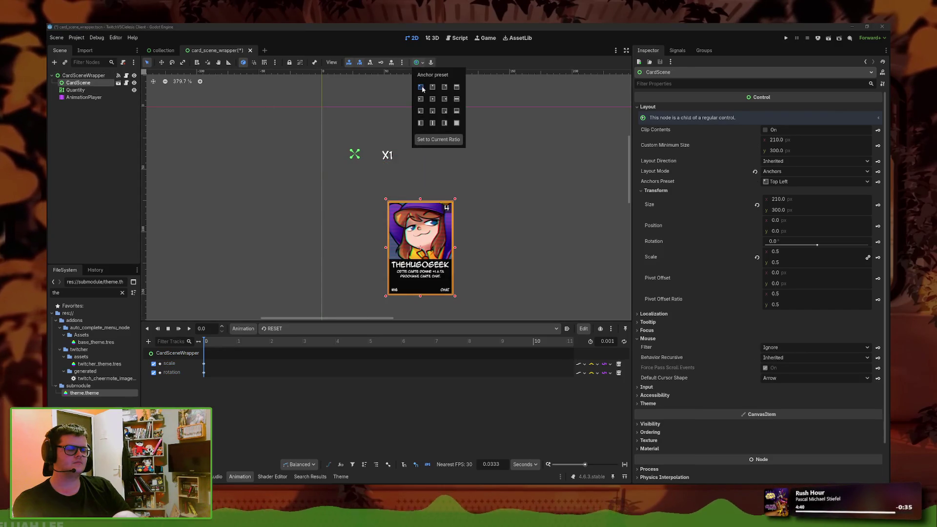
{"action": "left_click", "coordinate": [422, 88]}
Reset the wrapper's scale to 1 and set CardScene back to Full Rect anchors.
{"action": "left_click", "coordinate": [73, 77]}
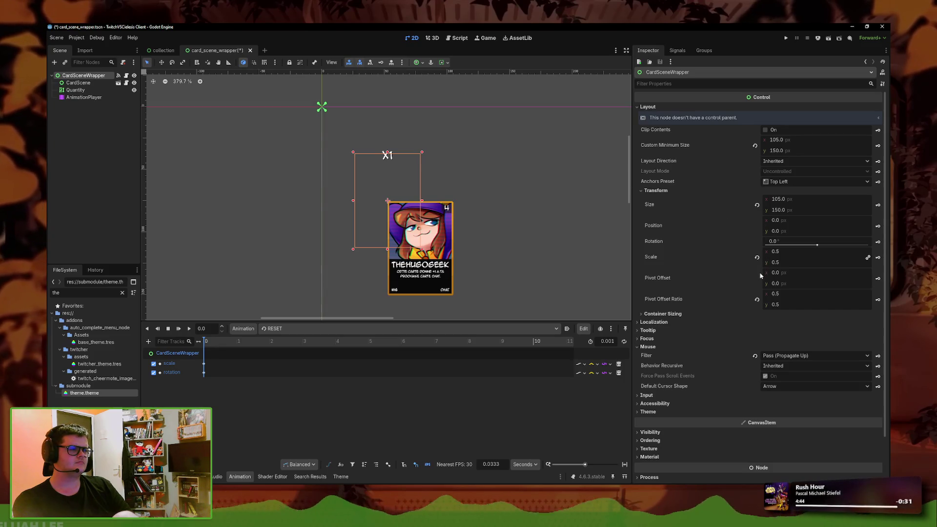
{"action": "left_click", "coordinate": [757, 258]}
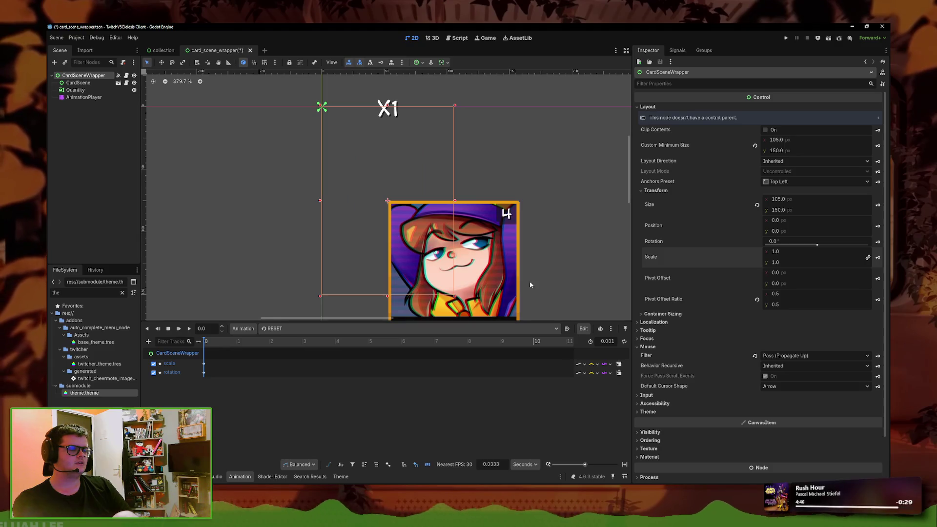
{"action": "left_click", "coordinate": [78, 82]}
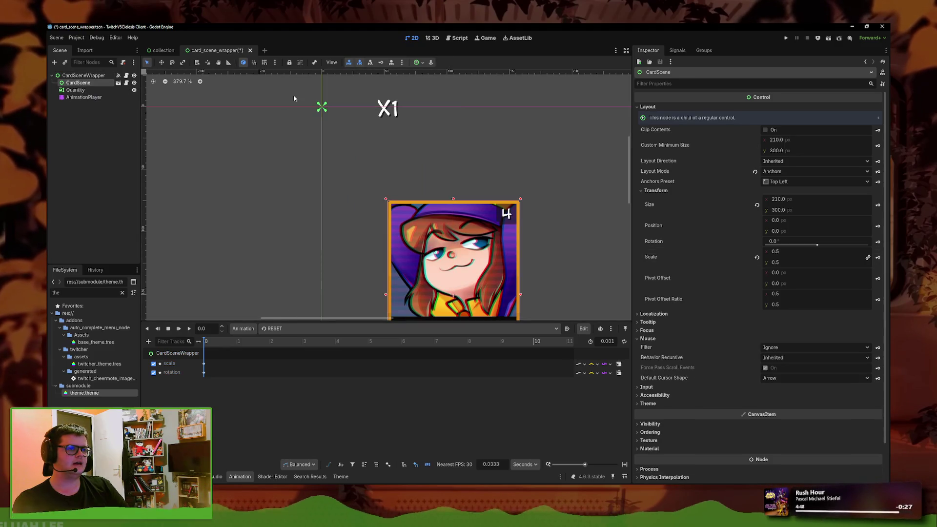
{"action": "left_click", "coordinate": [417, 62]}
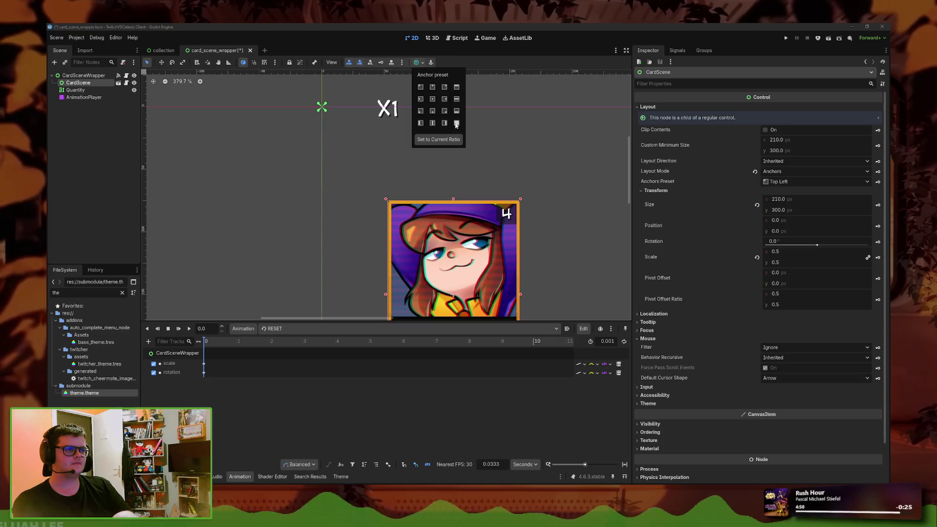
{"action": "left_click", "coordinate": [457, 121]}
{"action": "left_click", "coordinate": [216, 173]}
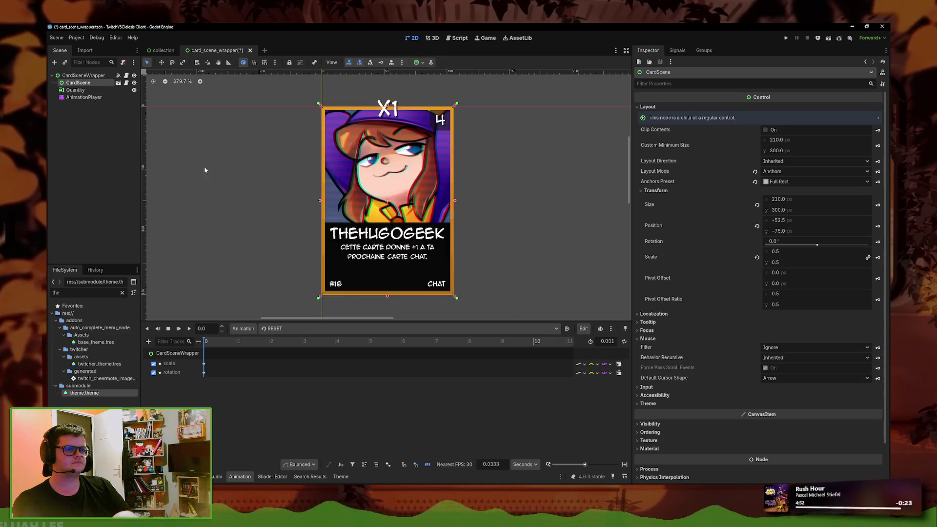
Delete the scale track from the RESET animation.
{"action": "left_click", "coordinate": [341, 363]}
{"action": "key", "text": "Delete"}
{"action": "left_click", "coordinate": [274, 329]}
{"action": "left_click", "coordinate": [234, 328]}
{"action": "left_click", "coordinate": [274, 328]}
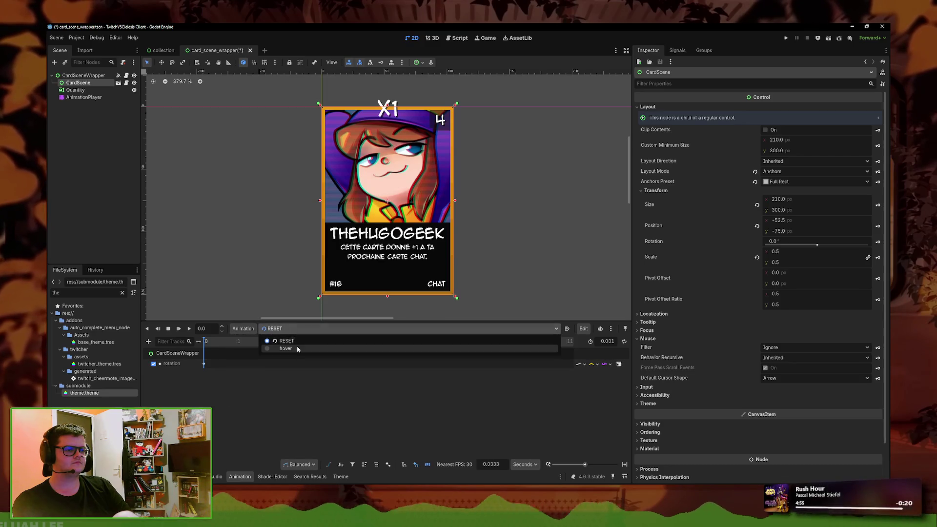
Add a CardScene scale property track to the hover animation.
{"action": "left_click", "coordinate": [286, 348]}
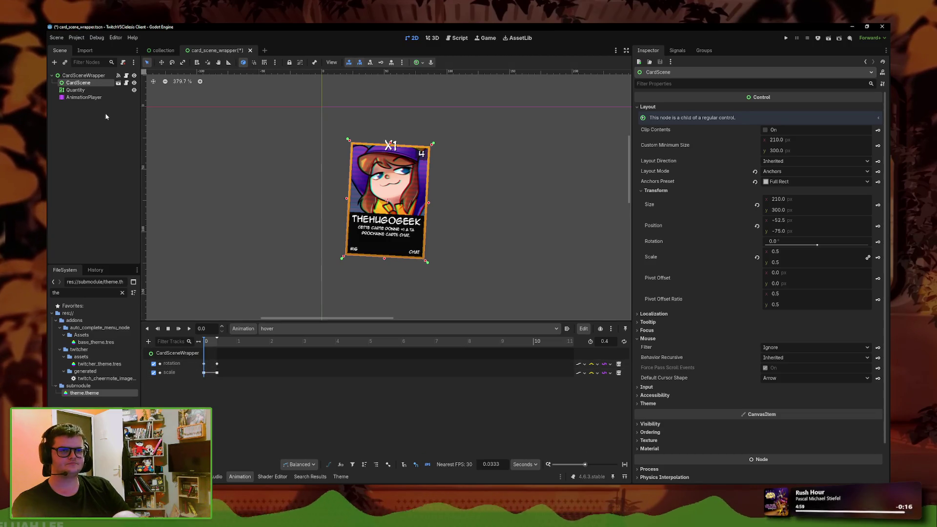
{"action": "left_click", "coordinate": [148, 341]}
{"action": "left_click", "coordinate": [166, 348]}
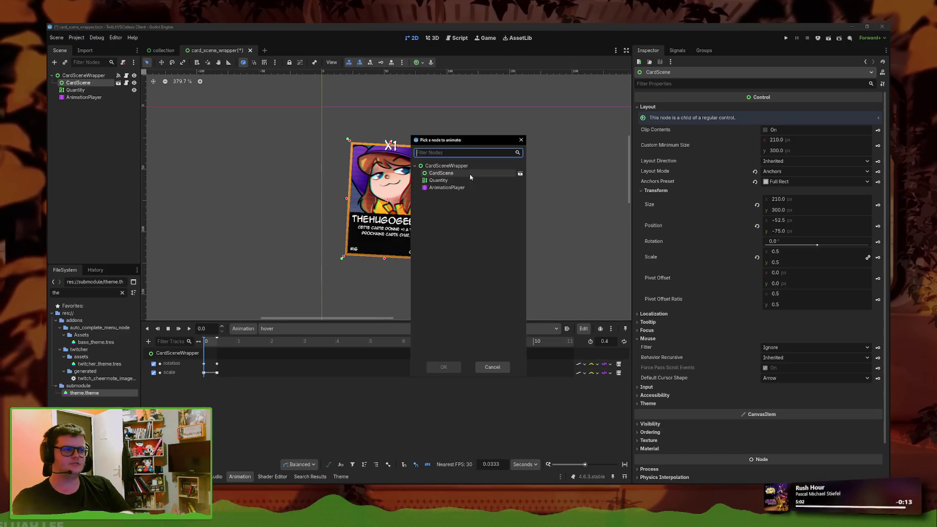
{"action": "double_click", "coordinate": [455, 176]}
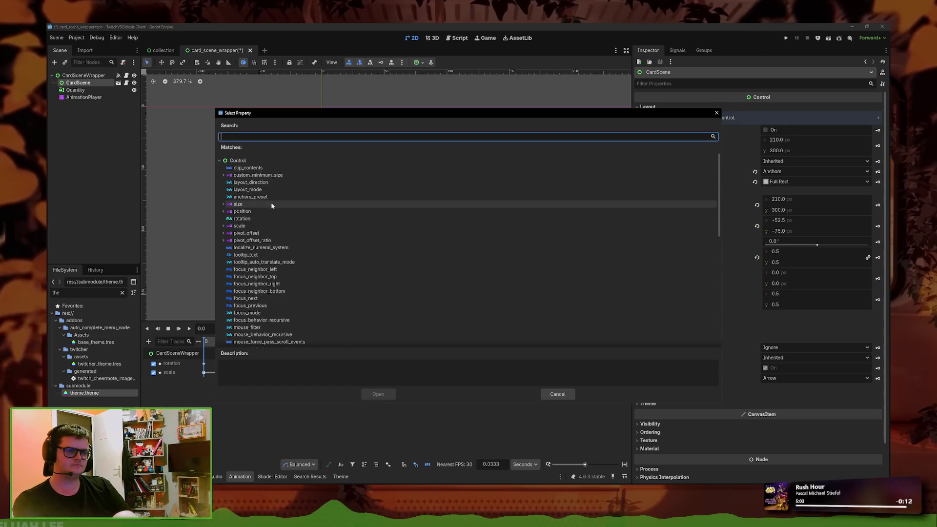
{"action": "double_click", "coordinate": [239, 226]}
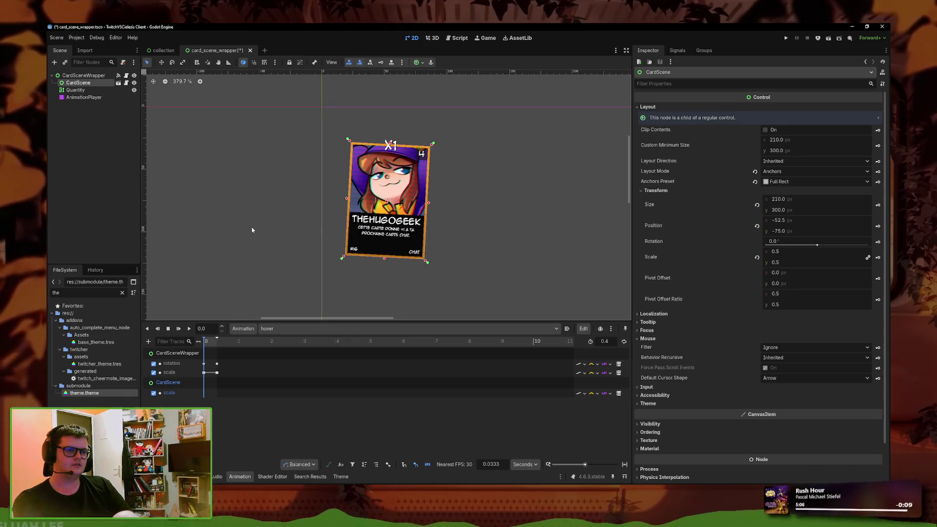
Add a CardScene rotation property track to the hover animation.
{"action": "left_click", "coordinate": [148, 341]}
{"action": "left_click", "coordinate": [166, 347]}
{"action": "type", "text": "r"}
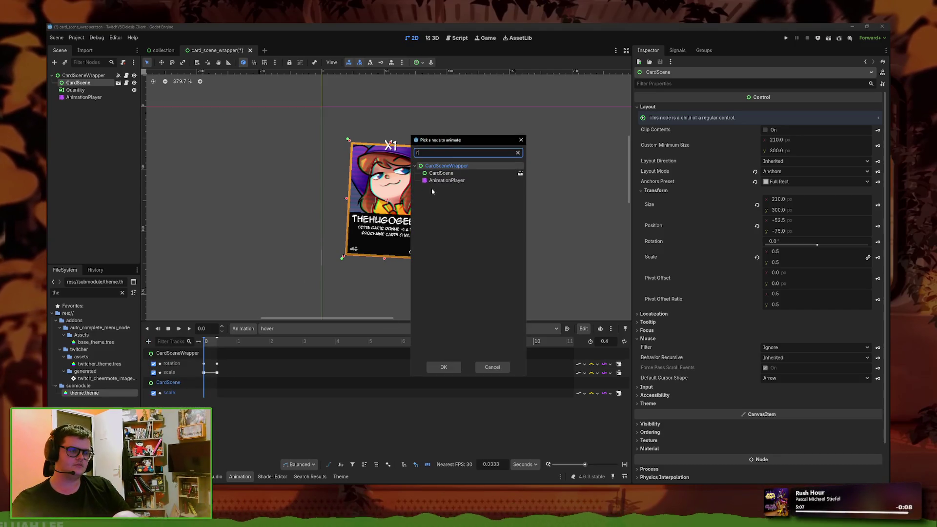
{"action": "left_click", "coordinate": [464, 175]}
{"action": "double_click", "coordinate": [464, 175]}
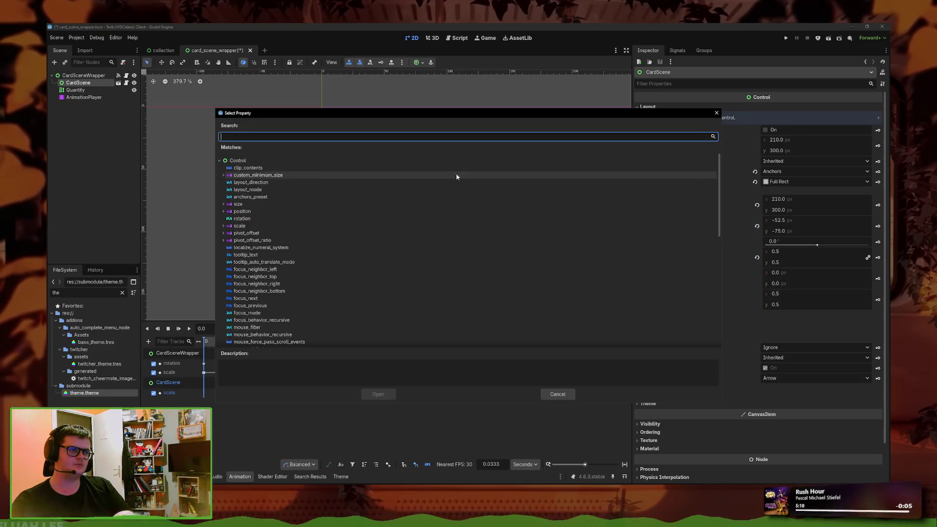
{"action": "type", "text": "ro"}
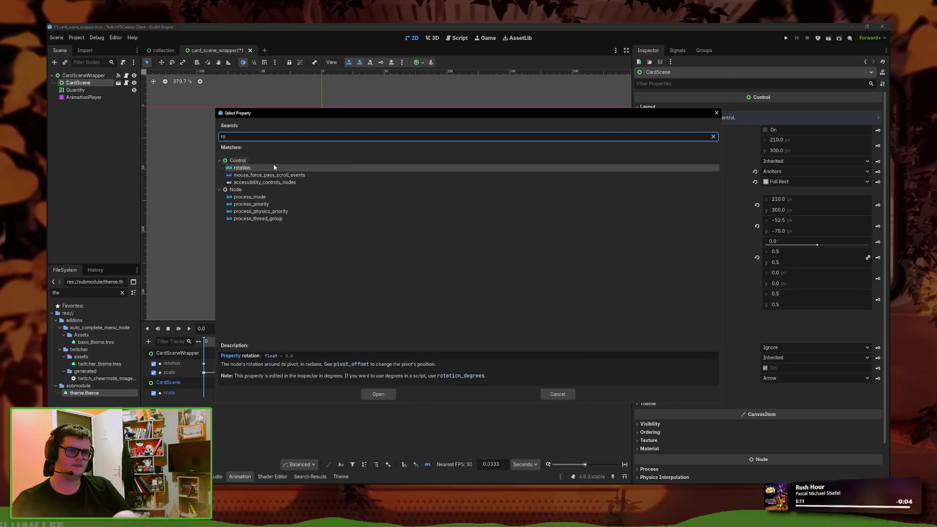
{"action": "double_click", "coordinate": [287, 168]}
Scrub the hover timeline to 0.23 s and select the wrapper's starting keys.
{"action": "left_click", "coordinate": [217, 401]}
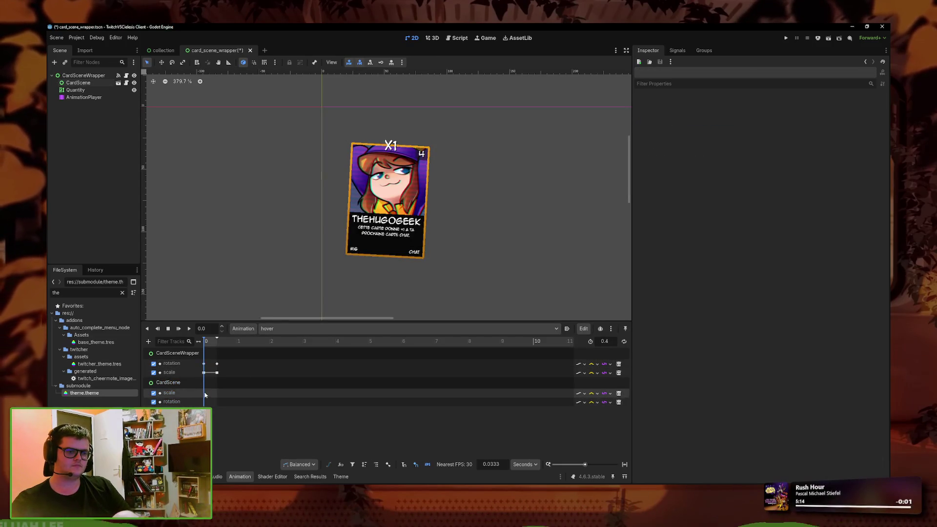
{"action": "left_click", "coordinate": [218, 369]}
{"action": "left_click", "coordinate": [207, 405]}
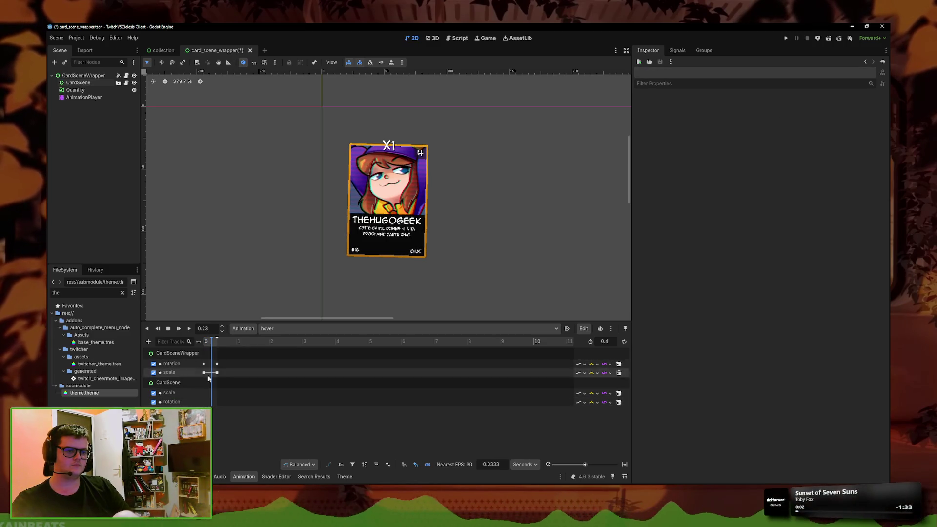
{"action": "left_click", "coordinate": [207, 402]}
{"action": "left_click", "coordinate": [209, 400]}
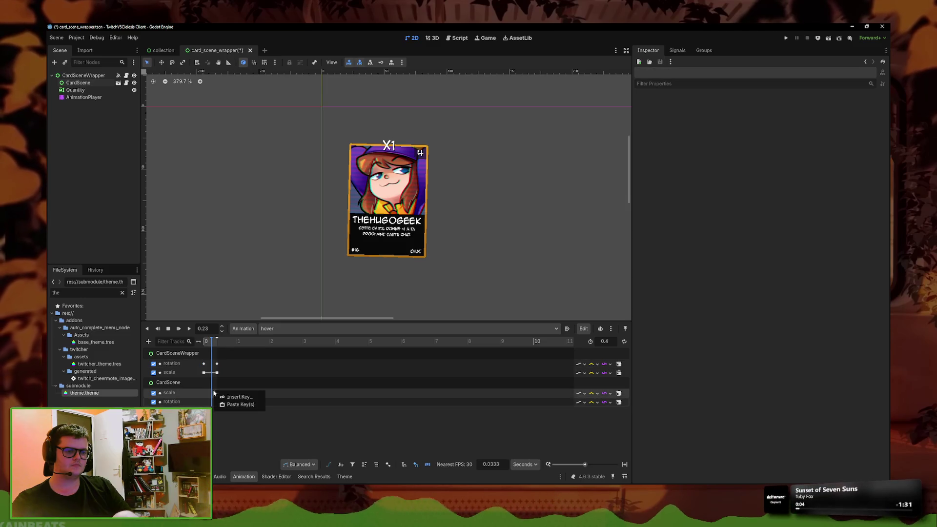
{"action": "left_click_drag", "start_coordinate": [218, 359], "coordinate": [194, 397]}
{"action": "right_click", "coordinate": [208, 400]}
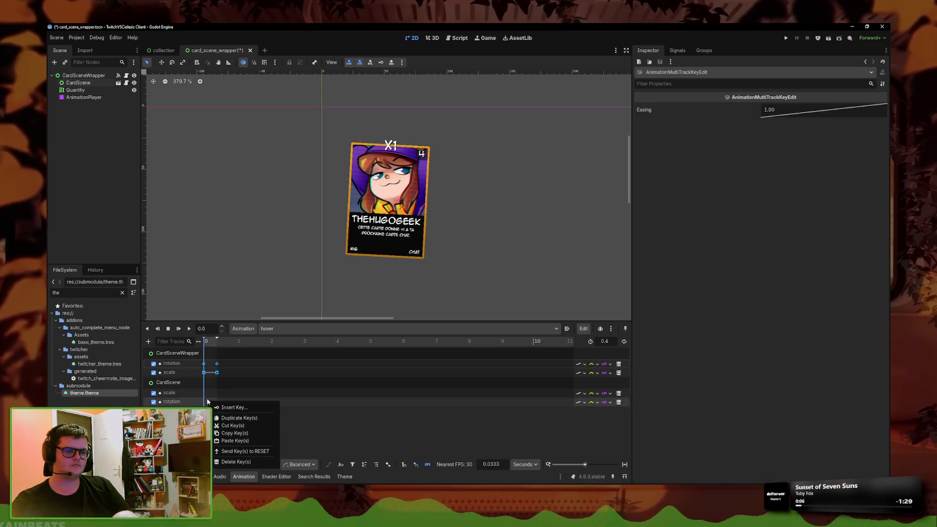
{"action": "left_click", "coordinate": [239, 446]}
Insert a CardScene scale key at time 0.
{"action": "right_click", "coordinate": [209, 388]}
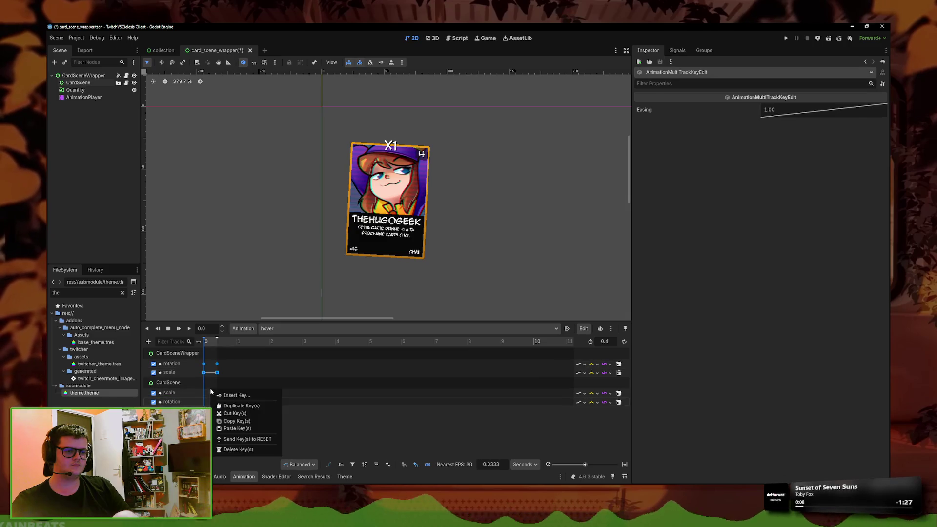
{"action": "left_click", "coordinate": [233, 379]}
{"action": "left_click_drag", "start_coordinate": [233, 378], "coordinate": [186, 366]}
{"action": "right_click", "coordinate": [209, 393]}
{"action": "left_click", "coordinate": [208, 403]}
{"action": "left_click", "coordinate": [215, 398]}
{"action": "right_click", "coordinate": [213, 395]}
{"action": "left_click", "coordinate": [227, 399]}
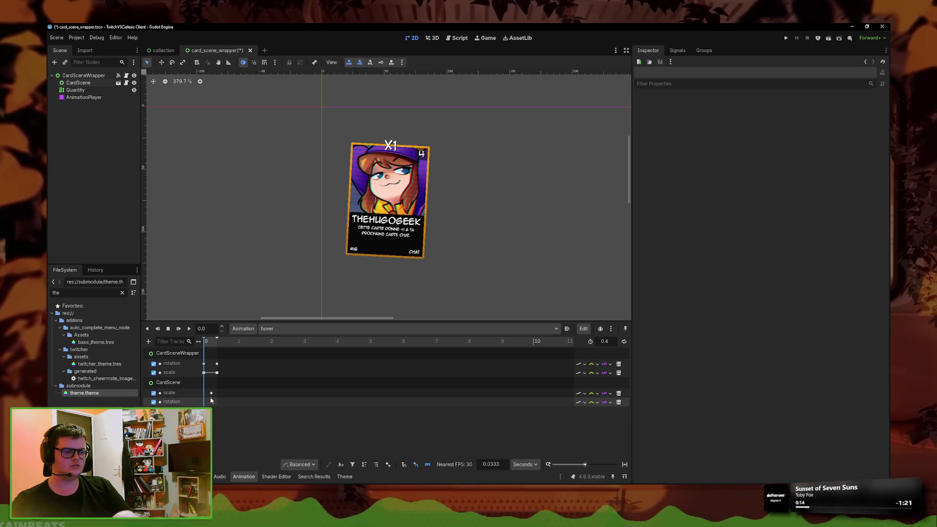
{"action": "left_click", "coordinate": [204, 393]}
Insert keys on the CardScene rotation track.
{"action": "left_click", "coordinate": [206, 403]}
{"action": "right_click", "coordinate": [211, 402]}
{"action": "left_click", "coordinate": [216, 408]}
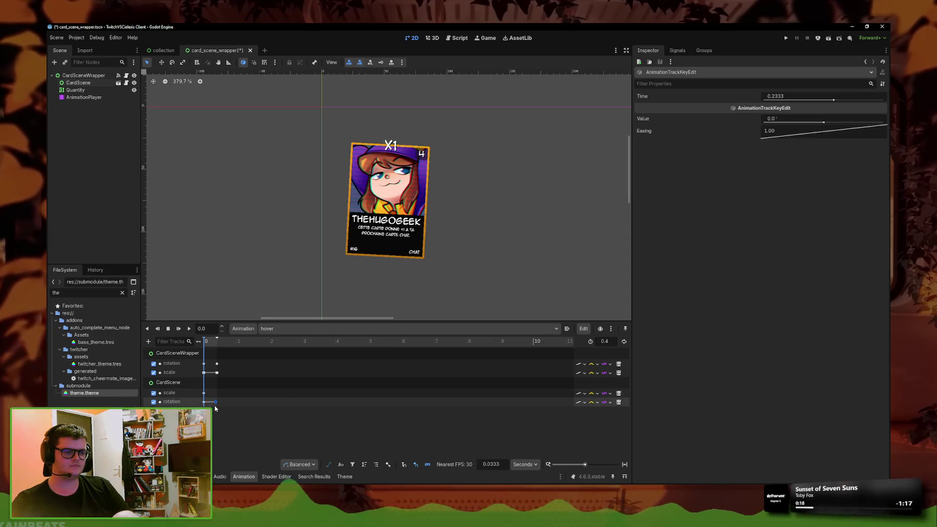
{"action": "right_click", "coordinate": [215, 403]}
{"action": "left_click", "coordinate": [221, 410]}
Move the CardScene end rotation key to 0.4 s.
{"action": "left_click_drag", "start_coordinate": [231, 366], "coordinate": [211, 393]}
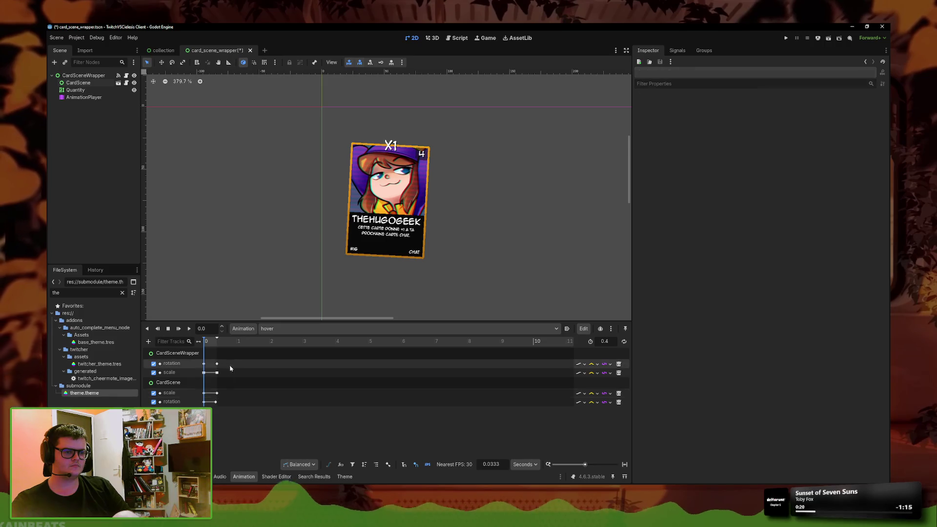
{"action": "left_click", "coordinate": [217, 372]}
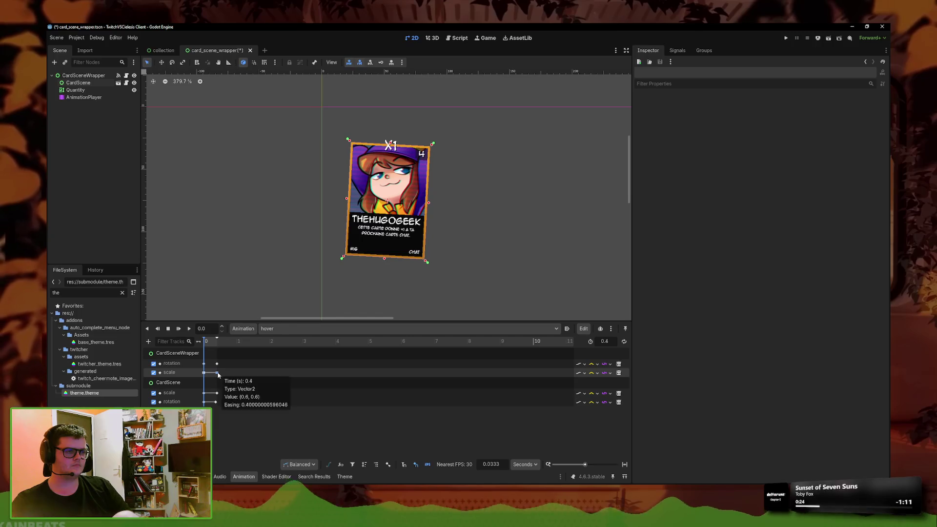
{"action": "left_click_drag", "start_coordinate": [230, 359], "coordinate": [195, 383]}
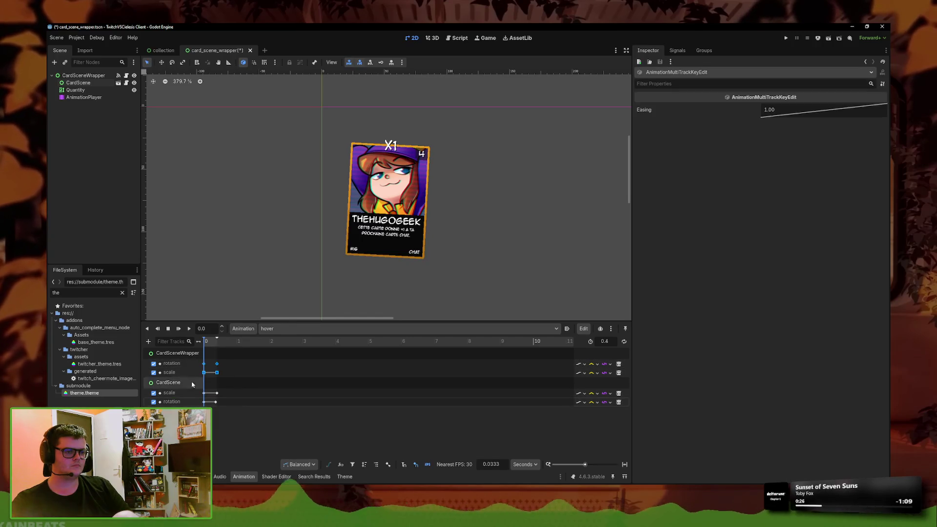
{"action": "left_click", "coordinate": [217, 401]}
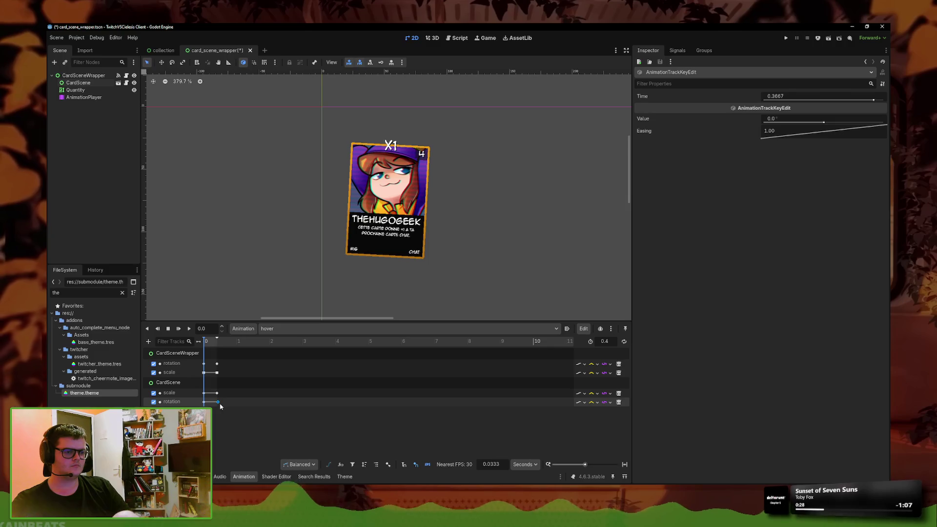
{"action": "left_click_drag", "start_coordinate": [220, 406], "coordinate": [221, 405]}
{"action": "left_click_drag", "start_coordinate": [802, 96], "coordinate": [801, 129]}
{"action": "left_click", "coordinate": [773, 122]}
Set CardScene's time-0 hover keys to scale 0.6 and rotation 3.0°.
{"action": "type", "text": "05"}
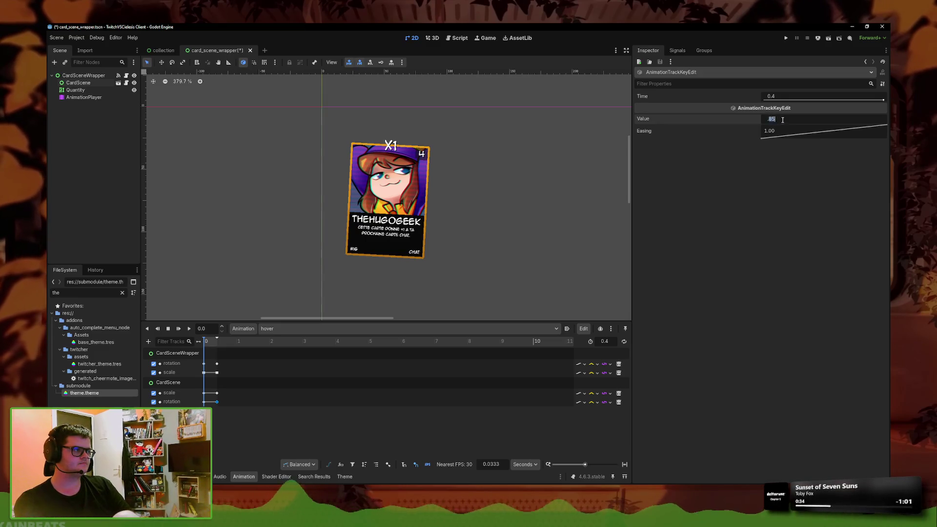
{"action": "left_click", "coordinate": [204, 402]}
{"action": "left_click", "coordinate": [768, 118]}
{"action": "type", "text": "6"}
{"action": "key", "text": "Return"}
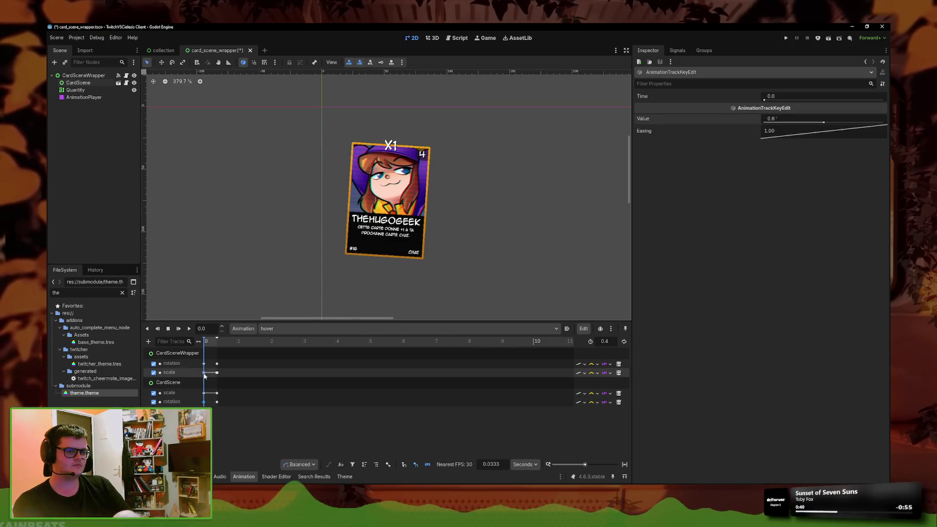
{"action": "left_click", "coordinate": [204, 372]}
{"action": "left_click", "coordinate": [204, 393]}
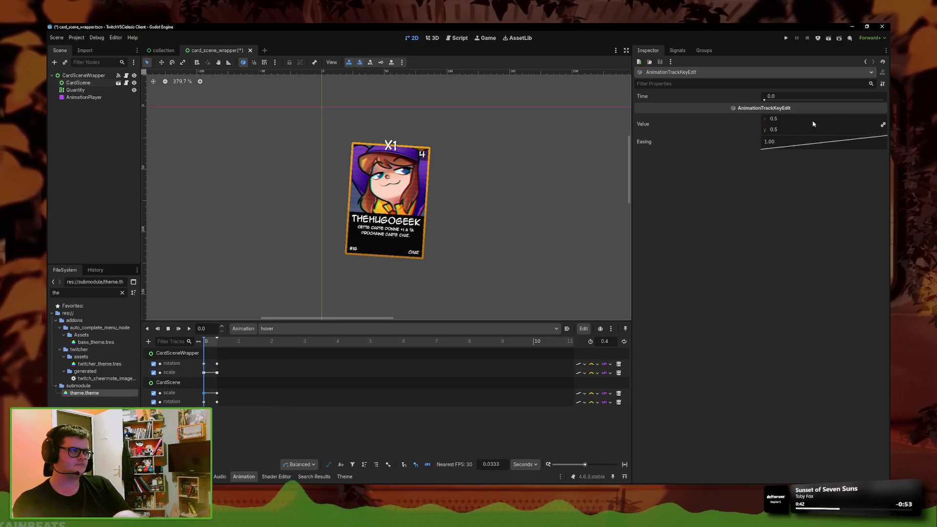
{"action": "type", "text": "0.6"}
{"action": "key", "text": "Return"}
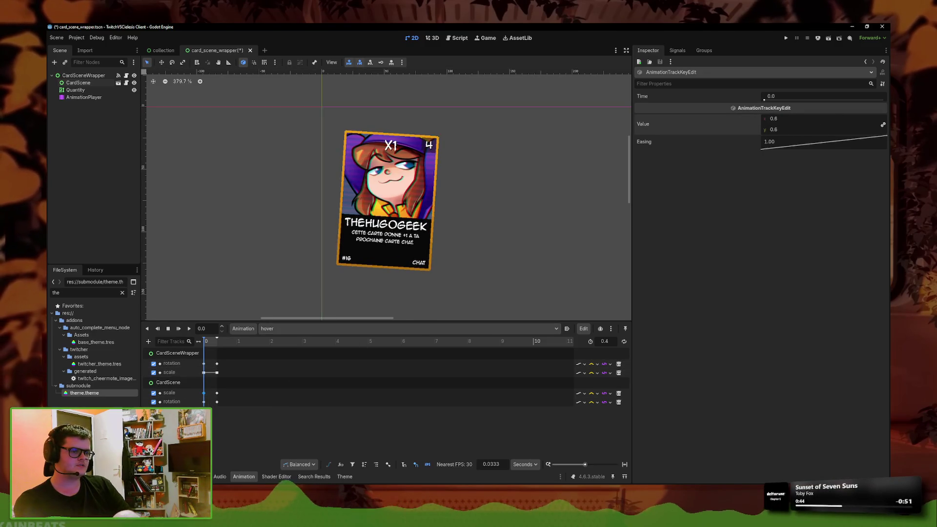
{"action": "left_click", "coordinate": [204, 401]}
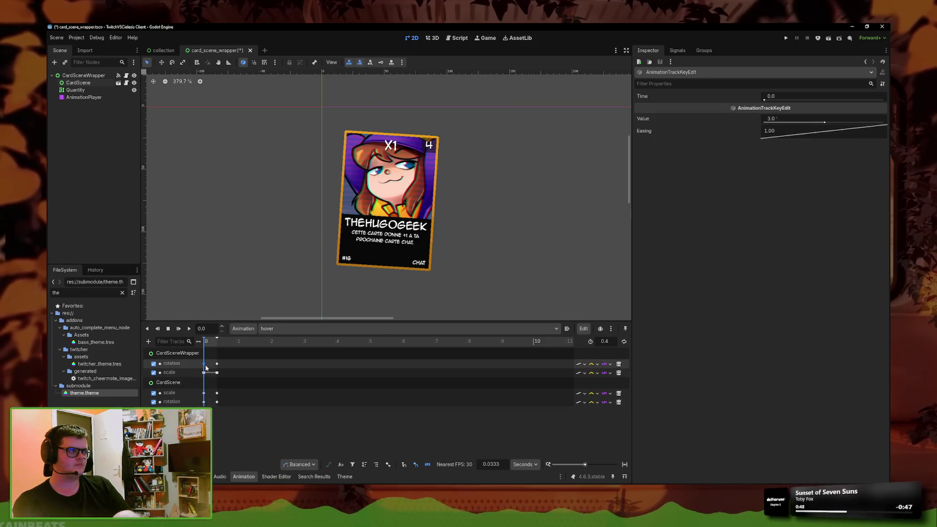
{"action": "key", "text": "Return"}
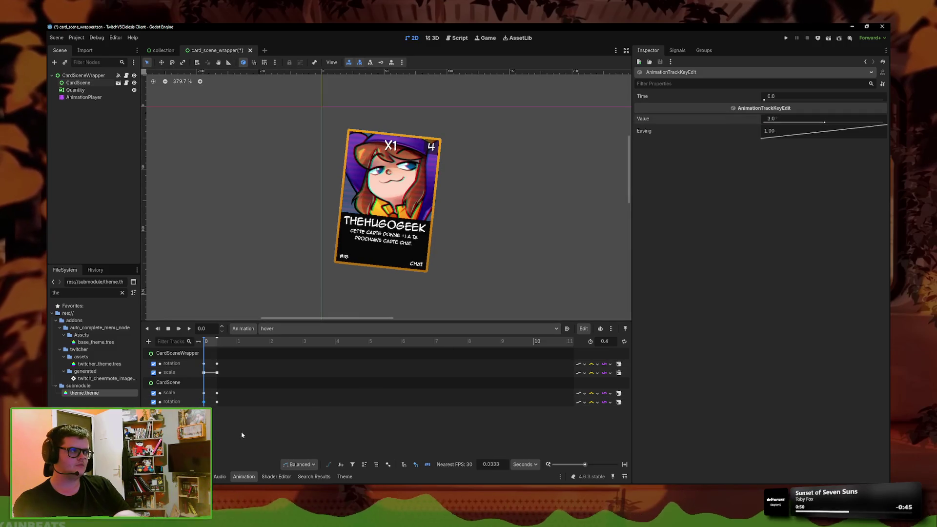
Delete the CardSceneWrapper rotation and scale tracks from the hover animation.
{"action": "left_click", "coordinate": [217, 402]}
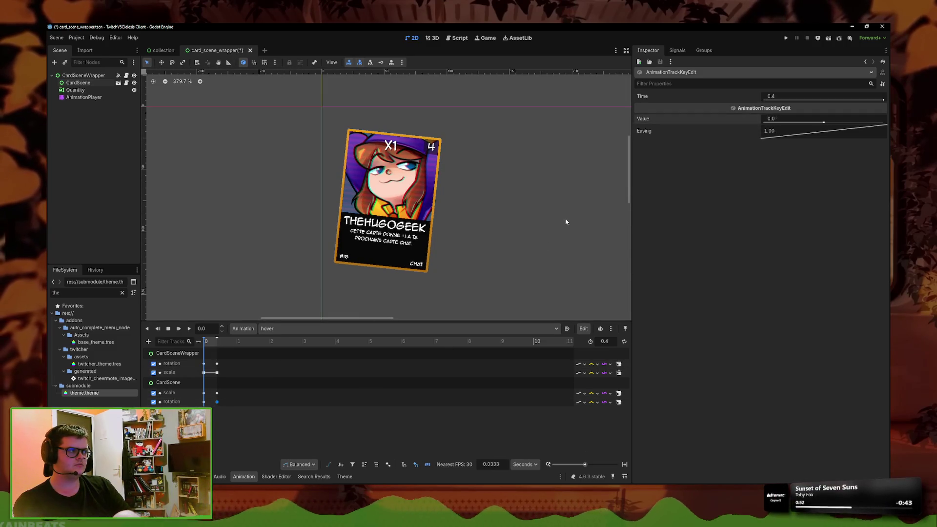
{"action": "left_click", "coordinate": [260, 437]}
{"action": "left_click", "coordinate": [618, 364]}
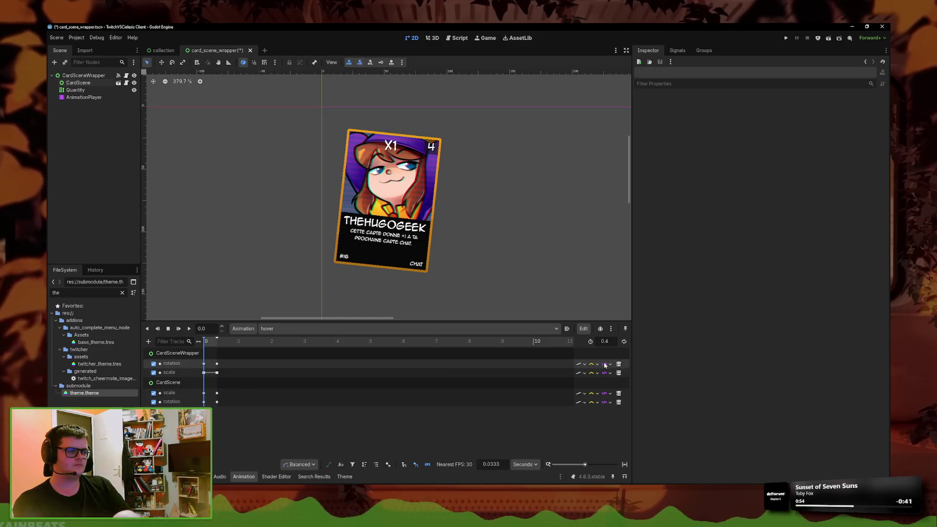
{"action": "left_click", "coordinate": [619, 364]}
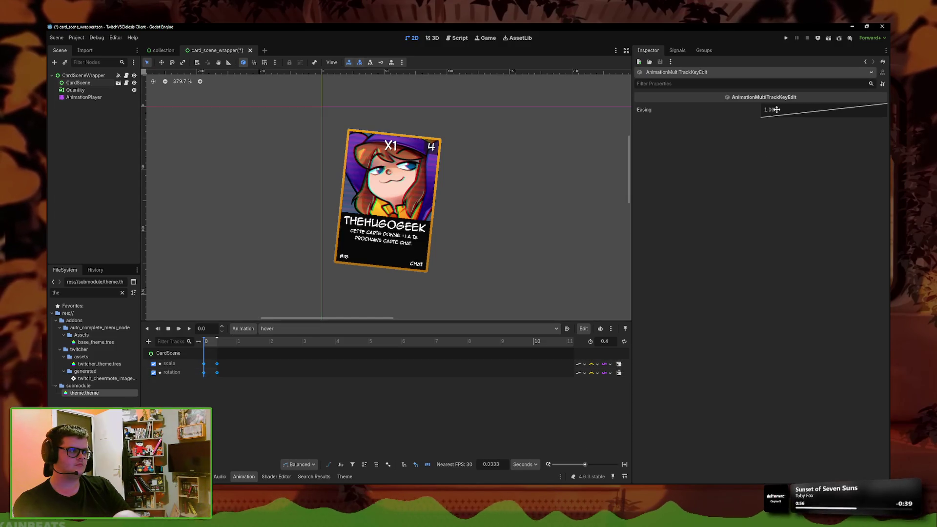
Reset the wrapper's scale to 1.0 and play the hover animation.
{"action": "left_click", "coordinate": [80, 84]}
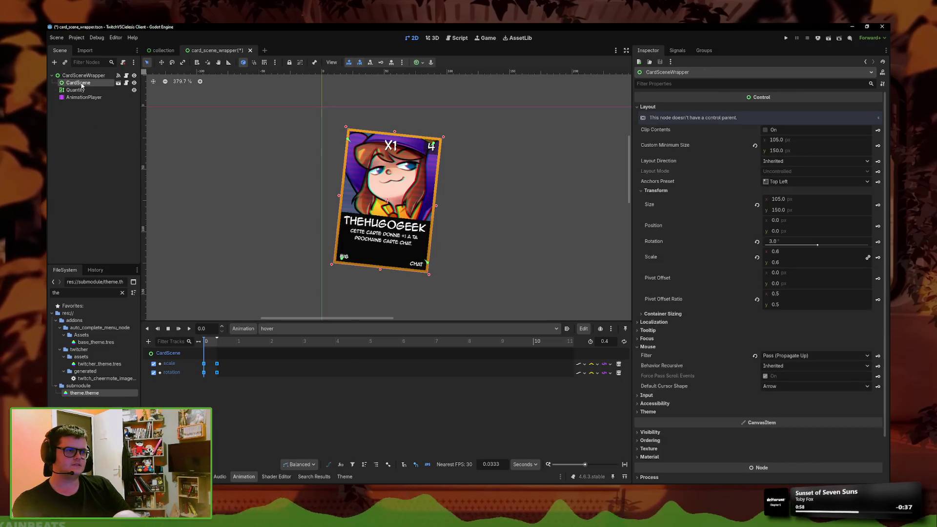
{"action": "left_click", "coordinate": [83, 75]}
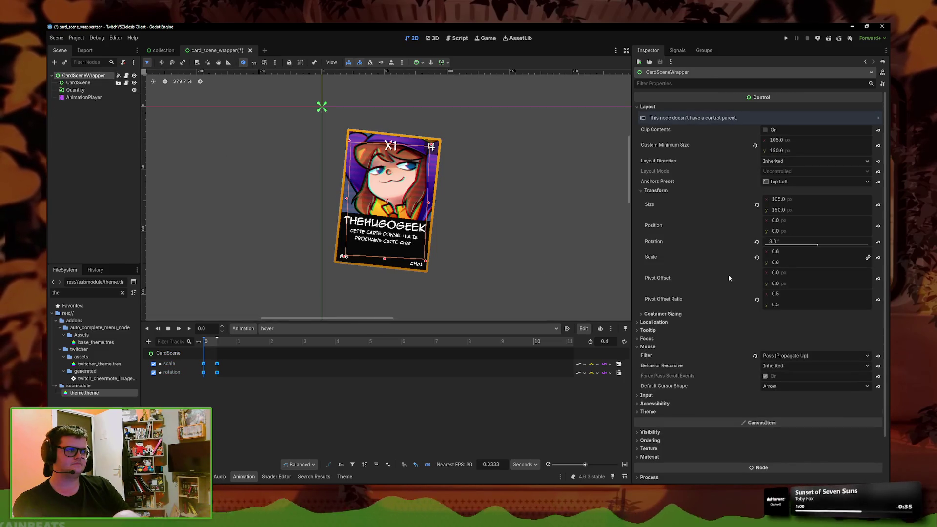
{"action": "left_click", "coordinate": [757, 257]}
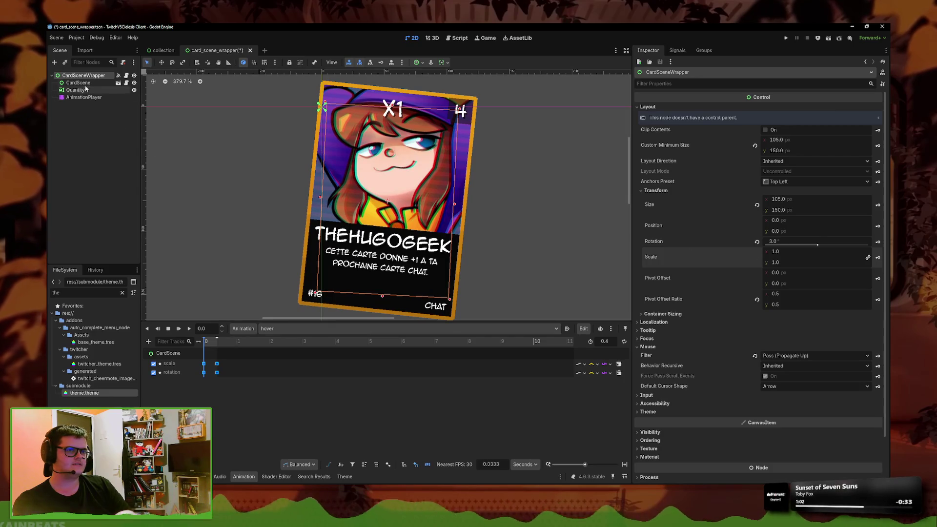
{"action": "left_click", "coordinate": [350, 194]}
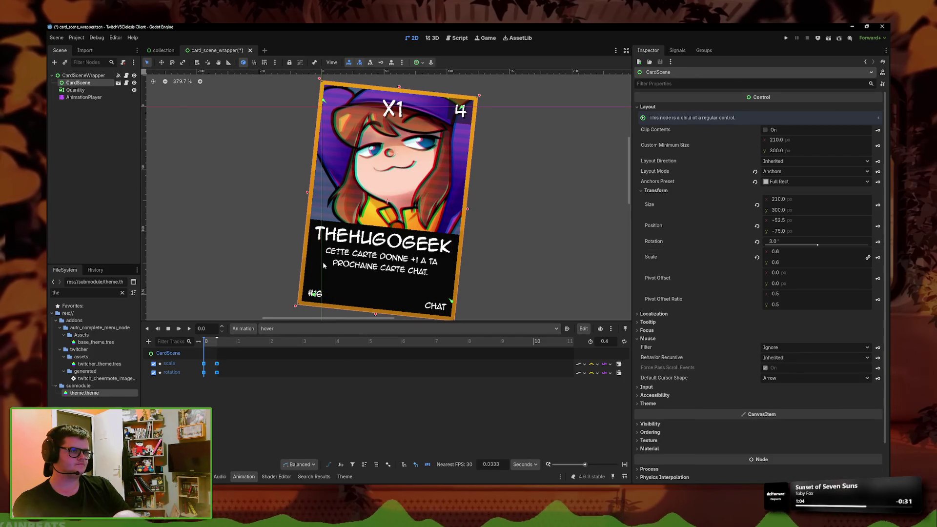
{"action": "left_click", "coordinate": [188, 328]}
Inspect the rotation keyframe, the Quantity label and the wrapper's transform.
{"action": "scroll", "coordinate": [214, 246], "scroll_direction": "down", "scroll_amount": 5}
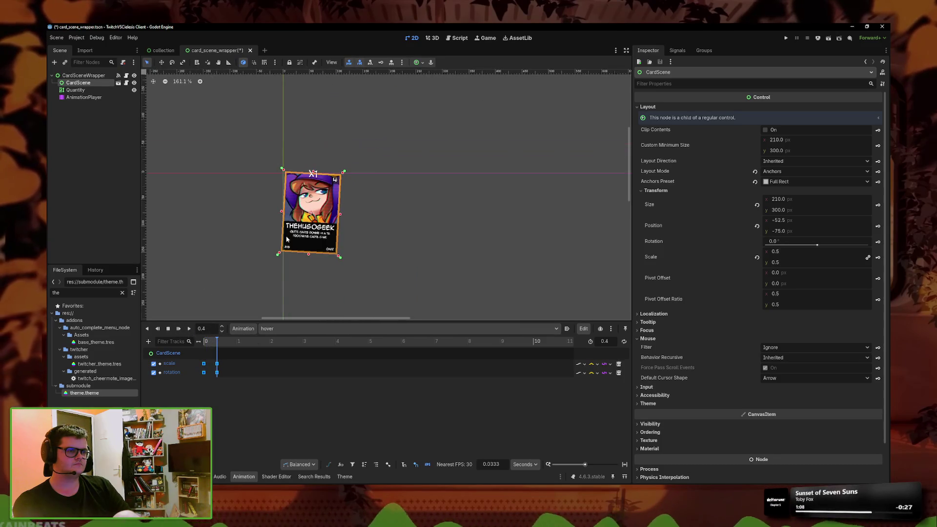
{"action": "left_click", "coordinate": [83, 76]}
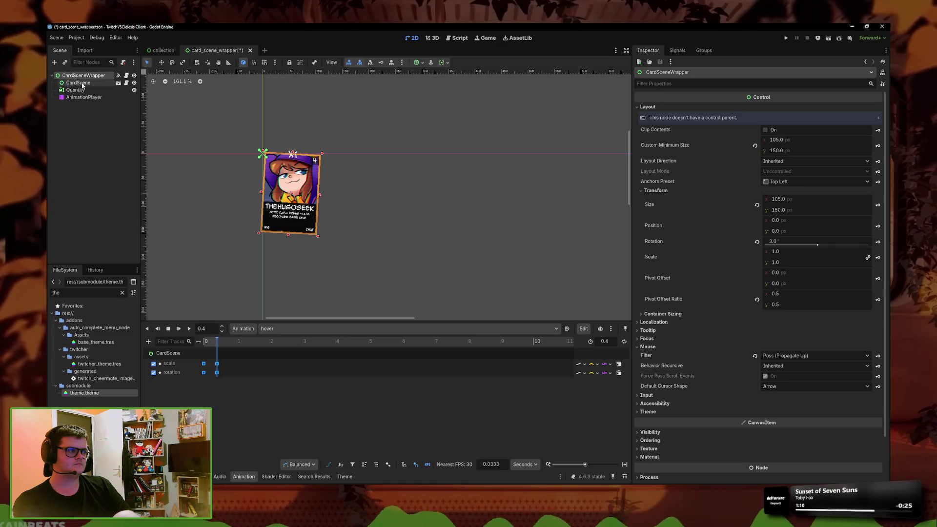
{"action": "left_click", "coordinate": [78, 83]}
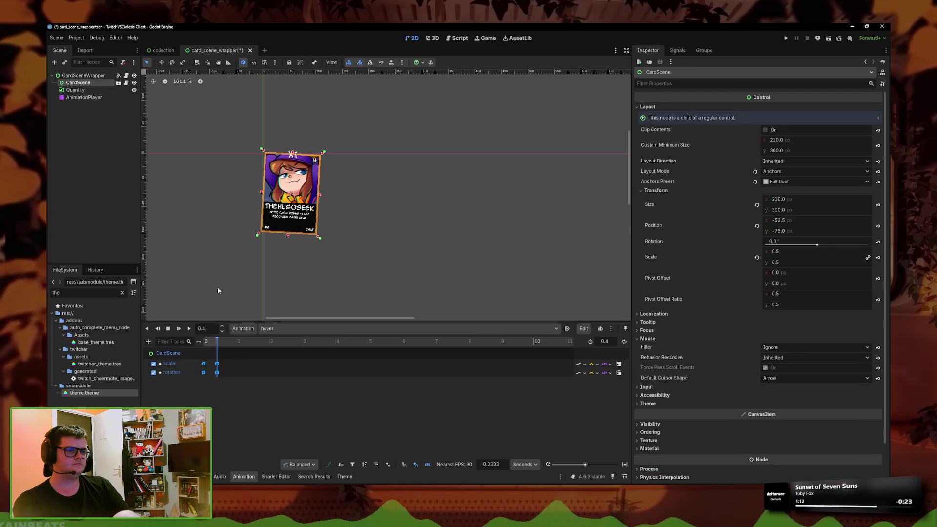
{"action": "scroll", "coordinate": [202, 282], "scroll_direction": "up", "scroll_amount": 2}
{"action": "left_click", "coordinate": [216, 374]}
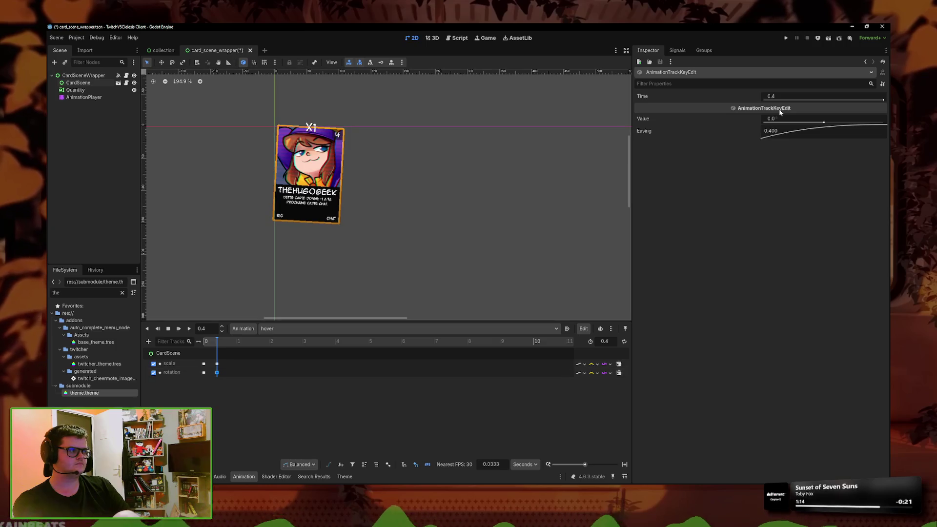
{"action": "left_click", "coordinate": [98, 90]}
{"action": "left_click", "coordinate": [84, 76]}
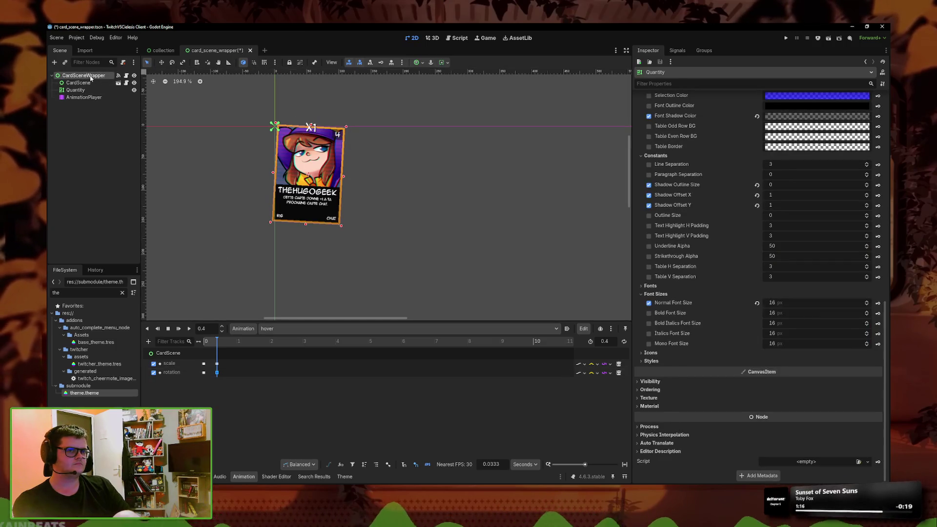
Reset the wrapper's rotation to 0° and preview the hover animation.
{"action": "left_click", "coordinate": [757, 242]}
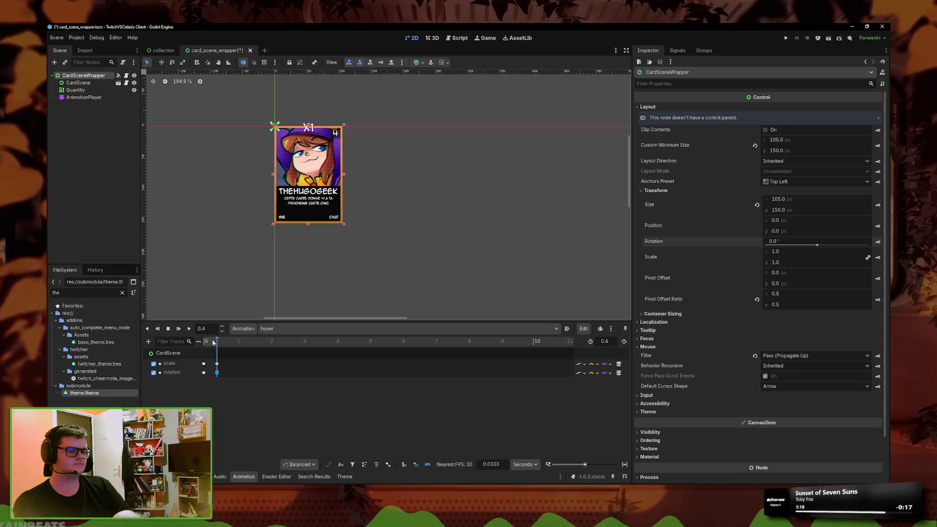
{"action": "left_click", "coordinate": [189, 329]}
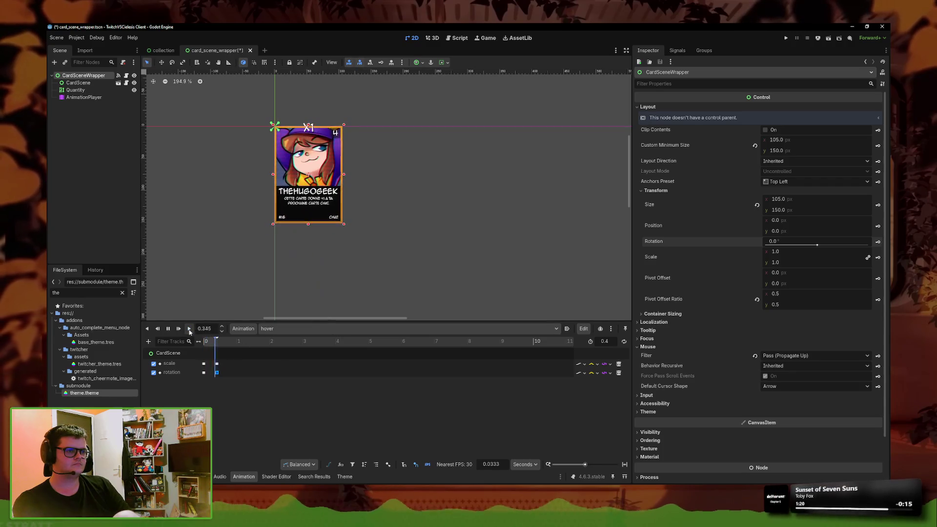
{"action": "left_click", "coordinate": [216, 364]}
{"action": "left_click", "coordinate": [206, 363]}
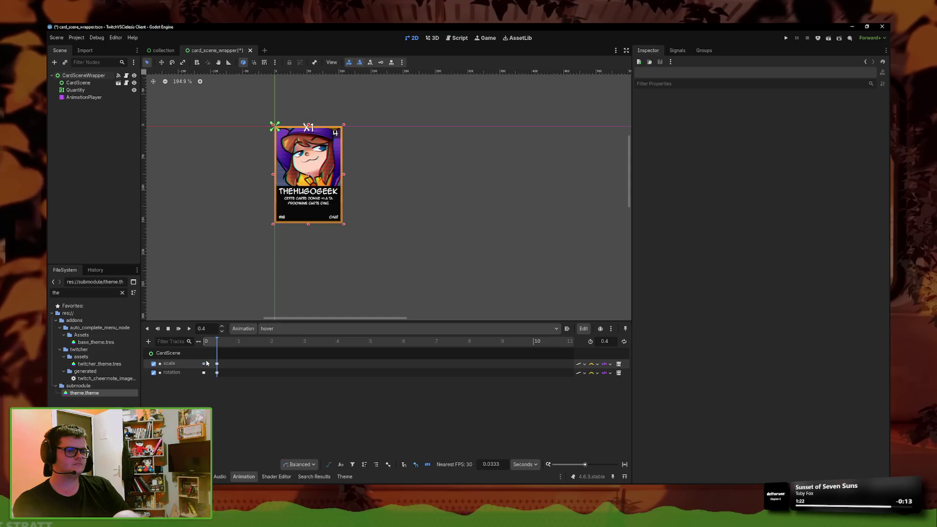
Set the hover animation's starting scale key to 0.55 on x and y and adjust its easing.
{"action": "left_click", "coordinate": [204, 363]}
{"action": "left_click", "coordinate": [783, 128]}
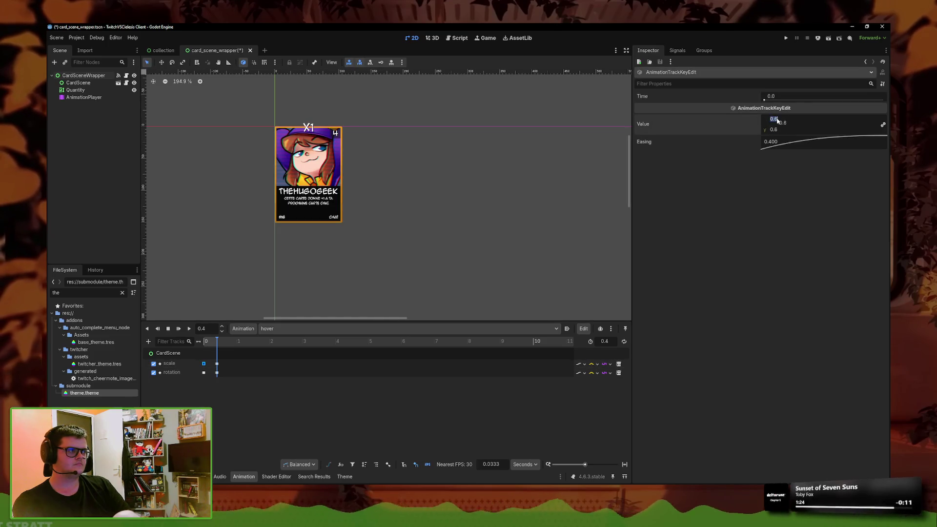
{"action": "type", "text": "55"}
{"action": "left_click", "coordinate": [793, 130]}
{"action": "type", "text": "0.55"}
{"action": "double_click", "coordinate": [792, 143]}
{"action": "type", "text": ".36"}
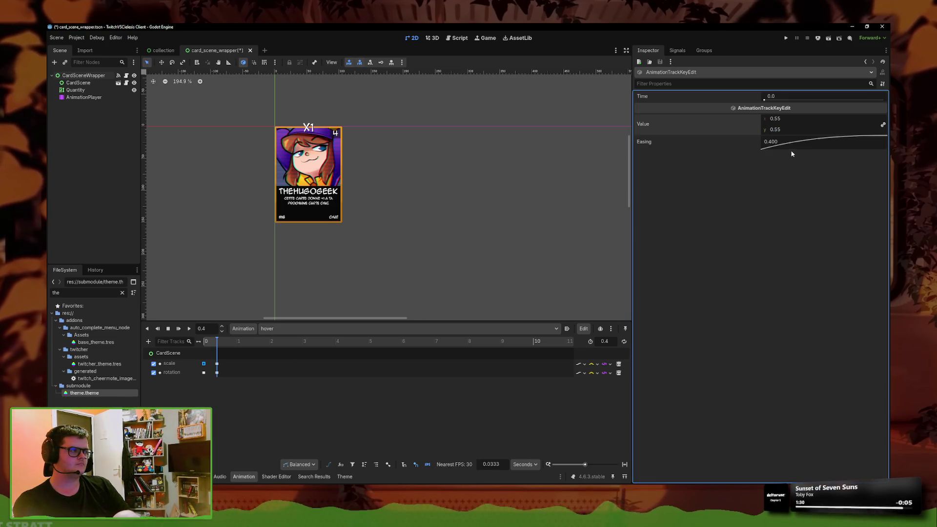
Preview the updated hover animation and move the Quantity label under CardScene.
{"action": "left_click", "coordinate": [190, 330]}
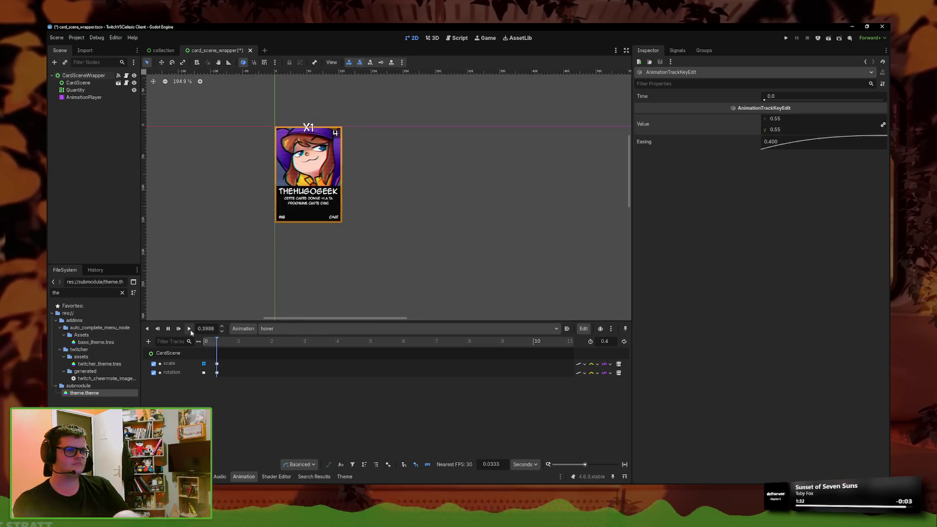
{"action": "left_click", "coordinate": [78, 90]}
{"action": "left_click_drag", "start_coordinate": [78, 92], "coordinate": [87, 85]}
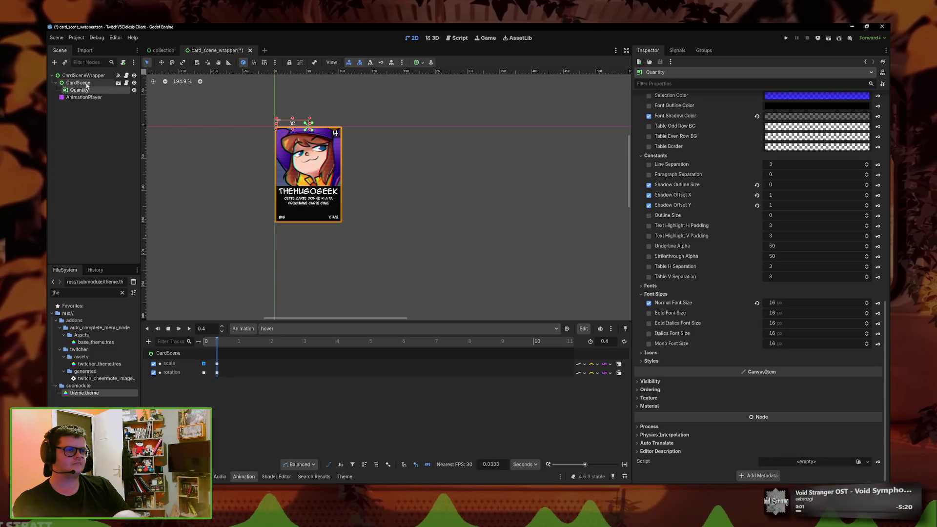
Anchor the Quantity label and move it up to the card's top centre.
{"action": "left_click", "coordinate": [419, 62]}
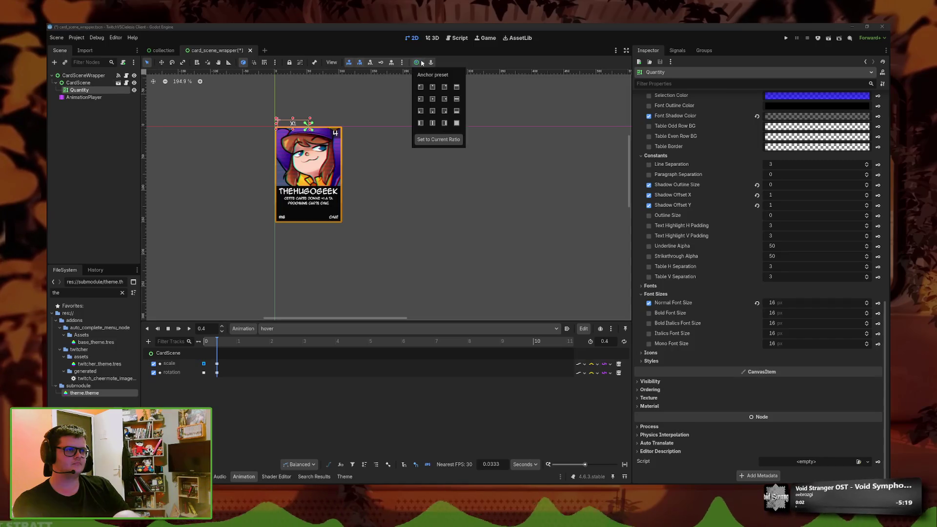
{"action": "left_click", "coordinate": [456, 99]}
{"action": "left_click", "coordinate": [431, 87]}
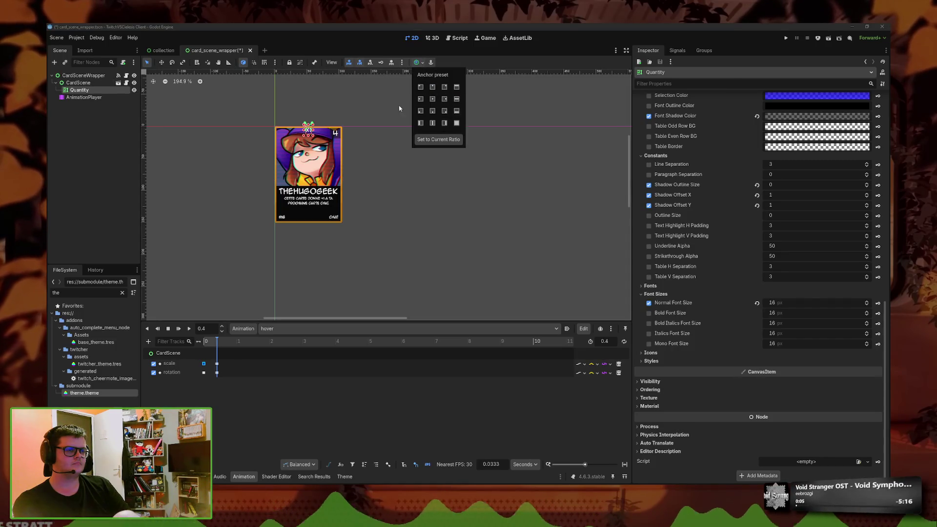
{"action": "left_click", "coordinate": [457, 99]}
{"action": "scroll", "coordinate": [222, 125], "scroll_direction": "up", "scroll_amount": 3}
{"action": "key", "text": "w"}
{"action": "left_click_drag", "start_coordinate": [381, 206], "coordinate": [389, 130]}
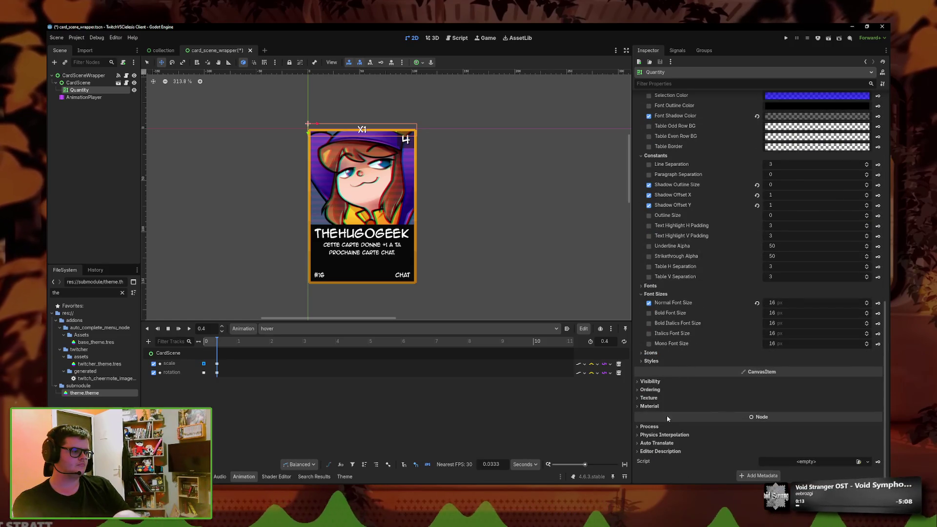
Set the label's normal font size to 32 and save card_scene_wrapper.tscn.
{"action": "scroll", "coordinate": [654, 412], "scroll_direction": "up", "scroll_amount": 2}
{"action": "left_click", "coordinate": [778, 352]}
{"action": "type", "text": "35"}
{"action": "key", "text": "Return"}
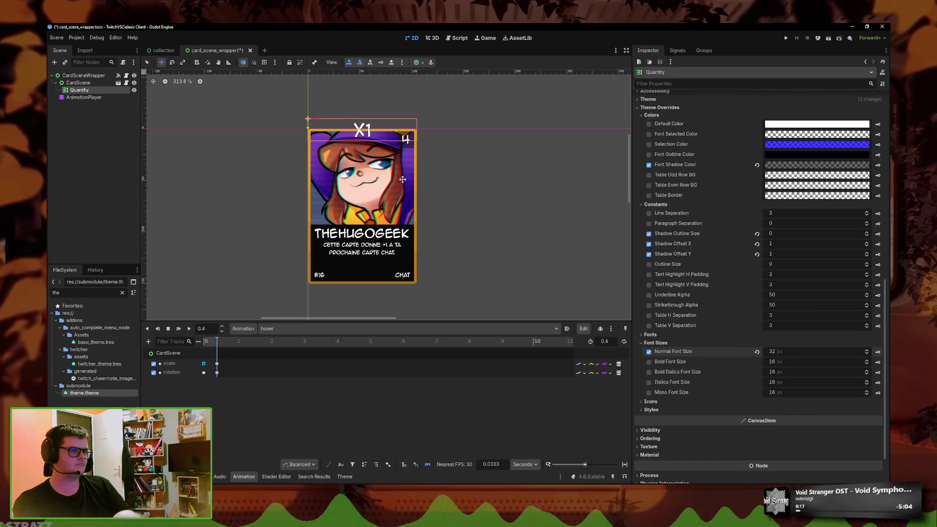
{"action": "left_click", "coordinate": [147, 62]}
{"action": "key", "text": "ctrl+s"}
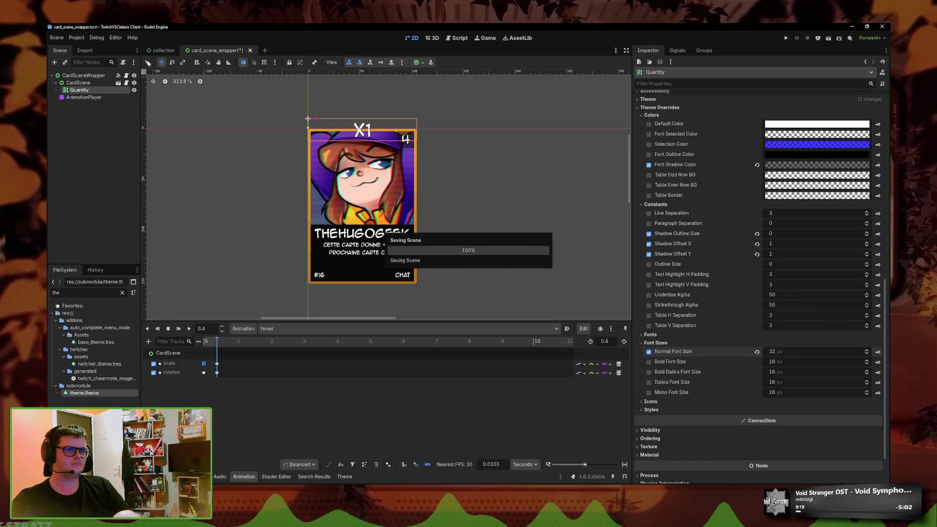
Switch the animation player to RESET and run the game with F5.
{"action": "left_click", "coordinate": [245, 99]}
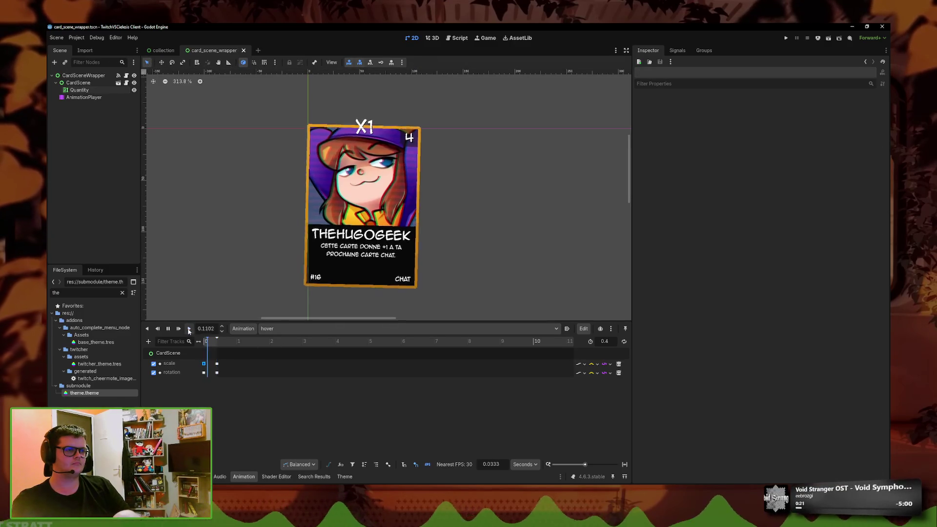
{"action": "left_click", "coordinate": [288, 329]}
{"action": "left_click", "coordinate": [287, 341]}
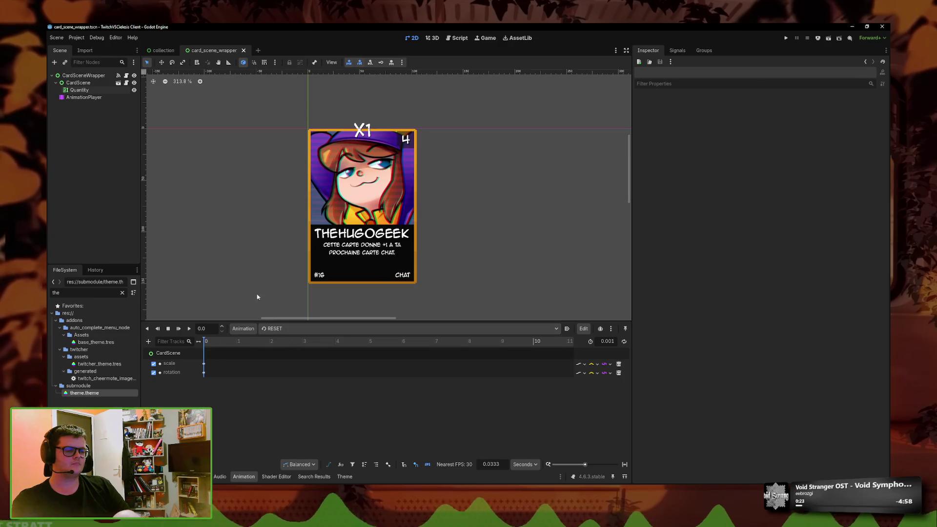
{"action": "scroll", "coordinate": [451, 158], "scroll_direction": "down", "scroll_amount": 2}
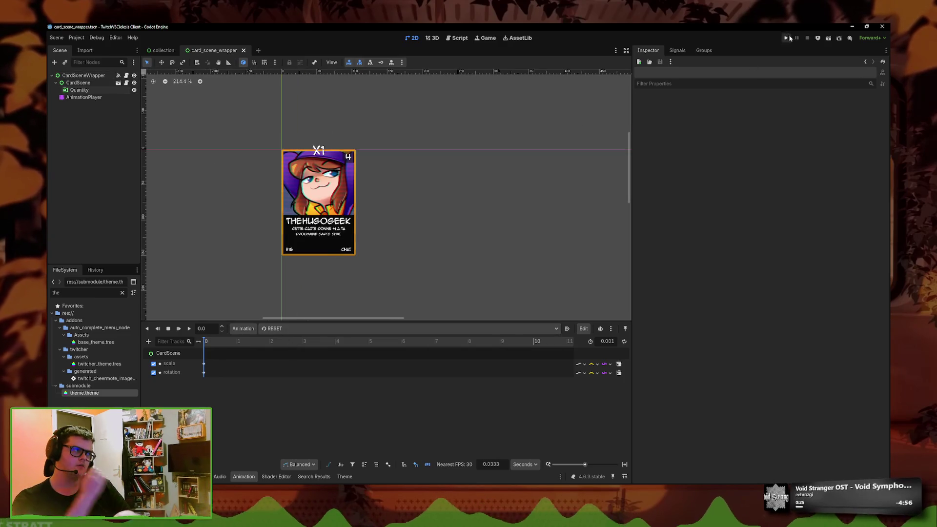
{"action": "key", "text": "F5"}
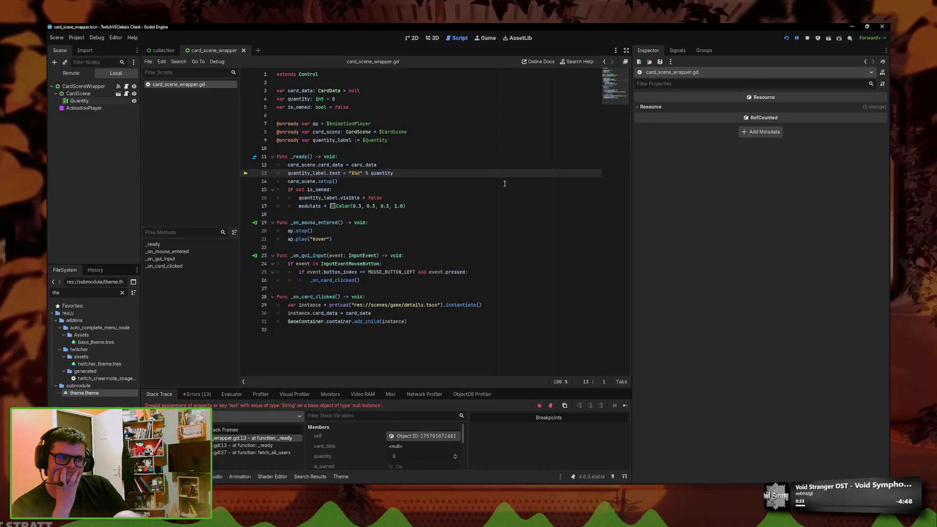
Change line 9's quantity label path to $CardScene/Quantity, save the script, and relaunch.
{"action": "left_click", "coordinate": [320, 181]}
{"action": "left_click_drag", "start_coordinate": [388, 140], "coordinate": [353, 140]}
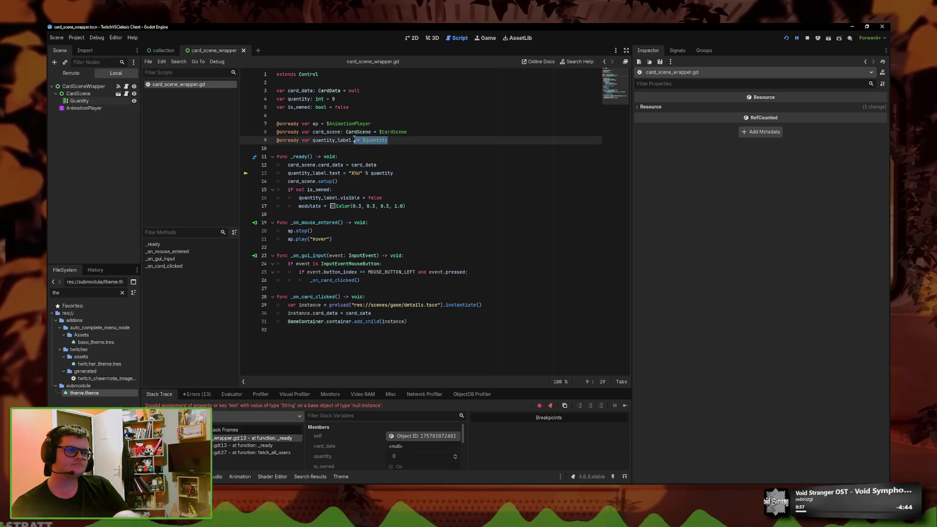
{"action": "left_click_drag", "start_coordinate": [79, 100], "coordinate": [376, 140]}
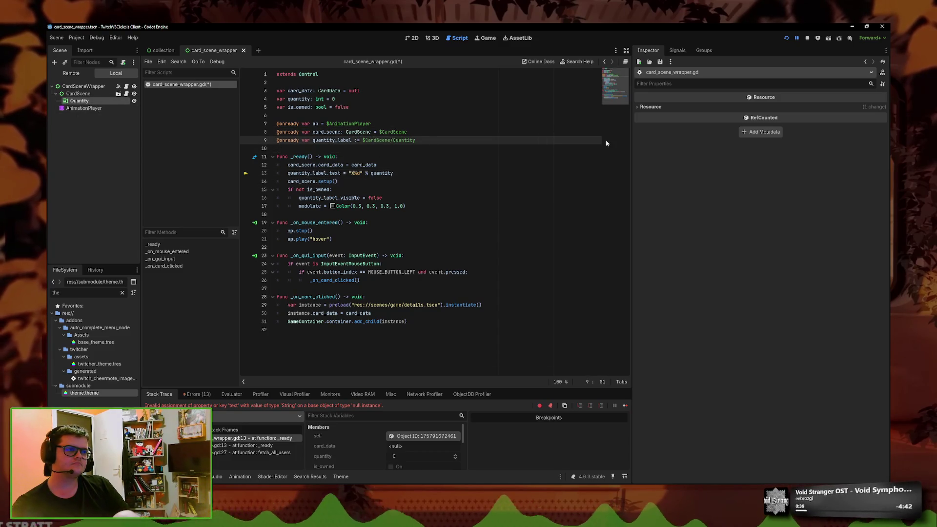
{"action": "left_click", "coordinate": [797, 38]}
{"action": "left_click", "coordinate": [786, 38]}
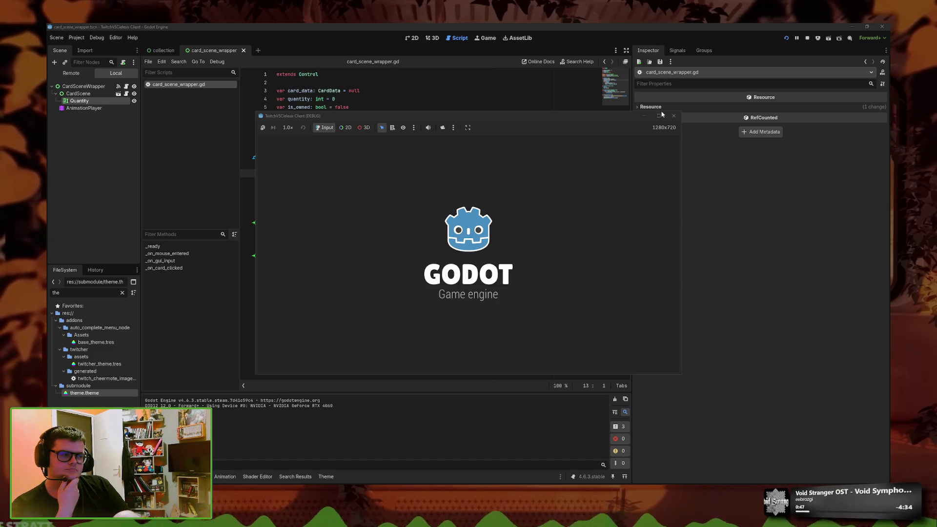
Maximize the game window to view the collection grid with each card's quantity label.
{"action": "left_click", "coordinate": [660, 115]}
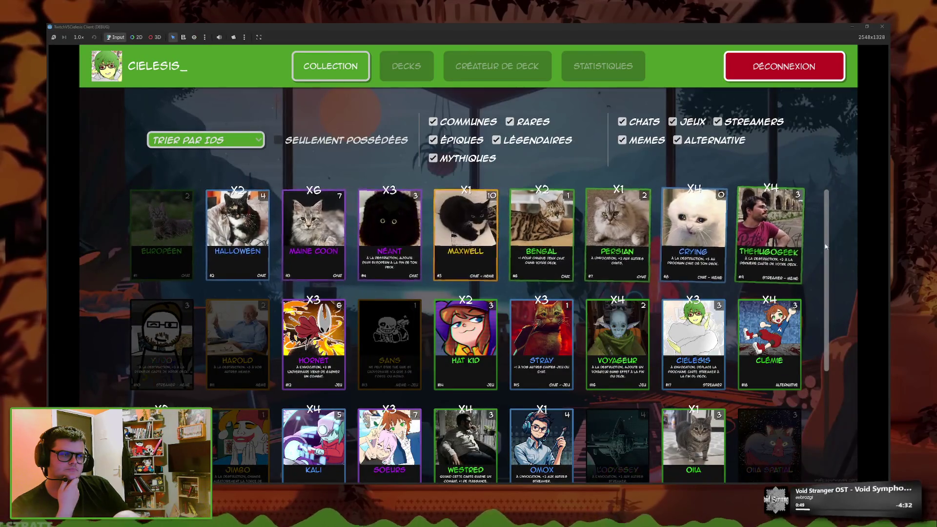
{"action": "scroll", "coordinate": [488, 322], "scroll_direction": "down", "scroll_amount": 2}
{"action": "scroll", "coordinate": [491, 330], "scroll_direction": "up", "scroll_amount": 2}
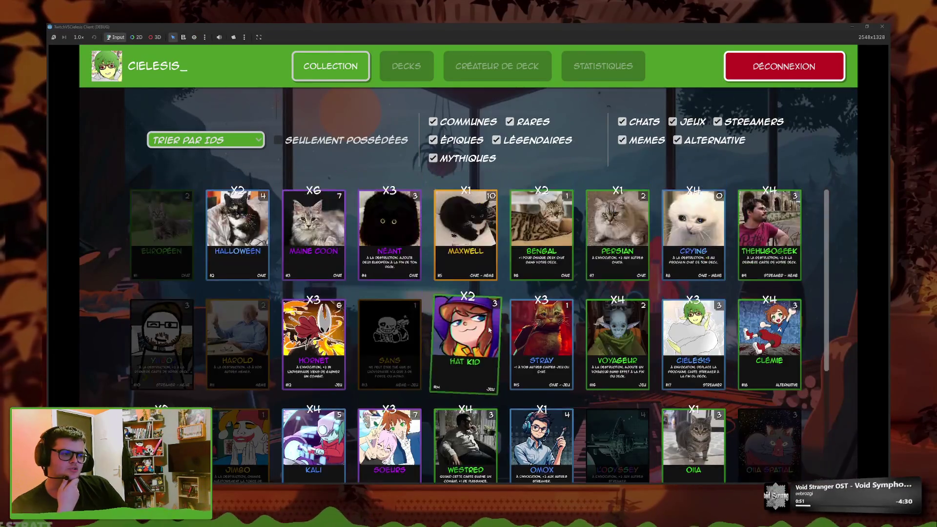
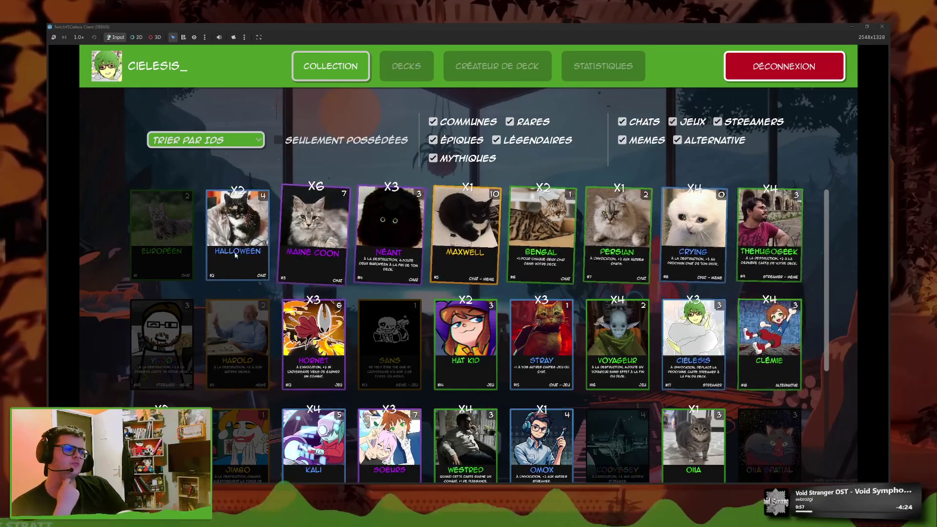
Close the game window and set the card's RESET scale keyframe to 0.75.
{"action": "left_click", "coordinate": [882, 26]}
{"action": "left_click", "coordinate": [405, 38]}
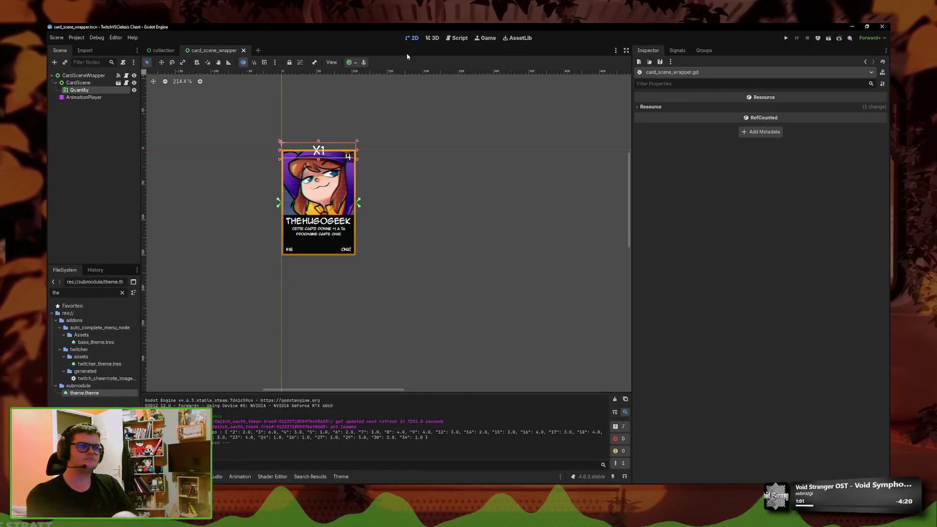
{"action": "left_click", "coordinate": [80, 76]}
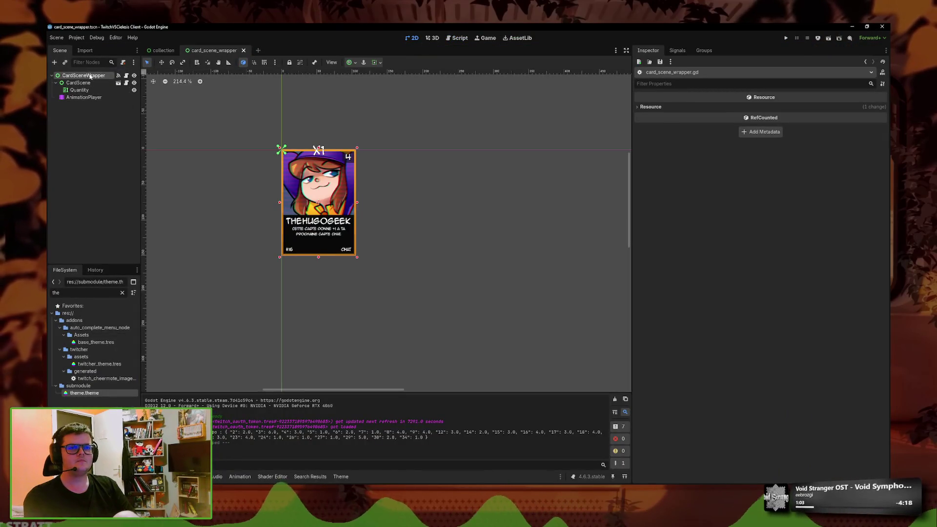
{"action": "left_click", "coordinate": [79, 98]}
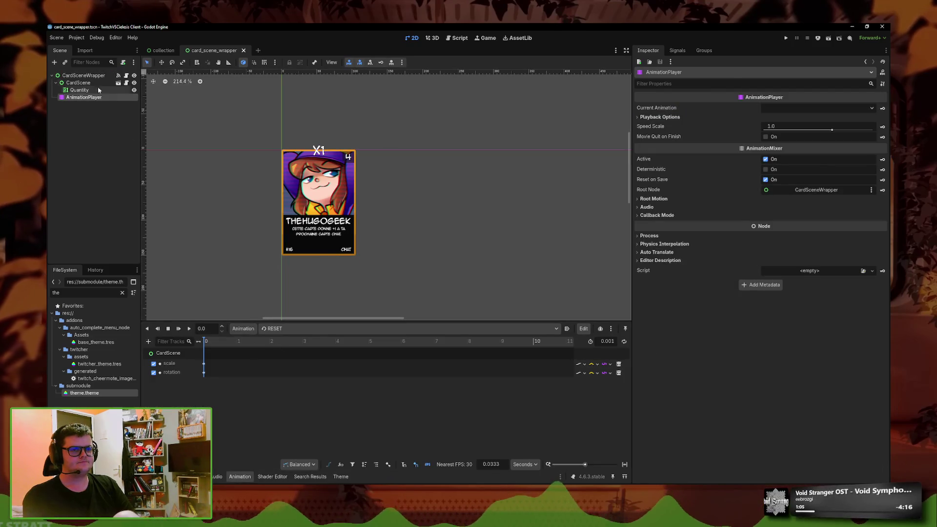
{"action": "left_click", "coordinate": [82, 75]}
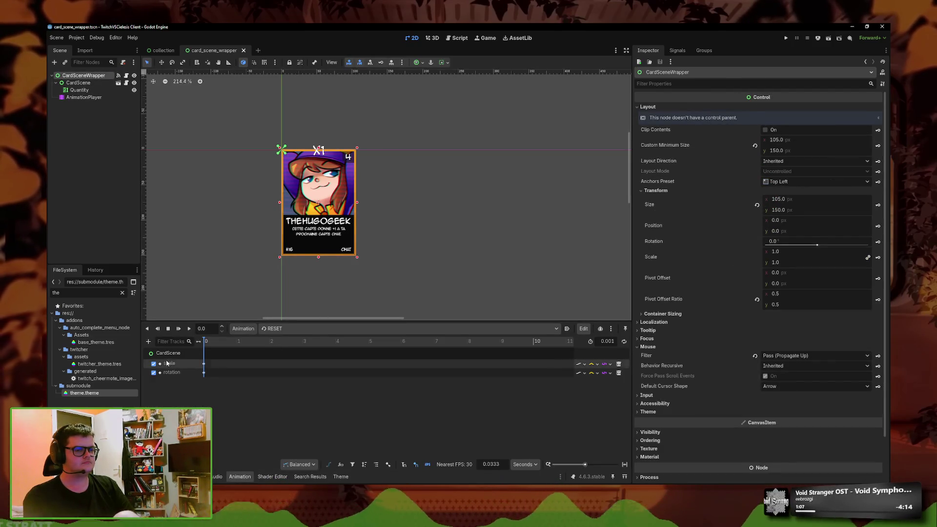
{"action": "left_click", "coordinate": [78, 83]}
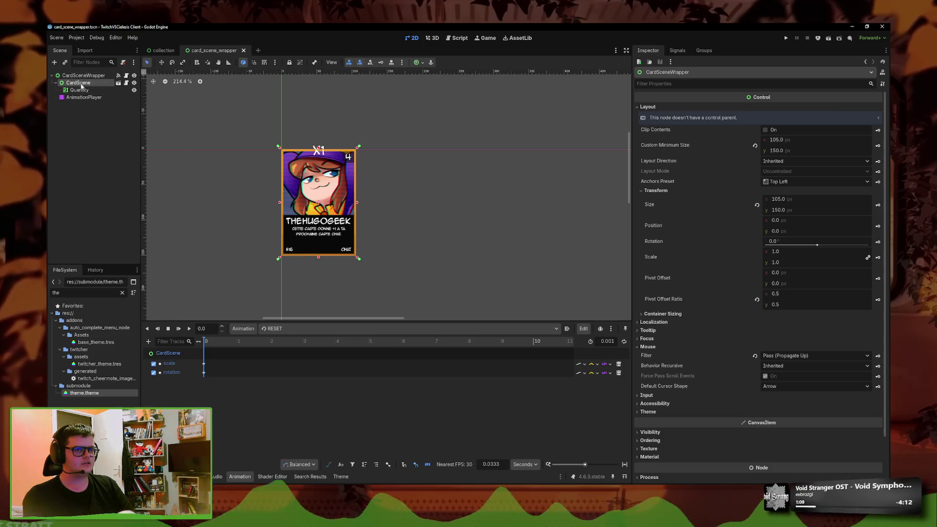
{"action": "left_click", "coordinate": [203, 364]}
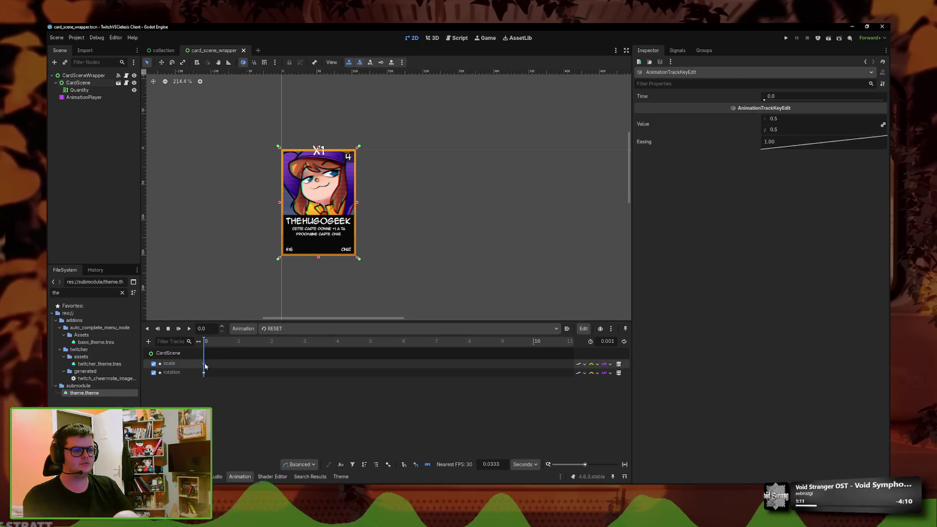
{"action": "left_click", "coordinate": [819, 127]}
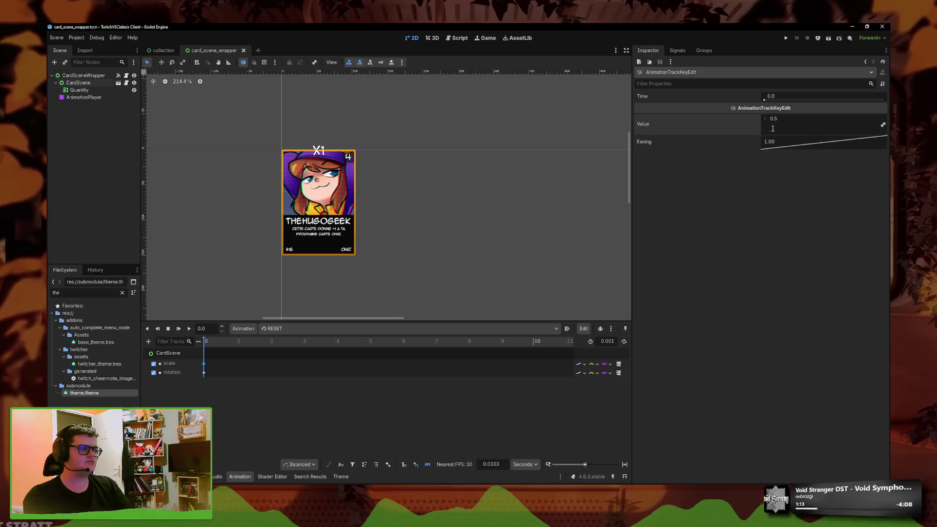
{"action": "type", "text": "5"}
{"action": "key", "text": "Return"}
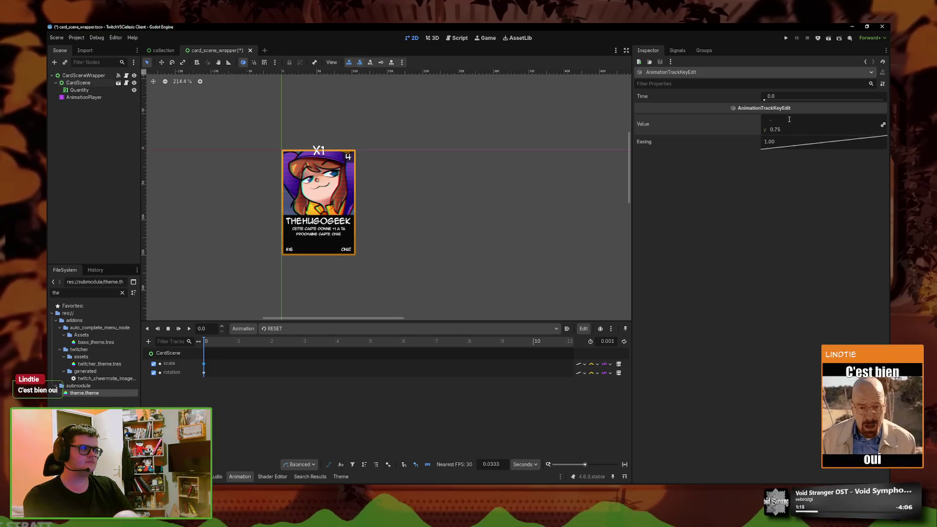
Drag CardSceneWrapper's corner to enlarge it to about 160 × 226 px.
{"action": "scroll", "coordinate": [244, 195], "scroll_direction": "up", "scroll_amount": 4}
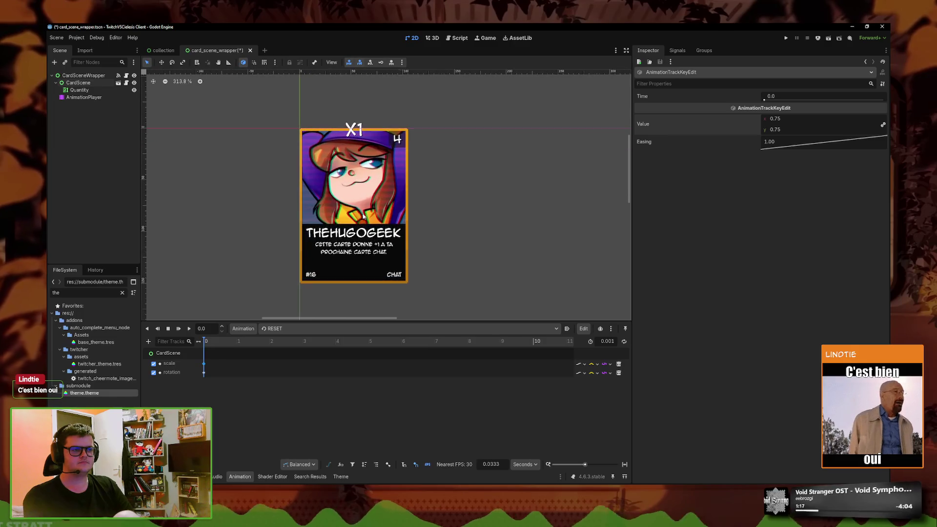
{"action": "left_click", "coordinate": [83, 76]}
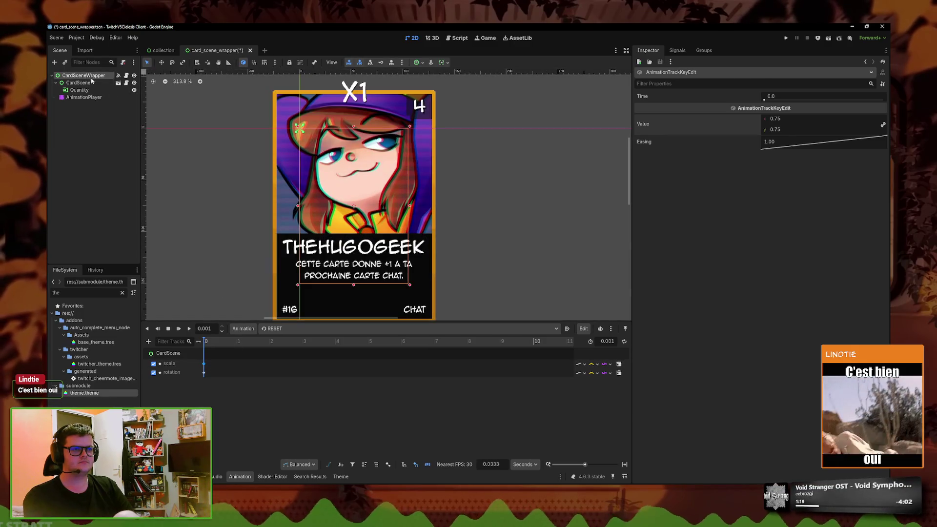
{"action": "scroll", "coordinate": [341, 201], "scroll_direction": "up", "scroll_amount": 2}
{"action": "left_click_drag", "start_coordinate": [346, 206], "coordinate": [403, 286]}
Narrow CardSceneWrapper and set its custom minimum width to 157.
{"action": "left_click", "coordinate": [788, 141]}
{"action": "type", "text": "160.0"}
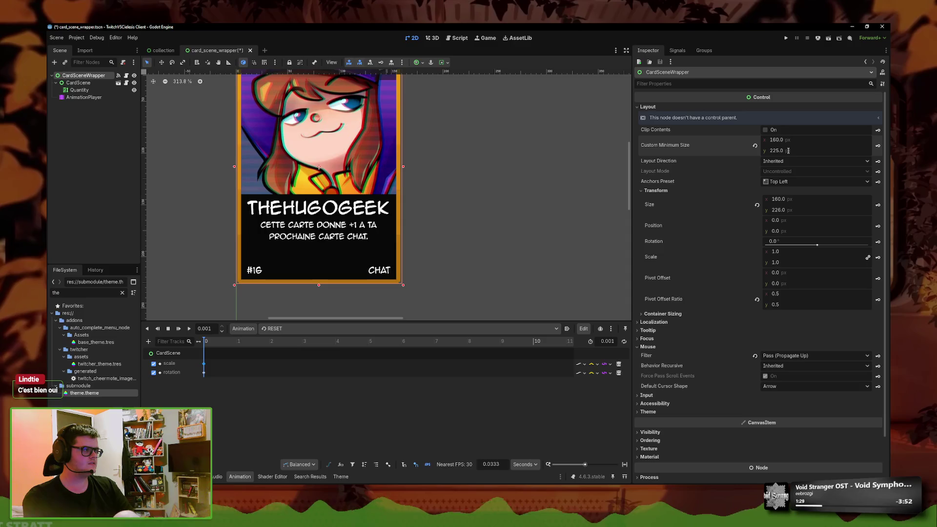
{"action": "scroll", "coordinate": [418, 277], "scroll_direction": "up", "scroll_amount": 2}
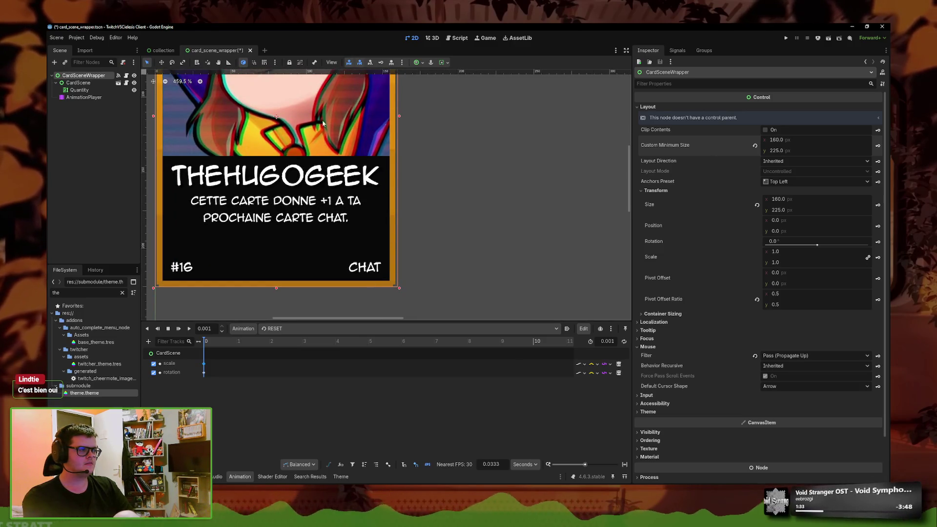
{"action": "left_click_drag", "start_coordinate": [481, 179], "coordinate": [571, 186]}
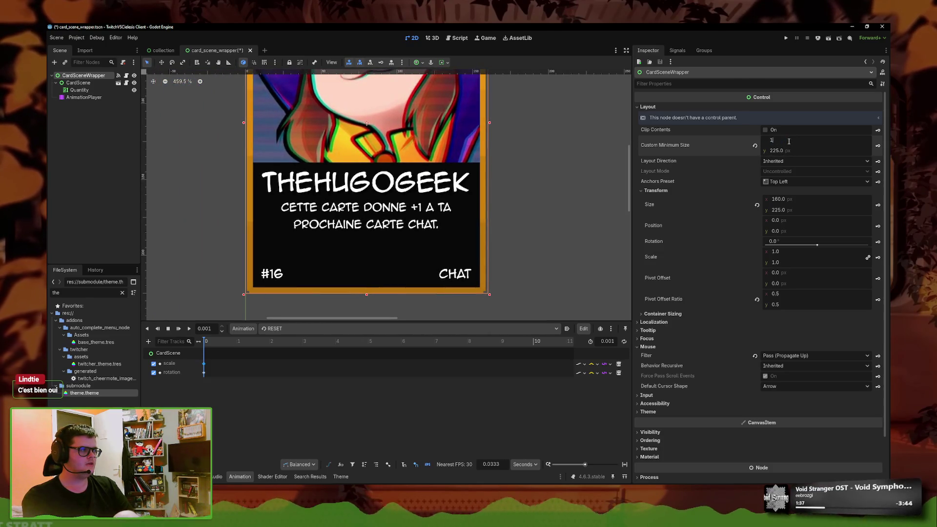
{"action": "left_click_drag", "start_coordinate": [489, 125], "coordinate": [407, 123]}
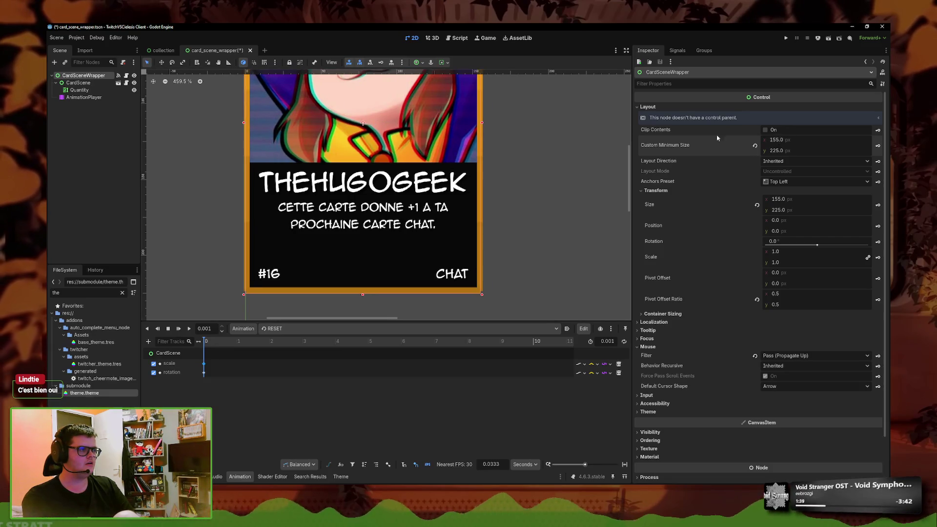
{"action": "type", "text": "7"}
{"action": "key", "text": "Return"}
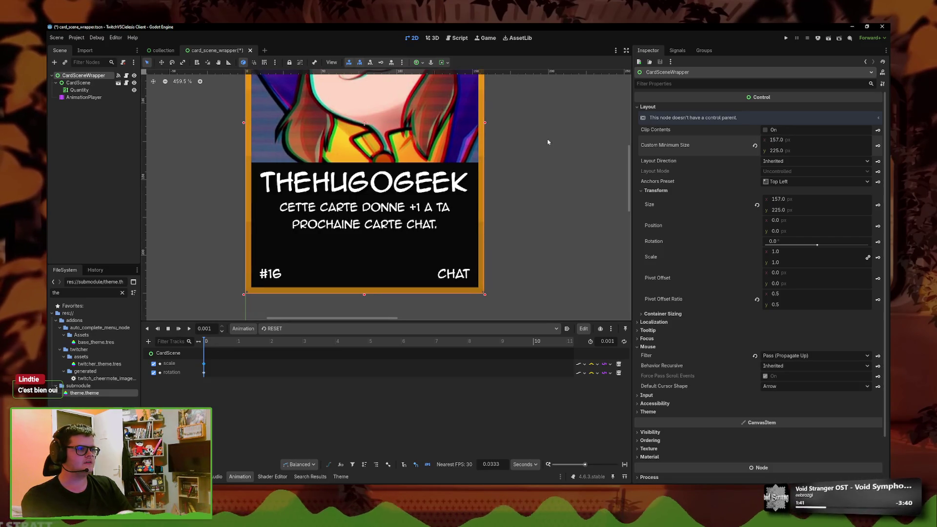
Try a minimum width of 158, settle on 157.5, then deselect the wrapper.
{"action": "scroll", "coordinate": [496, 210], "scroll_direction": "up", "scroll_amount": 5}
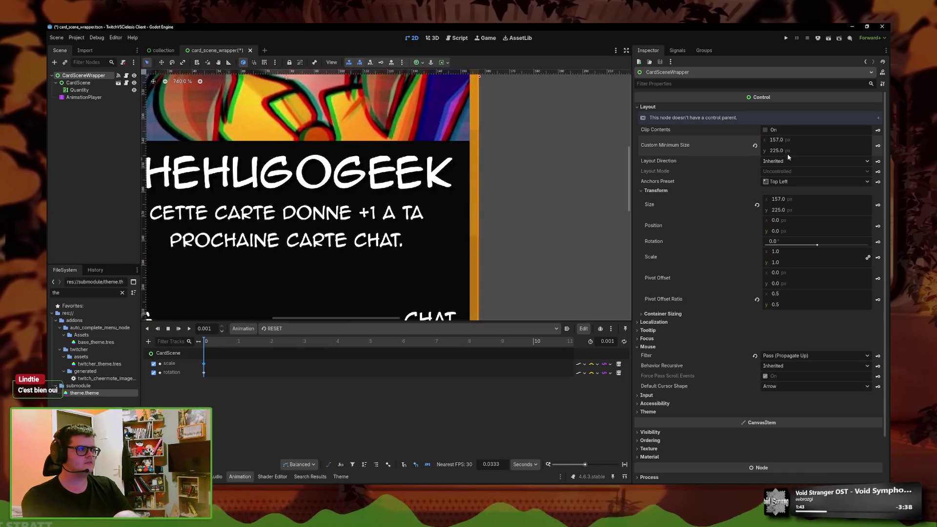
{"action": "type", "text": "158"}
{"action": "key", "text": "Return"}
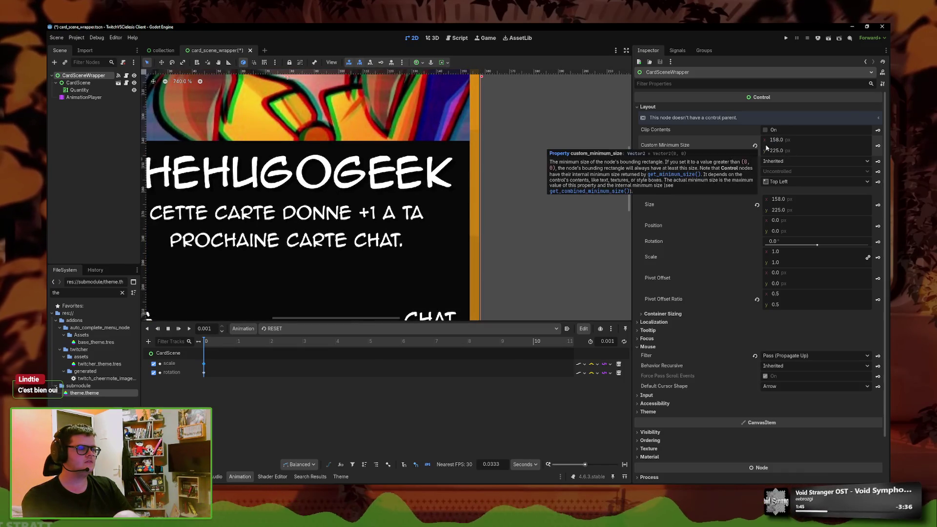
{"action": "type", "text": "1"}
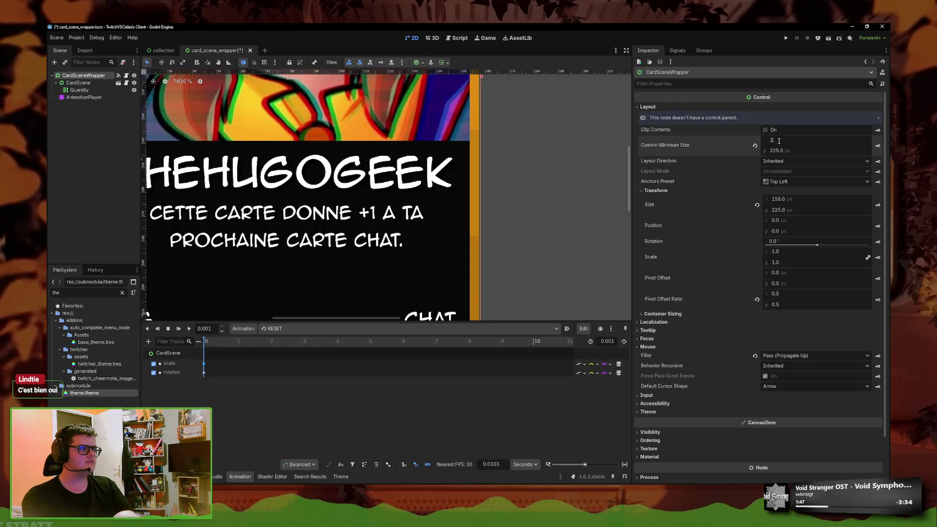
{"action": "key", "text": "Return"}
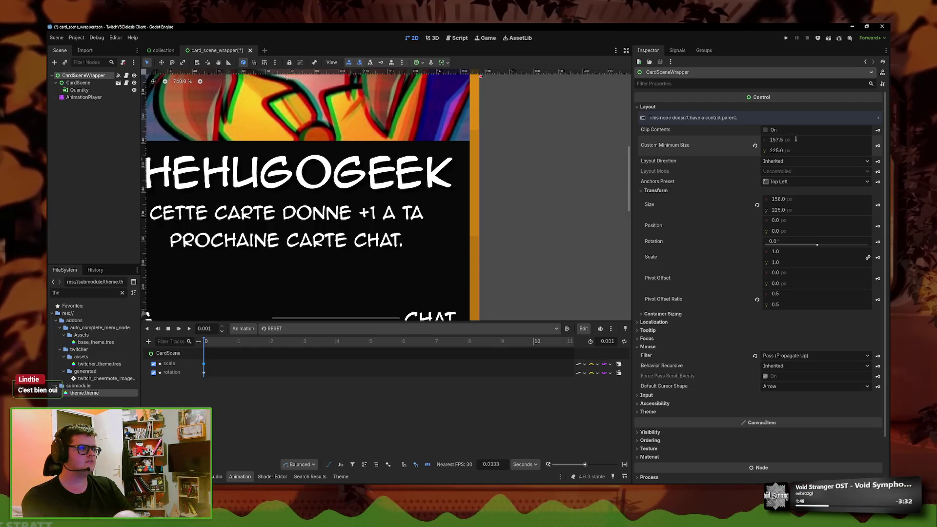
{"action": "scroll", "coordinate": [517, 218], "scroll_direction": "down", "scroll_amount": 8}
{"action": "left_click", "coordinate": [511, 219]}
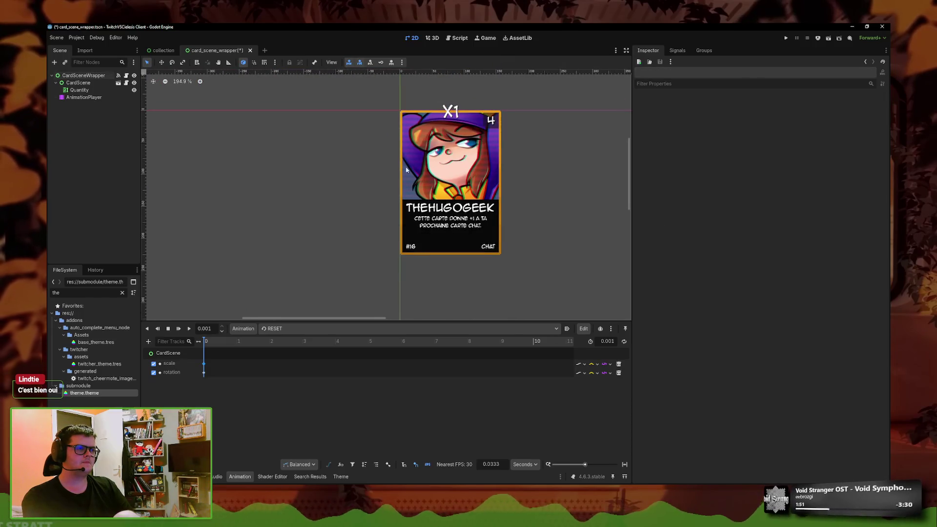
Set the hover animation's first scale keyframe to 0.8.
{"action": "left_click", "coordinate": [84, 97]}
{"action": "left_click", "coordinate": [283, 328]}
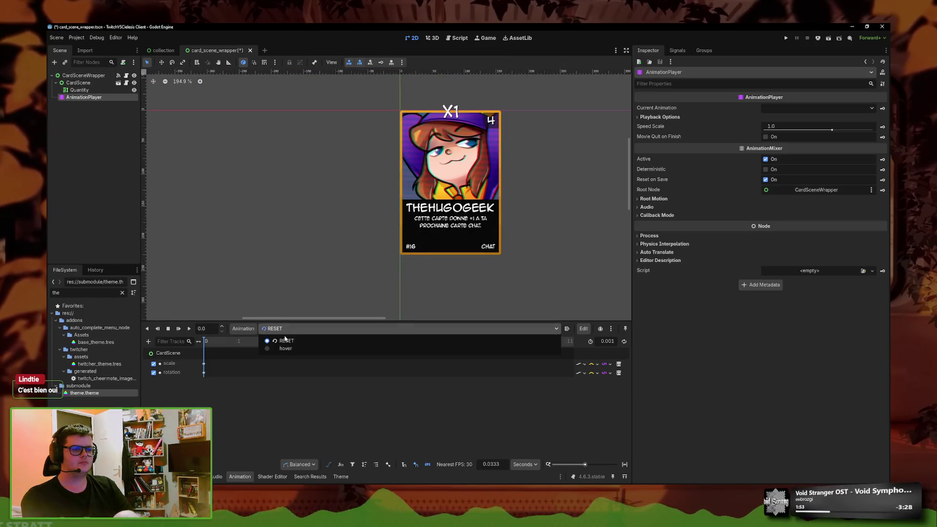
{"action": "left_click", "coordinate": [273, 347]}
{"action": "left_click", "coordinate": [203, 364]}
{"action": "left_click", "coordinate": [792, 117]}
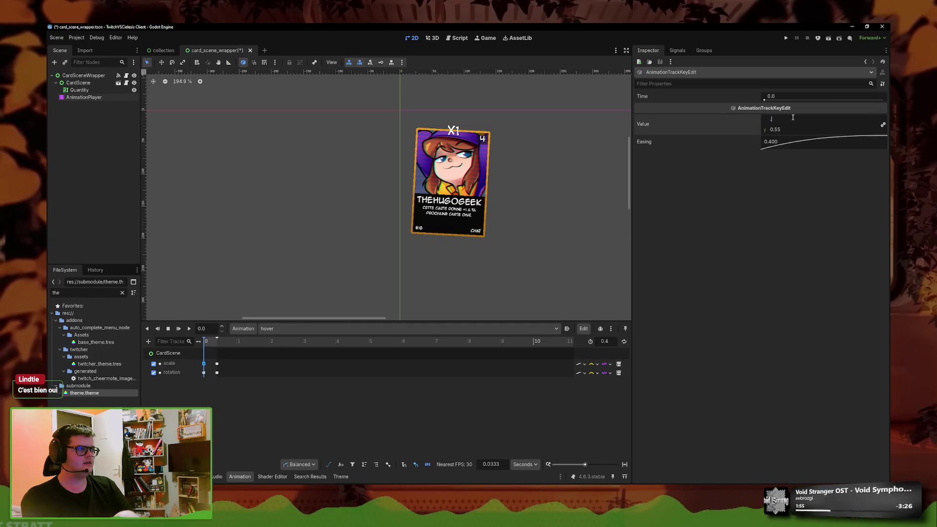
{"action": "left_click", "coordinate": [782, 129]}
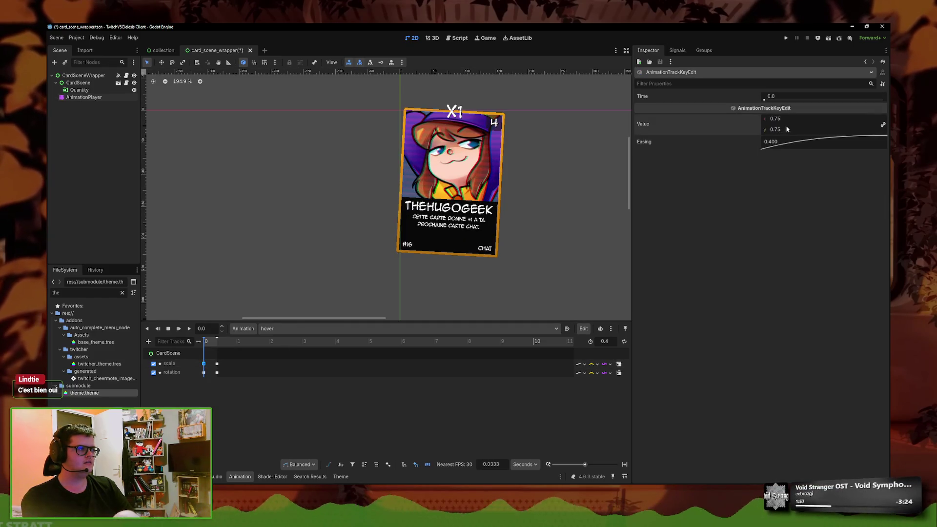
{"action": "key", "text": "BackSpace"}
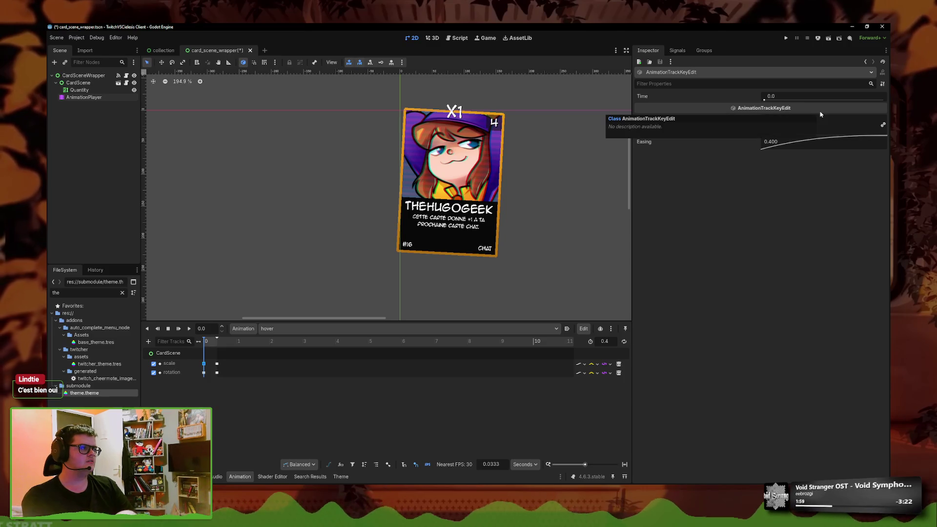
{"action": "left_click", "coordinate": [802, 128]}
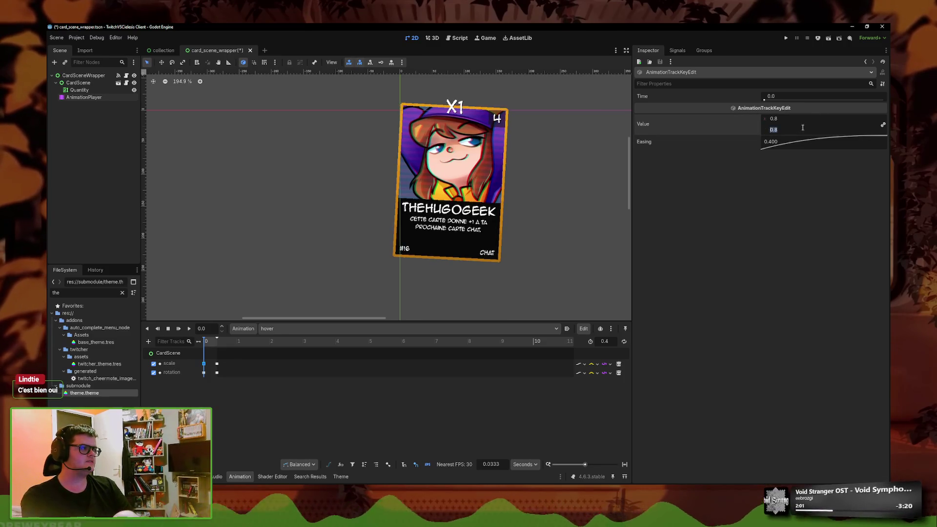
Check the 0.4 s keyframe's scale, preview the hover animation, and run the project.
{"action": "left_click", "coordinate": [216, 364]}
{"action": "left_click", "coordinate": [810, 118]}
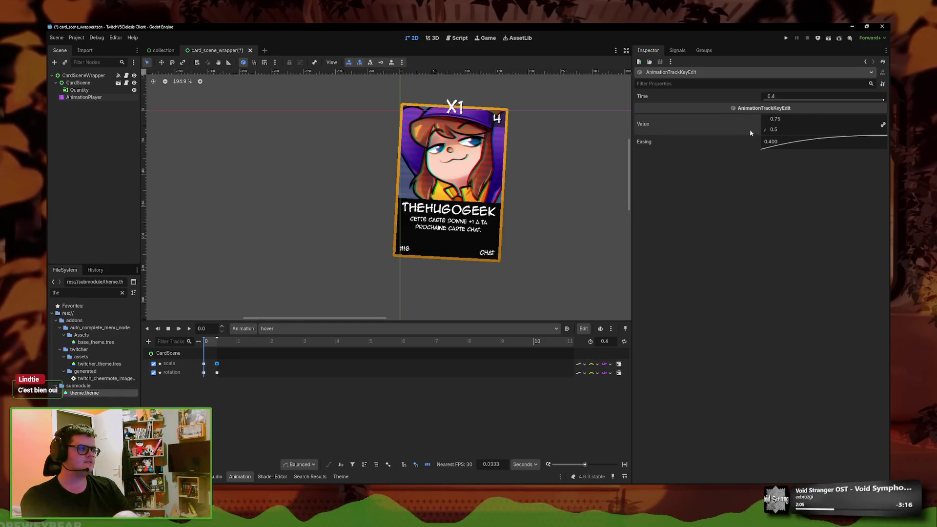
{"action": "left_click", "coordinate": [188, 330]}
{"action": "left_click", "coordinate": [785, 39]}
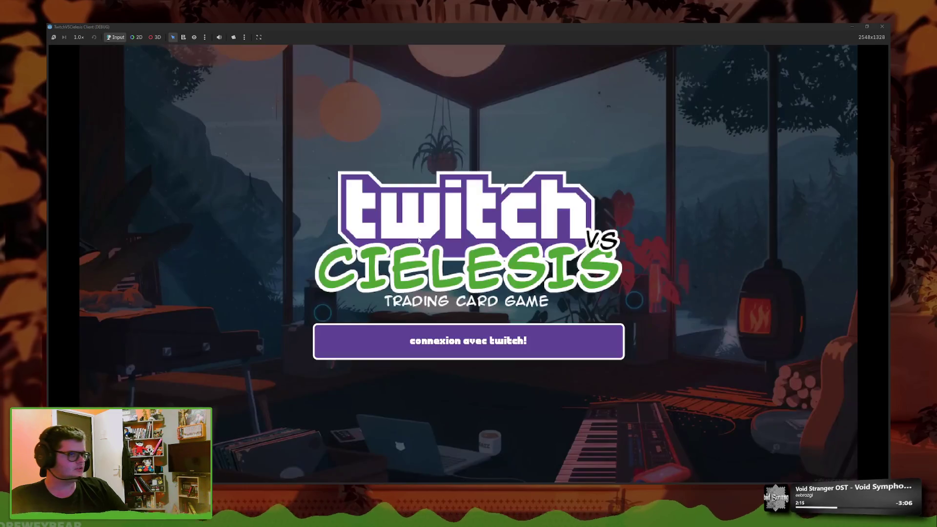
View the Oiia Spatial card in-game, then stop the game and return to the collection scene.
{"action": "scroll", "coordinate": [785, 312], "scroll_direction": "down", "scroll_amount": 5}
{"action": "scroll", "coordinate": [781, 301], "scroll_direction": "down", "scroll_amount": 3}
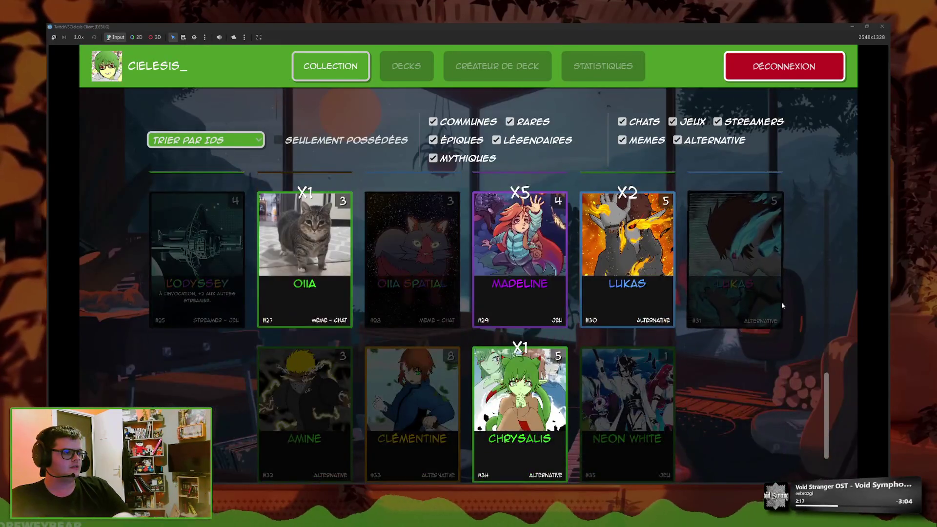
{"action": "left_click", "coordinate": [431, 252]}
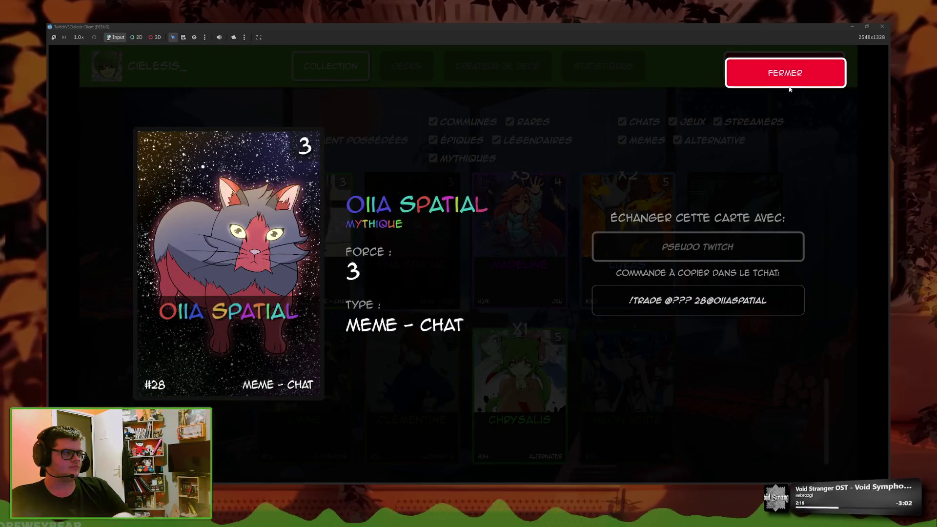
{"action": "left_click", "coordinate": [786, 73]}
{"action": "scroll", "coordinate": [881, 139], "scroll_direction": "up", "scroll_amount": 8}
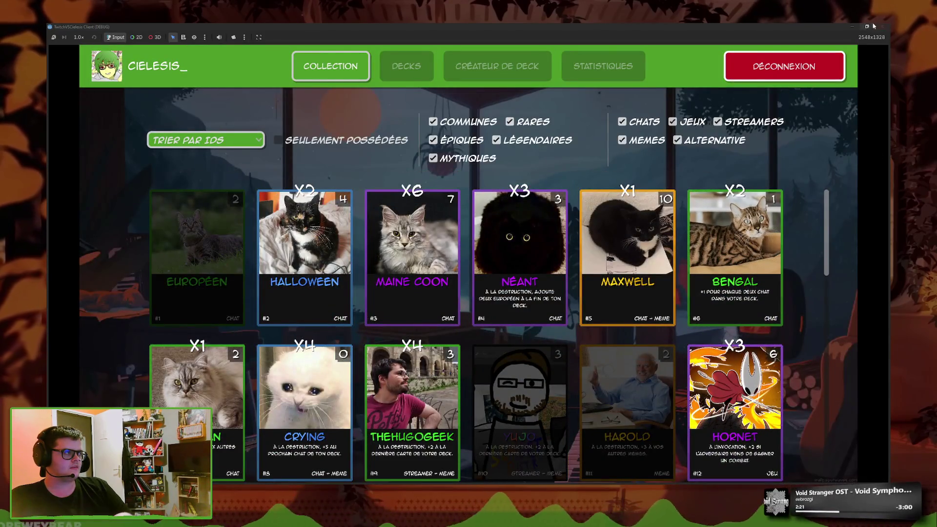
{"action": "left_click", "coordinate": [881, 27]}
{"action": "left_click", "coordinate": [164, 50]}
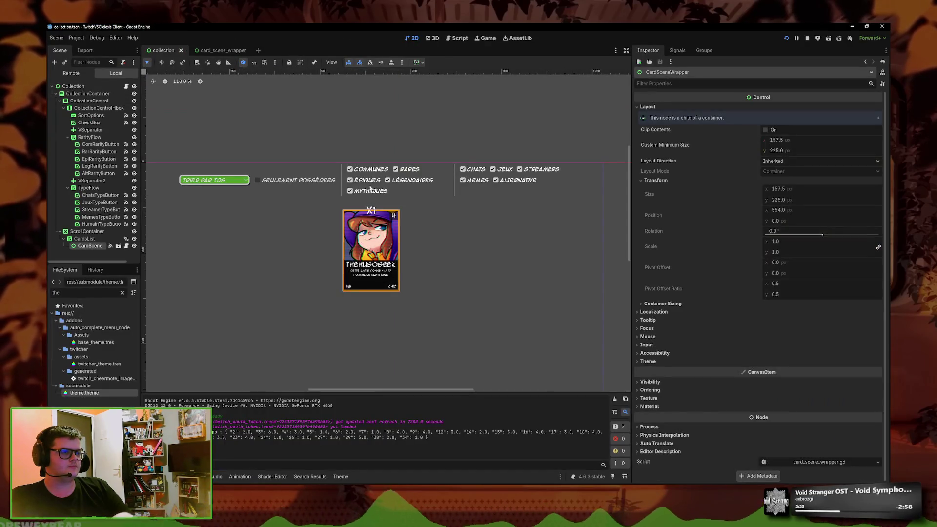
Give CardsList H Separation 10 and V Separation 20.
{"action": "left_click", "coordinate": [278, 275]}
{"action": "left_click", "coordinate": [800, 337]}
{"action": "left_click", "coordinate": [795, 344]}
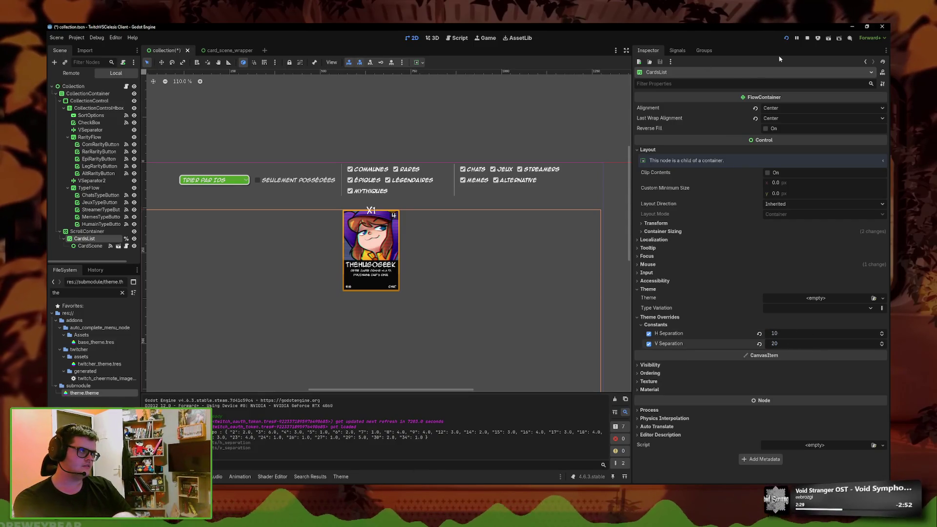
Test the card grid in the running game, then open theme.theme in the editor.
{"action": "key", "text": "F5"}
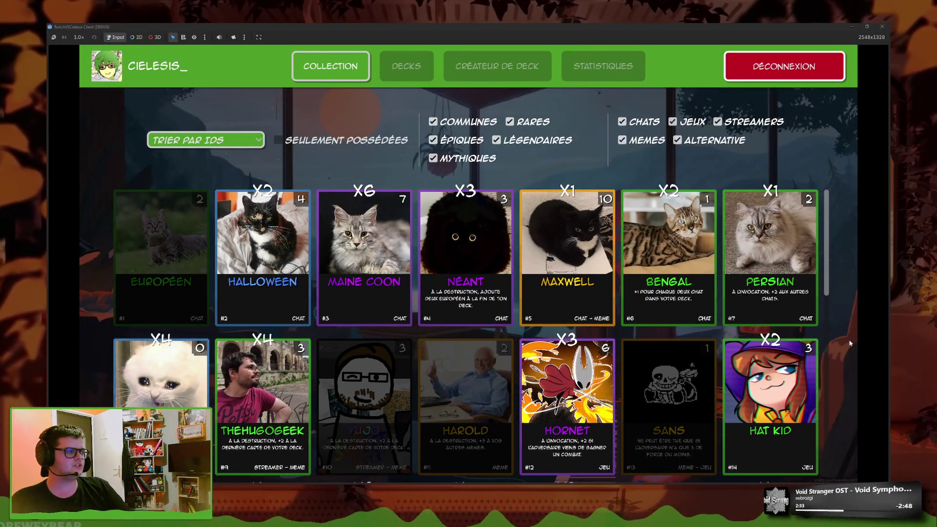
{"action": "scroll", "coordinate": [689, 349], "scroll_direction": "down", "scroll_amount": 3}
{"action": "scroll", "coordinate": [619, 390], "scroll_direction": "down", "scroll_amount": 3}
{"action": "scroll", "coordinate": [620, 391], "scroll_direction": "up", "scroll_amount": 5}
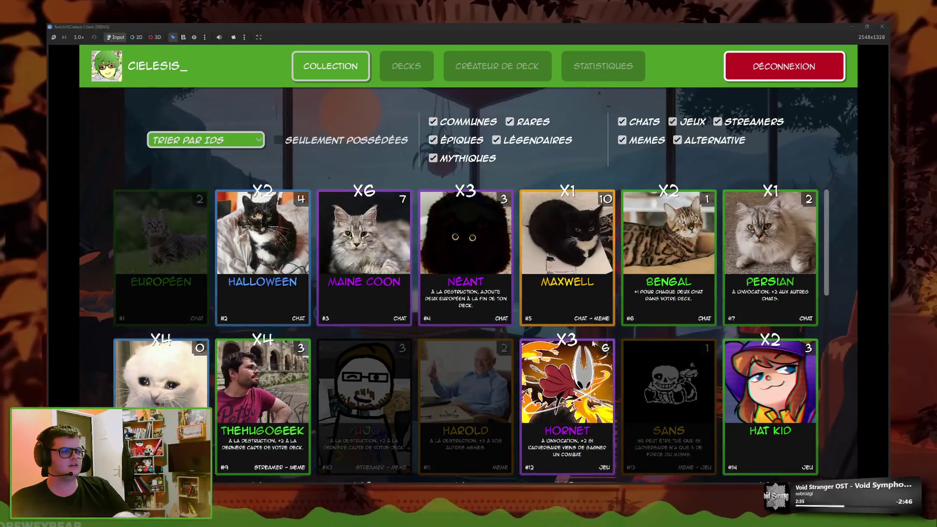
{"action": "scroll", "coordinate": [620, 390], "scroll_direction": "down", "scroll_amount": 5}
{"action": "scroll", "coordinate": [585, 390], "scroll_direction": "up", "scroll_amount": 5}
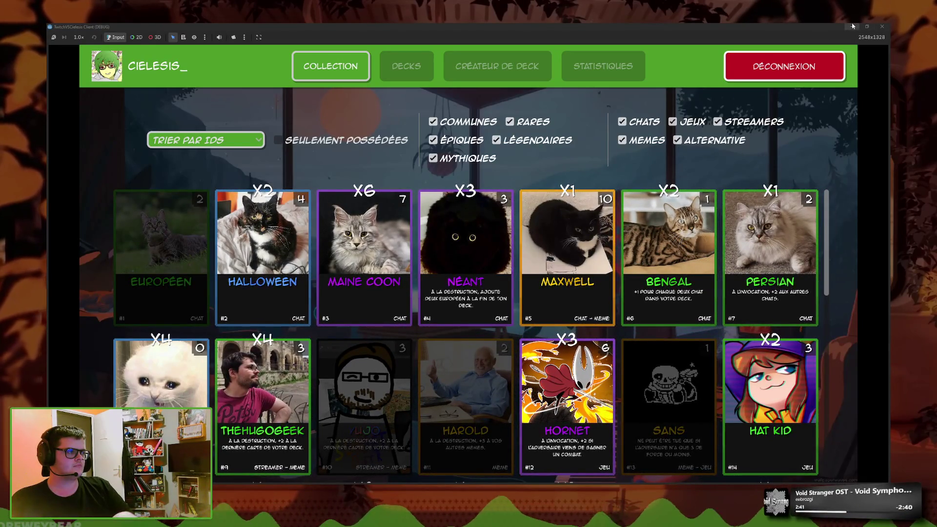
{"action": "key", "text": "alt+Tab"}
{"action": "double_click", "coordinate": [88, 393]}
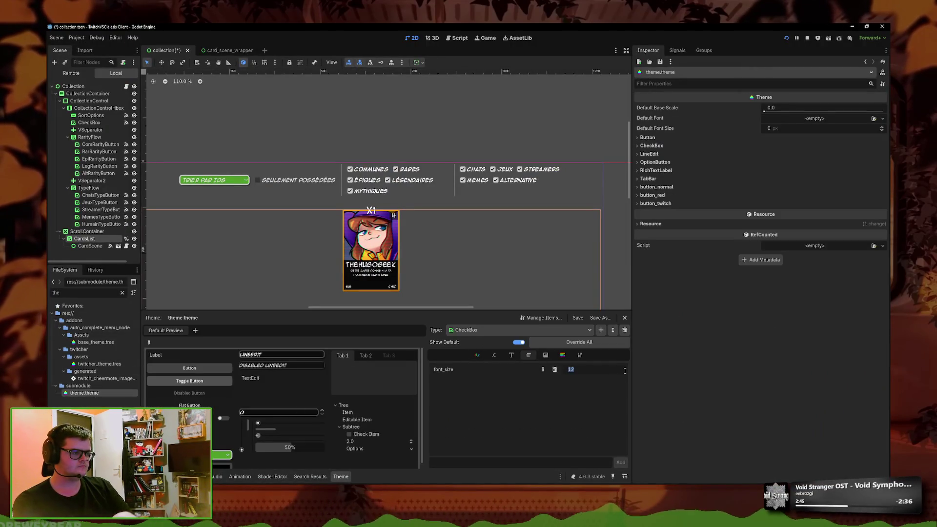
Set the theme's CheckBox font_size to 10 and OptionButton font_size to 10.
{"action": "key", "text": "Return"}
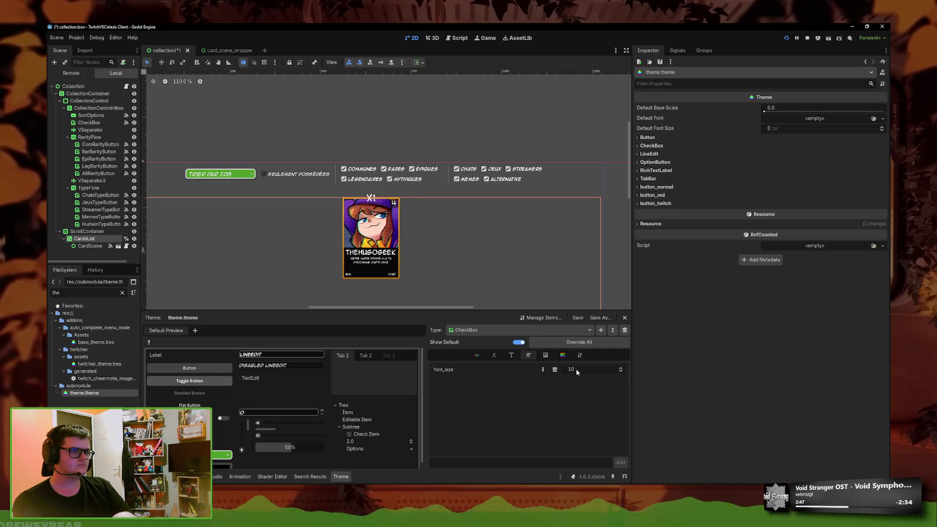
{"action": "left_click", "coordinate": [518, 330]}
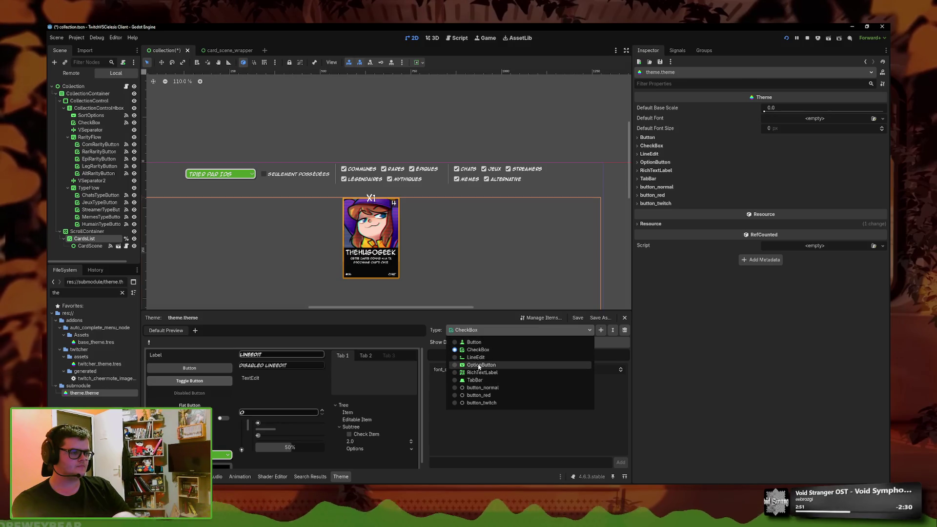
{"action": "left_click", "coordinate": [479, 366]}
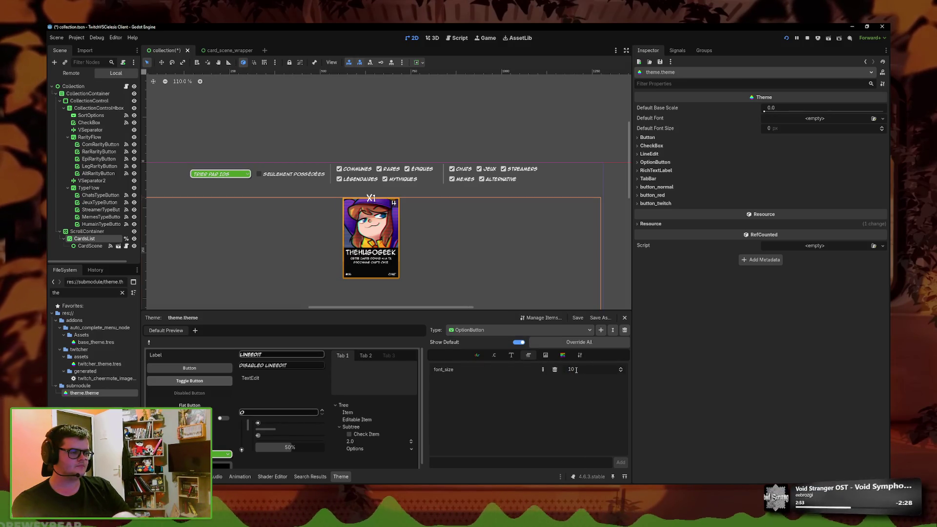
{"action": "left_click", "coordinate": [378, 130]}
Run the game to check the collection screen, then bring up the Trello board.
{"action": "key", "text": "F5"}
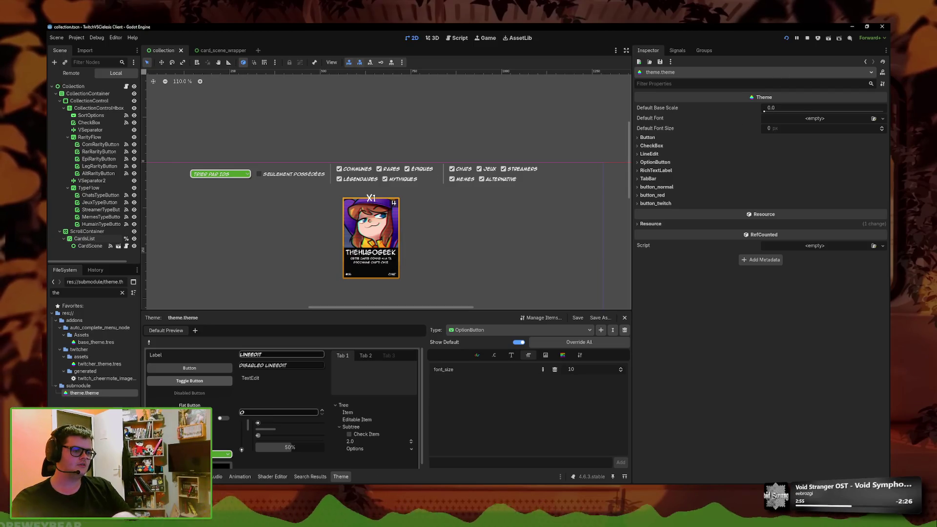
{"action": "scroll", "coordinate": [546, 277], "scroll_direction": "down", "scroll_amount": 5}
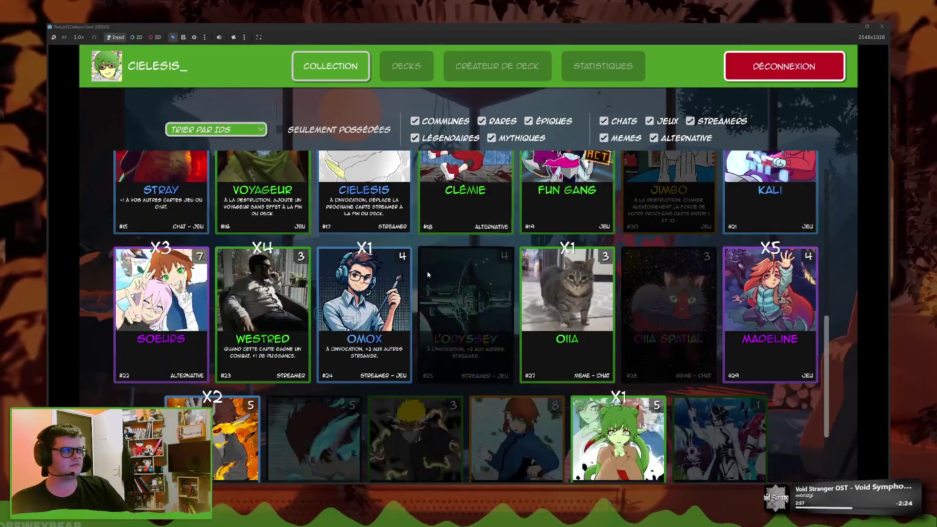
{"action": "scroll", "coordinate": [488, 288], "scroll_direction": "up", "scroll_amount": 5}
{"action": "scroll", "coordinate": [445, 296], "scroll_direction": "down", "scroll_amount": 8}
{"action": "scroll", "coordinate": [445, 296], "scroll_direction": "up", "scroll_amount": 8}
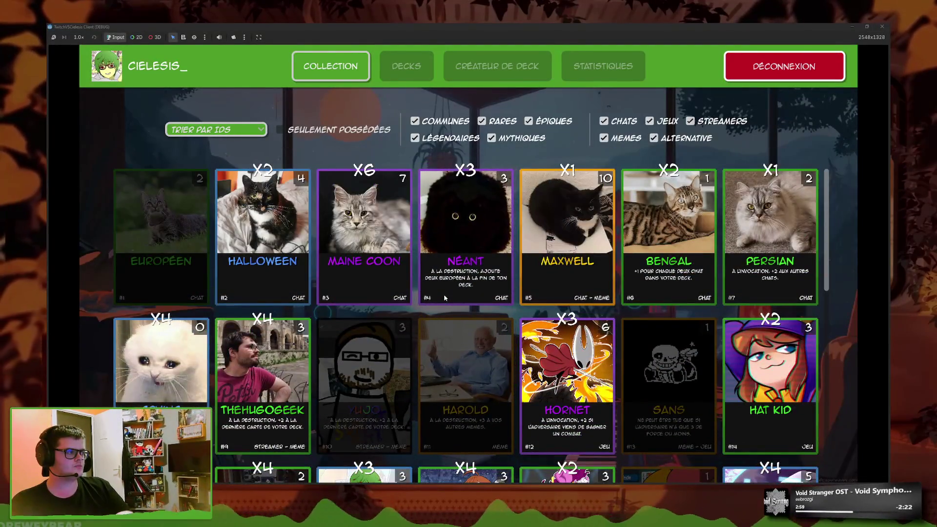
{"action": "left_click", "coordinate": [377, 479]}
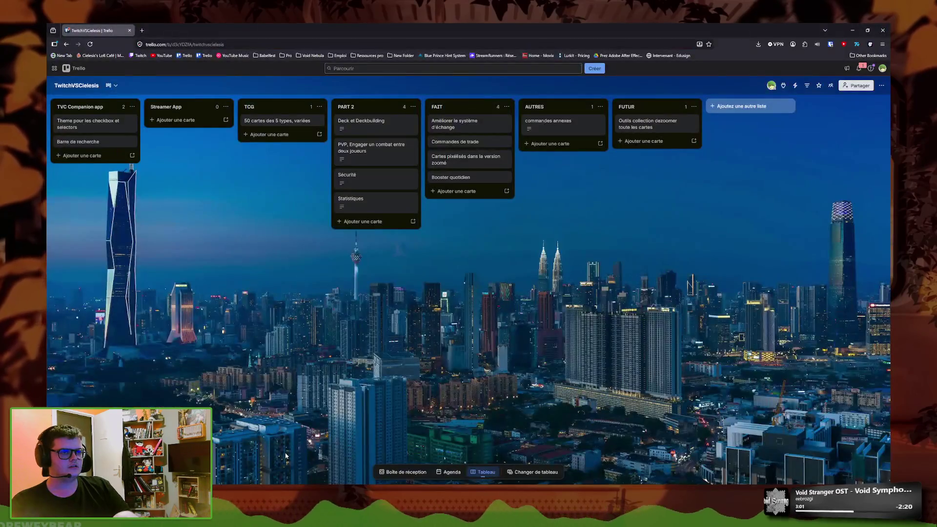
Retitle the Trello task 'Theme pour les checkbox et selectors et aussi scroll bar'.
{"action": "left_click", "coordinate": [91, 123]}
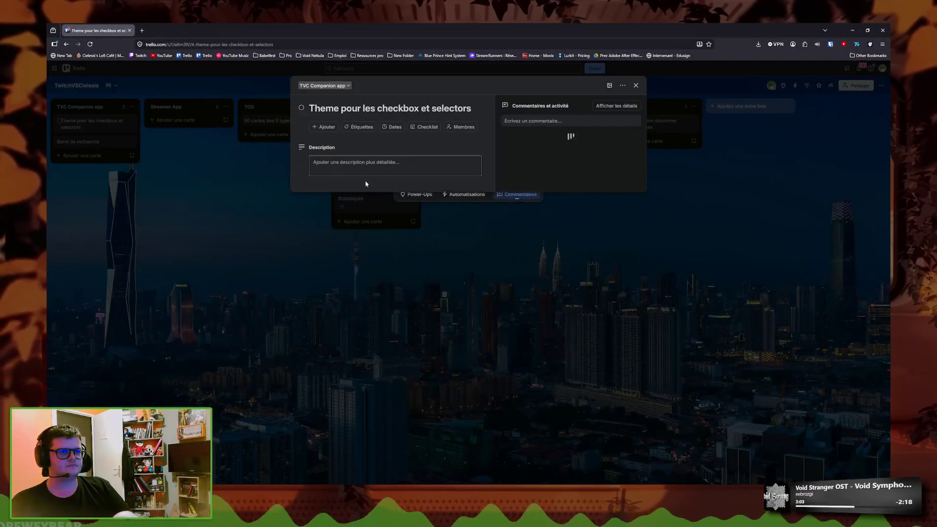
{"action": "left_click", "coordinate": [376, 168]}
{"action": "left_click", "coordinate": [434, 108]}
{"action": "type", "text": "et"}
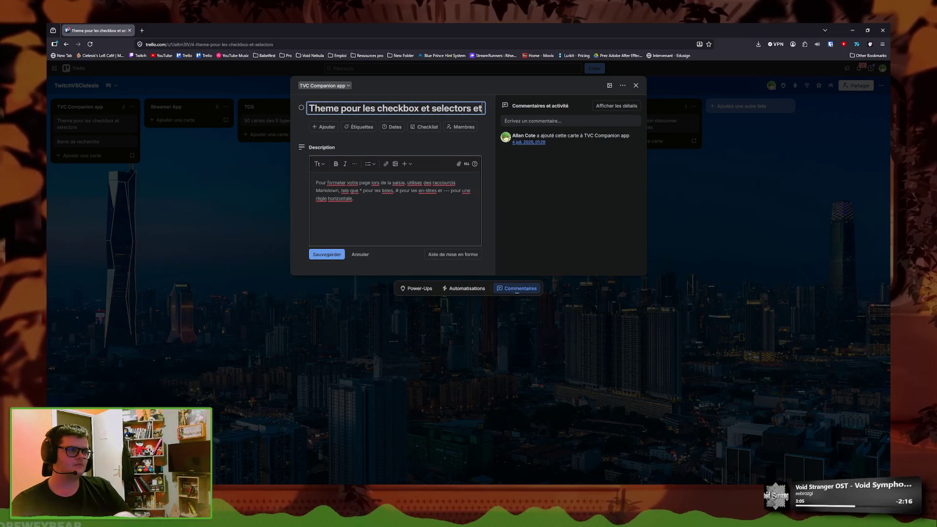
{"action": "type", "text": " aussi scroll bar"}
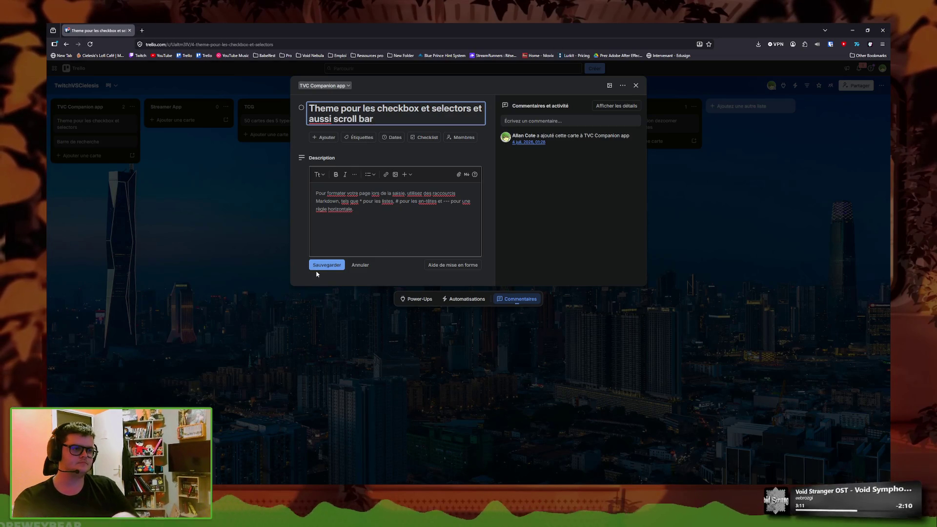
{"action": "left_click", "coordinate": [322, 266]}
{"action": "left_click", "coordinate": [198, 254]}
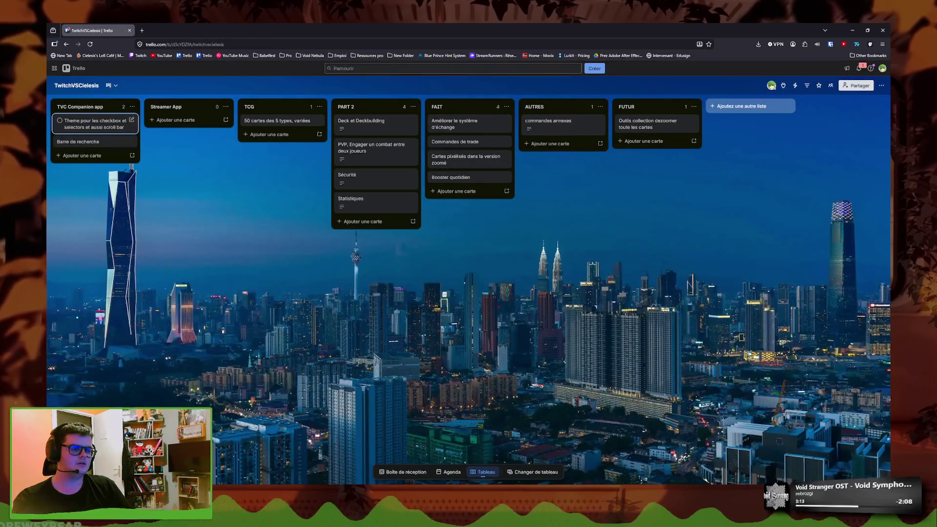
{"action": "left_click", "coordinate": [432, 453]}
Scroll the collection, view and close Néant's details, then minimize the game.
{"action": "scroll", "coordinate": [432, 385], "scroll_direction": "down", "scroll_amount": 5}
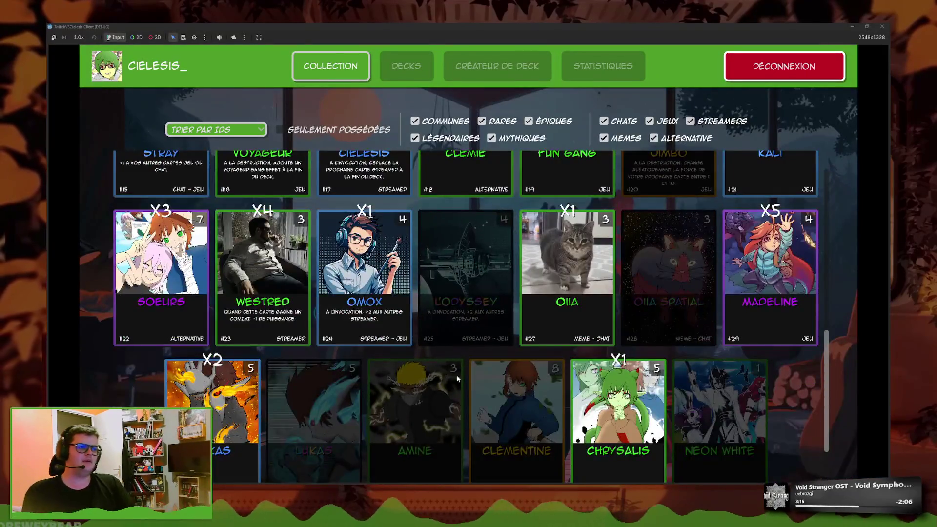
{"action": "scroll", "coordinate": [439, 375], "scroll_direction": "up", "scroll_amount": 5}
{"action": "left_click", "coordinate": [465, 219]}
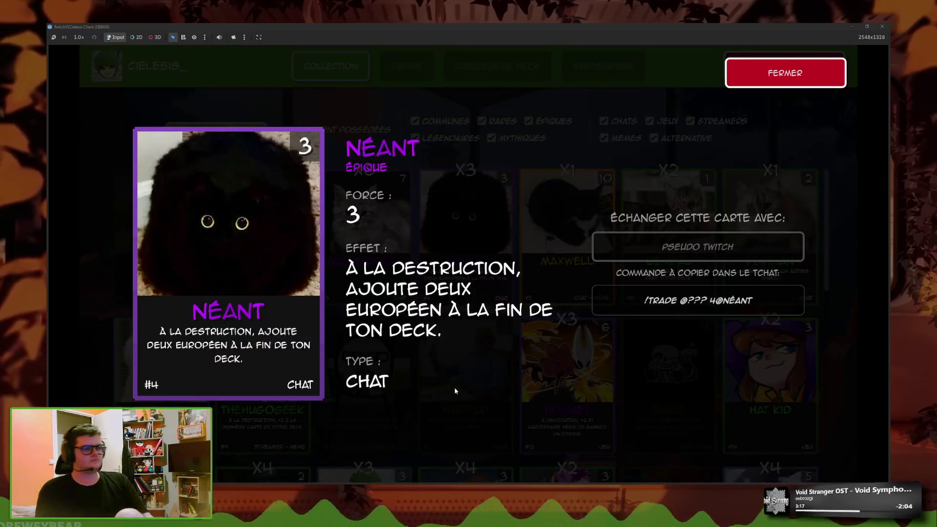
{"action": "left_click", "coordinate": [784, 118]}
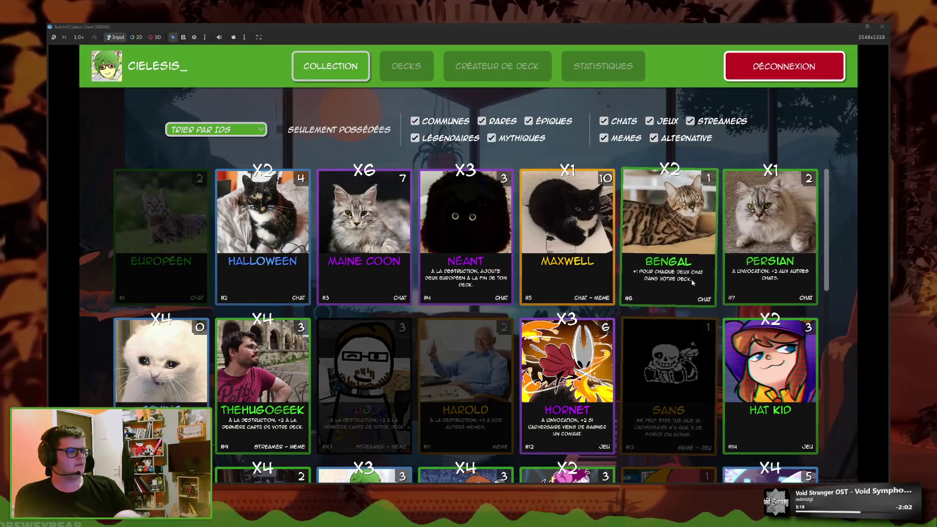
{"action": "scroll", "coordinate": [488, 310], "scroll_direction": "down", "scroll_amount": 5}
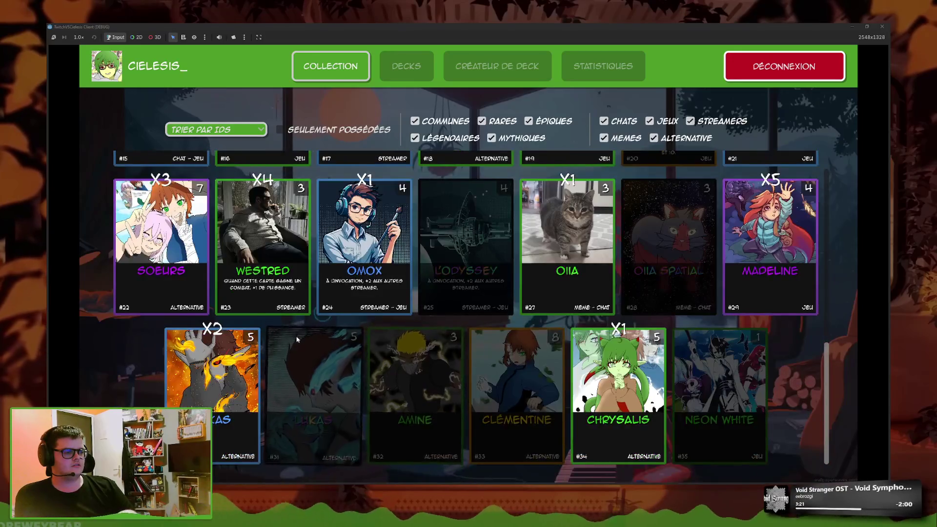
{"action": "scroll", "coordinate": [295, 265], "scroll_direction": "up", "scroll_amount": 5}
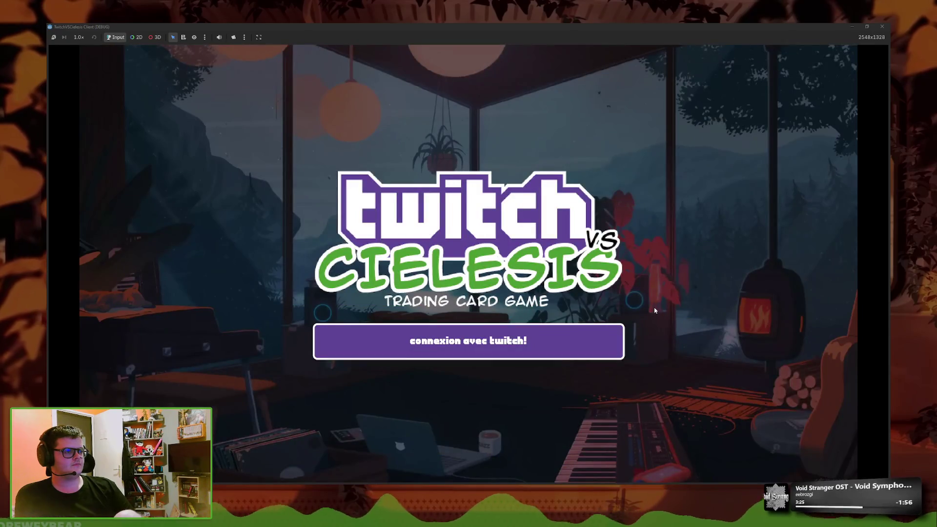
{"action": "left_click", "coordinate": [852, 27]}
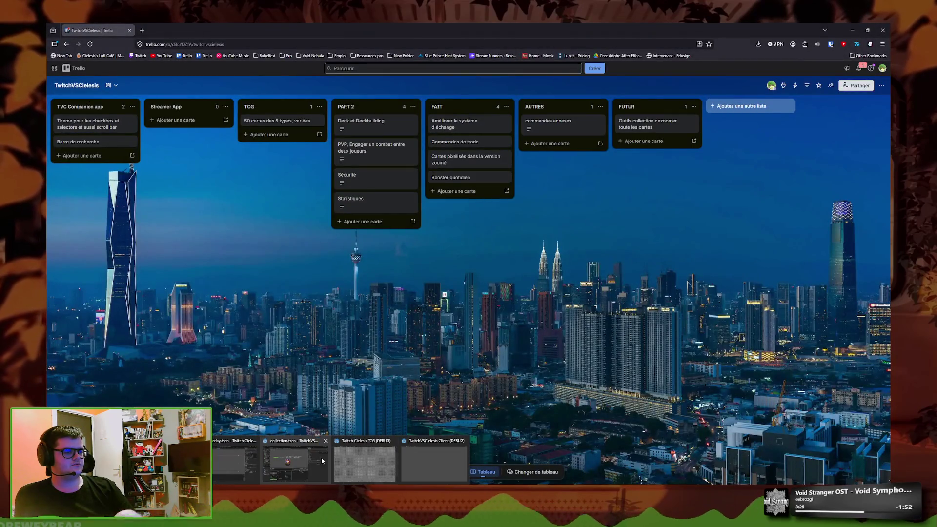
Set the button_twitch theme type's font_size to 32 and run the game.
{"action": "left_click", "coordinate": [522, 456]}
{"action": "left_click", "coordinate": [527, 330]}
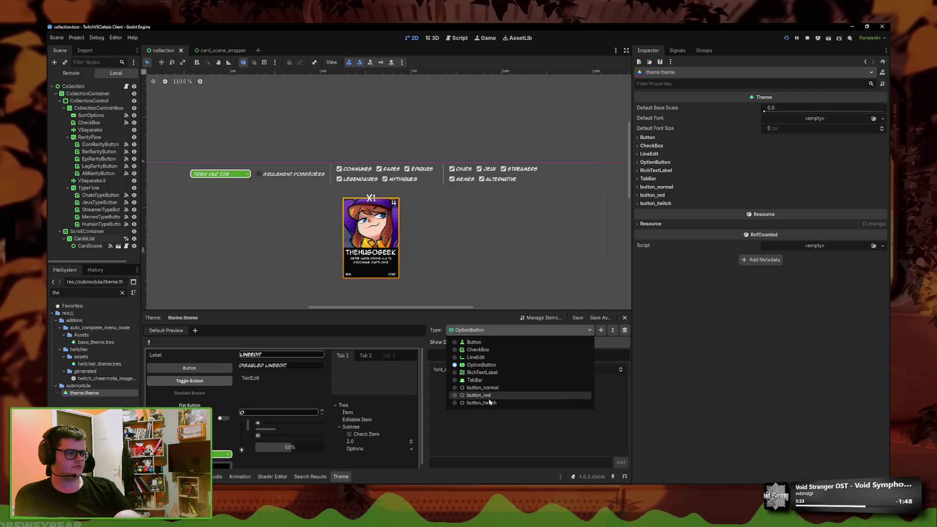
{"action": "left_click", "coordinate": [481, 402]}
{"action": "left_click", "coordinate": [580, 370]}
{"action": "left_click", "coordinate": [542, 370]}
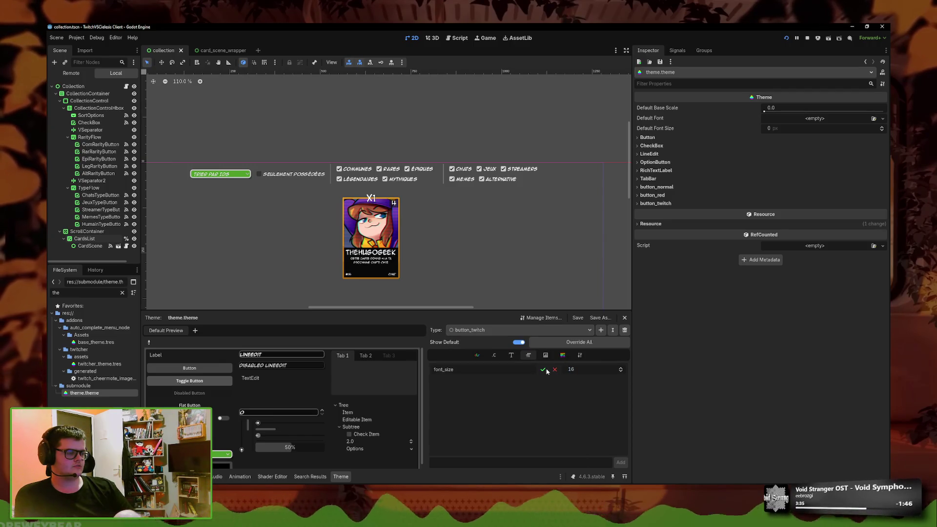
{"action": "type", "text": "32"}
{"action": "key", "text": "Return"}
{"action": "key", "text": "F5"}
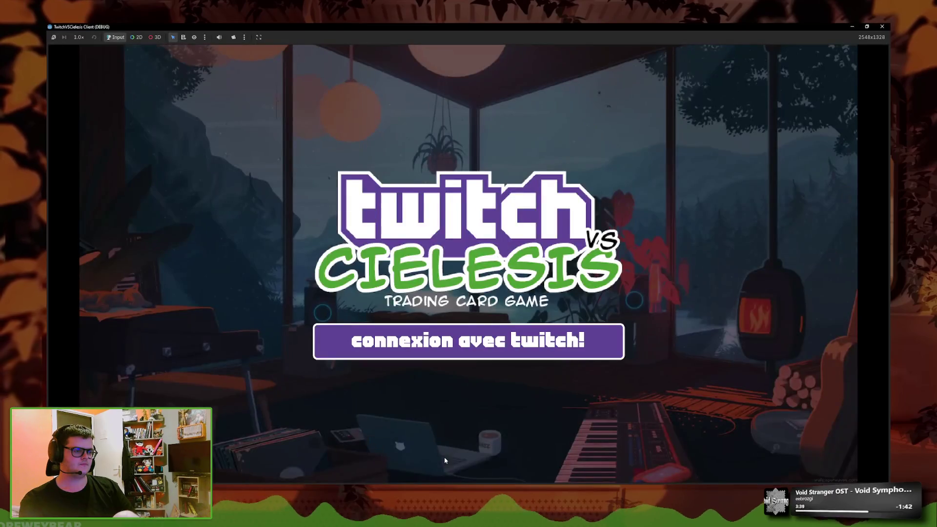
Lower button_twitch font_size to 25, check the running game, and close it.
{"action": "mouse_move", "coordinate": [311, 517]}
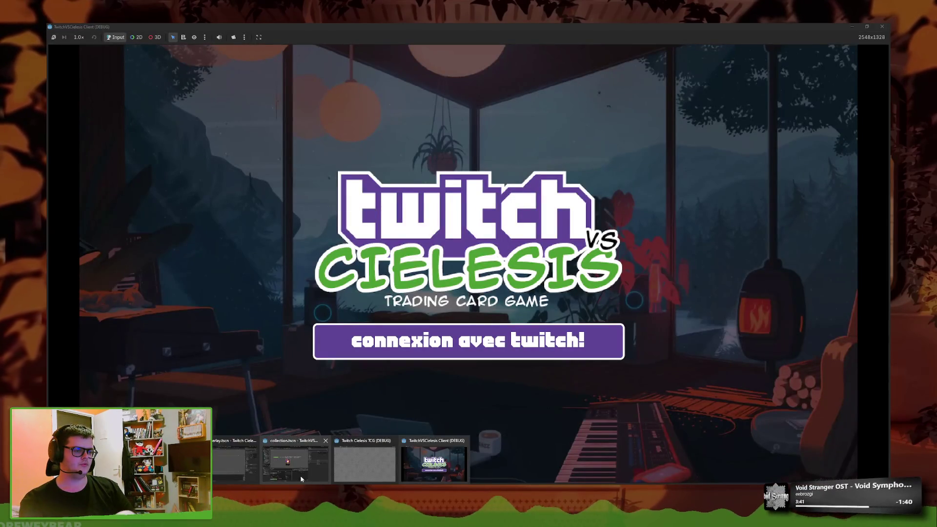
{"action": "left_click", "coordinate": [286, 449]}
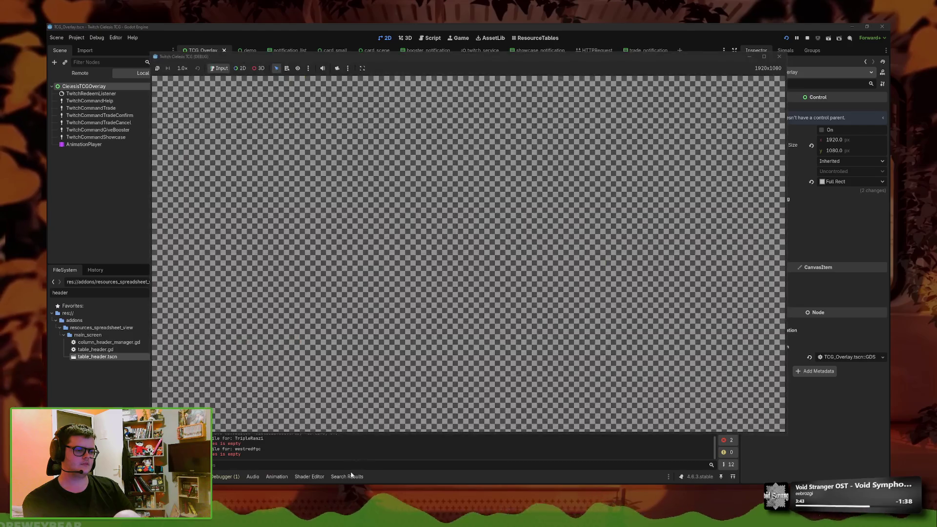
{"action": "left_click", "coordinate": [281, 461]}
{"action": "left_click", "coordinate": [587, 373]}
{"action": "type", "text": "25"}
{"action": "key", "text": "Return"}
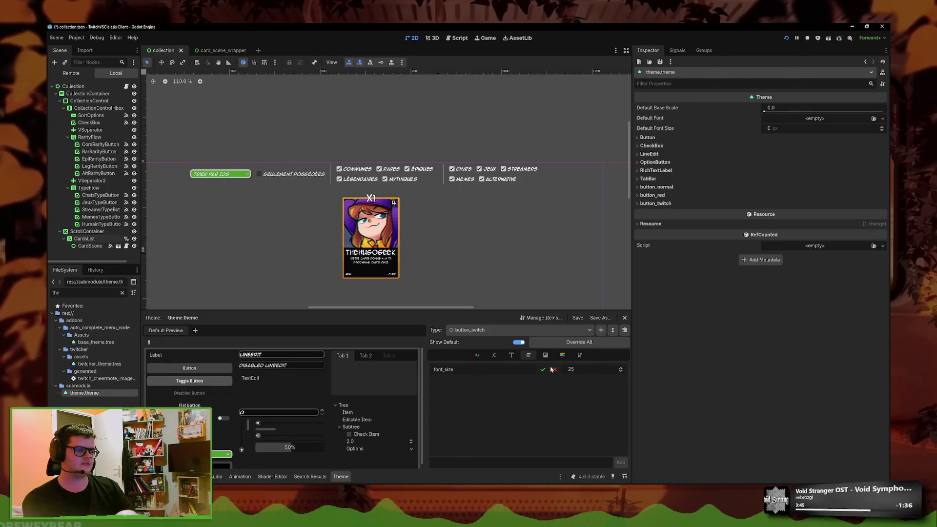
{"action": "left_click", "coordinate": [435, 447]}
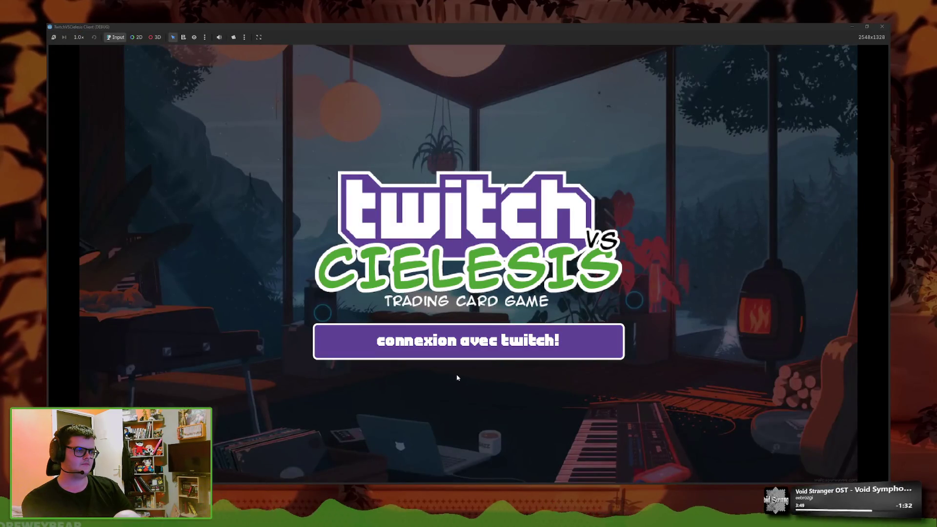
{"action": "left_click", "coordinate": [881, 27]}
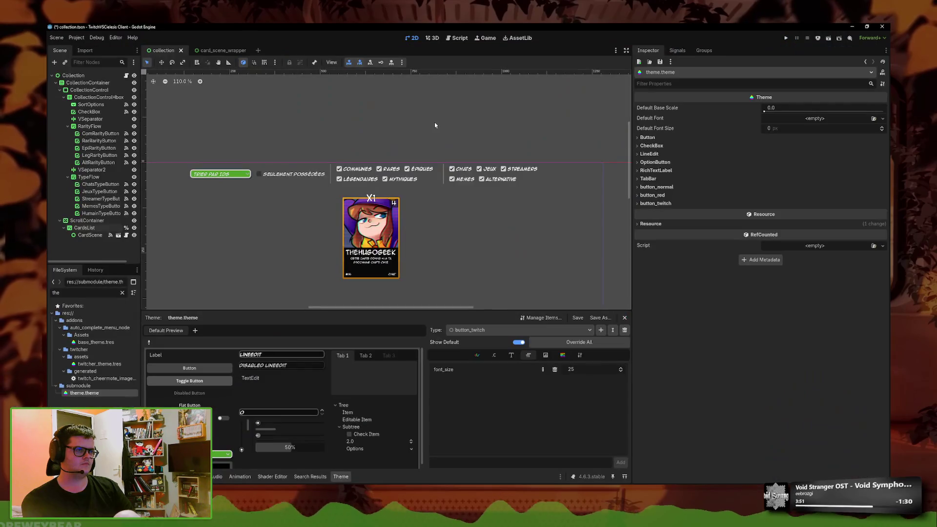
Filter the FileSystem for 'menu' and open main_menu.tscn, cancelling the accidental move.
{"action": "double_click", "coordinate": [81, 292]}
{"action": "type", "text": "menu"}
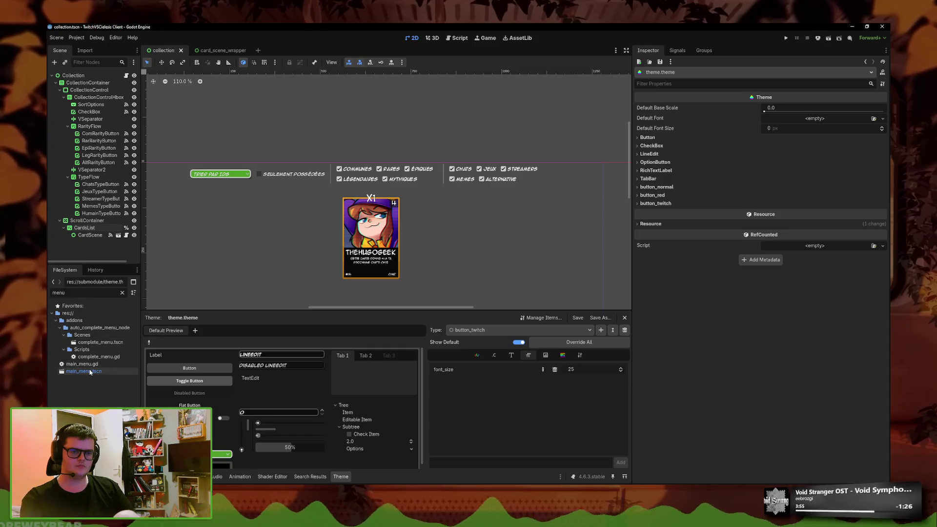
{"action": "double_click", "coordinate": [84, 371]}
{"action": "left_click_drag", "start_coordinate": [84, 371], "coordinate": [82, 349]}
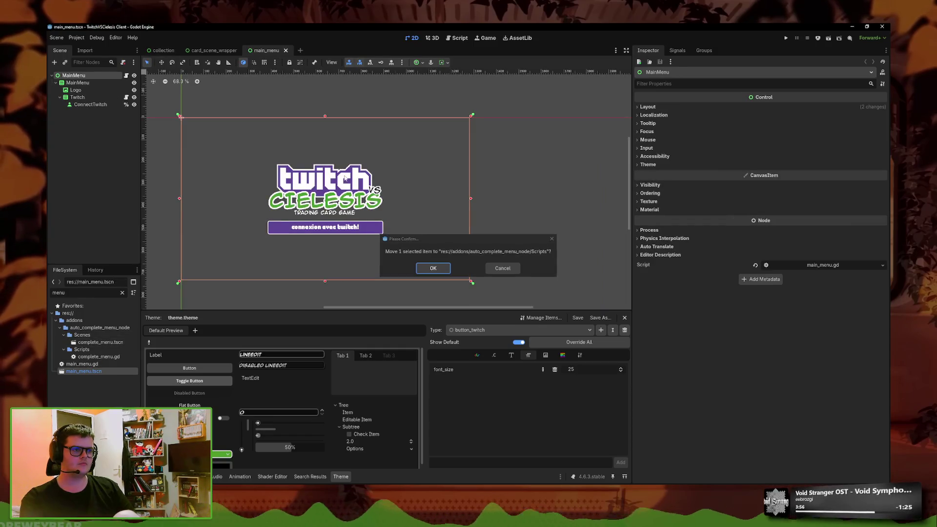
{"action": "left_click", "coordinate": [552, 239]}
Inspect the Logo, MainMenu, Twitch and ConnectTwitch nodes and their layout settings.
{"action": "left_click", "coordinate": [327, 216]}
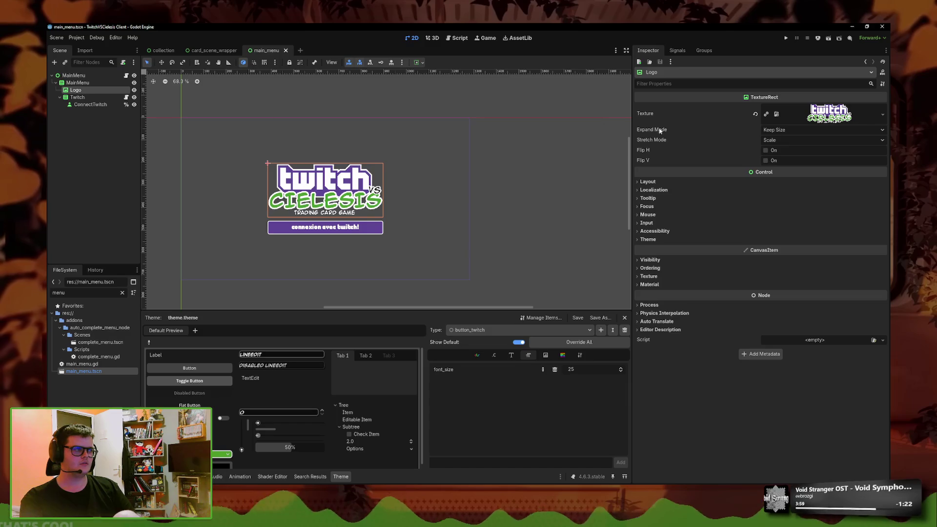
{"action": "left_click", "coordinate": [266, 184]}
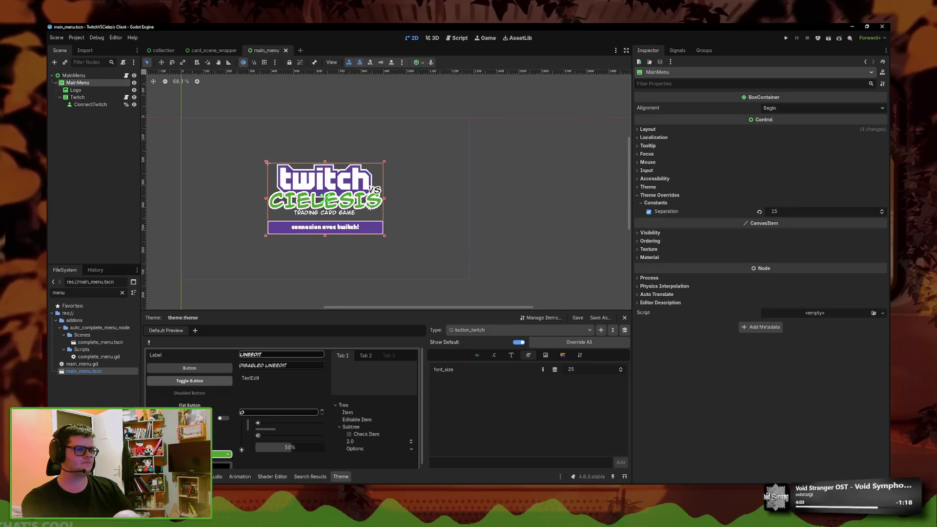
{"action": "left_click", "coordinate": [328, 229]}
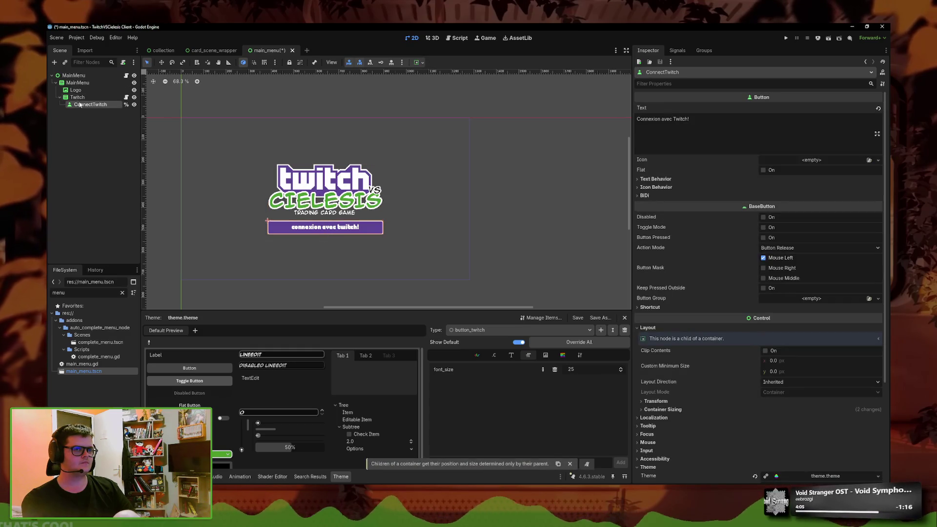
{"action": "left_click", "coordinate": [382, 205]}
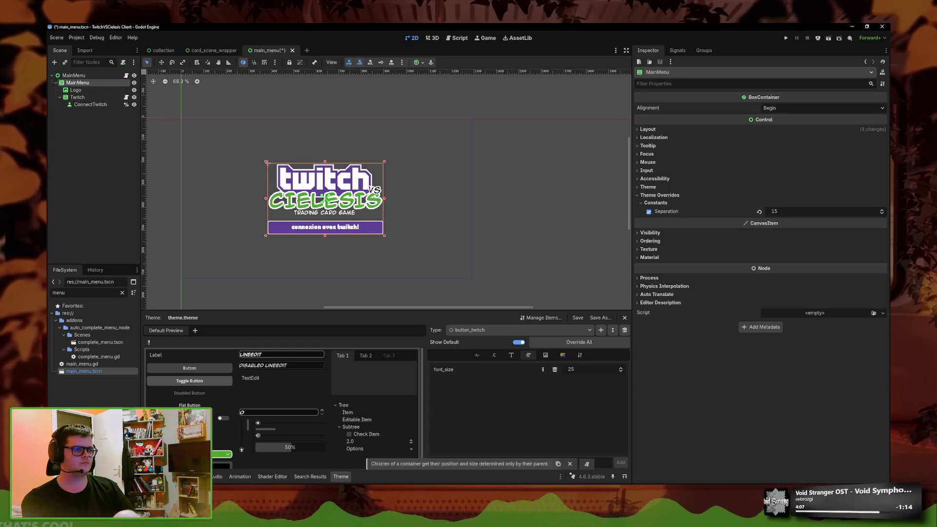
{"action": "left_click", "coordinate": [683, 130]}
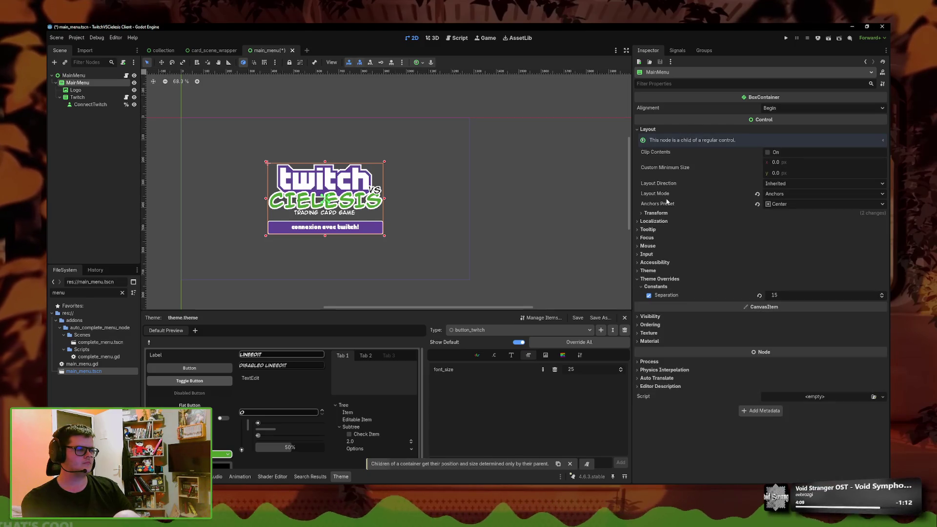
{"action": "key", "text": "Down"}
{"action": "key", "text": "Down"}
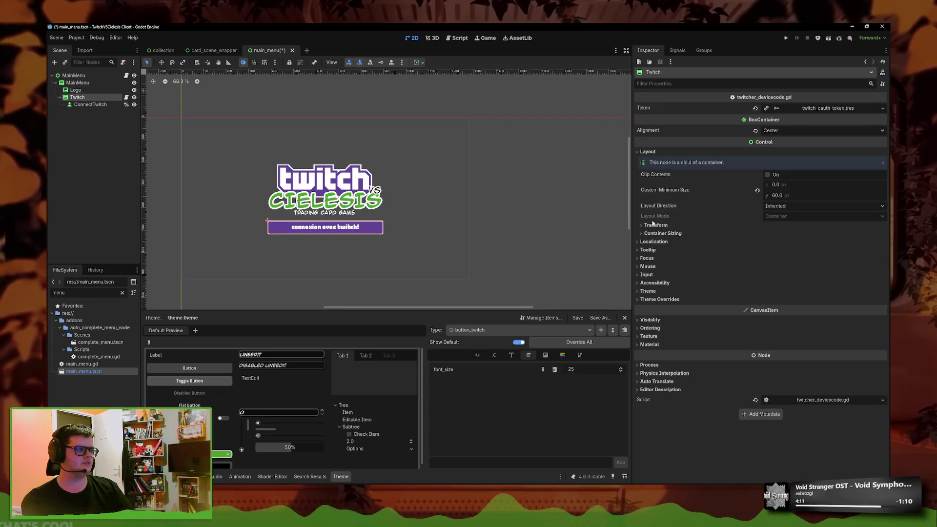
{"action": "left_click", "coordinate": [90, 104]}
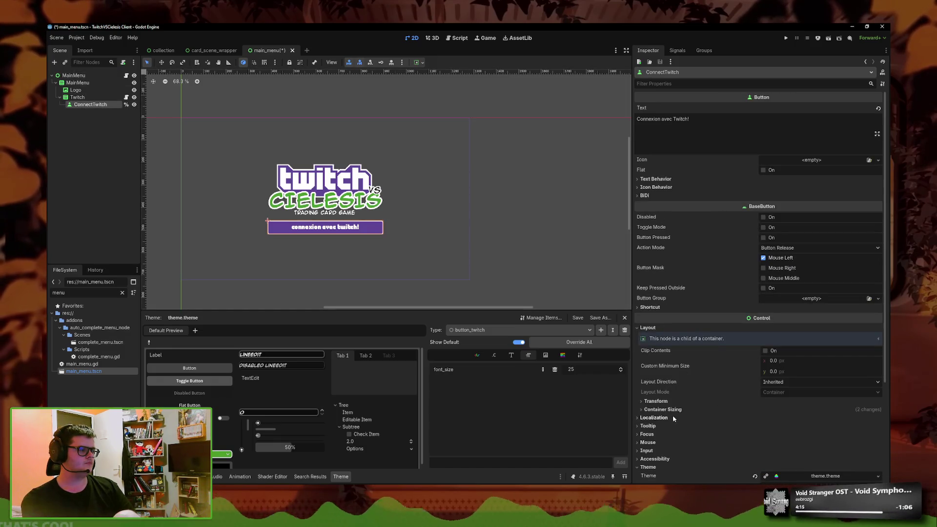
{"action": "left_click", "coordinate": [662, 410]}
{"action": "scroll", "coordinate": [405, 231], "scroll_direction": "up", "scroll_amount": 4}
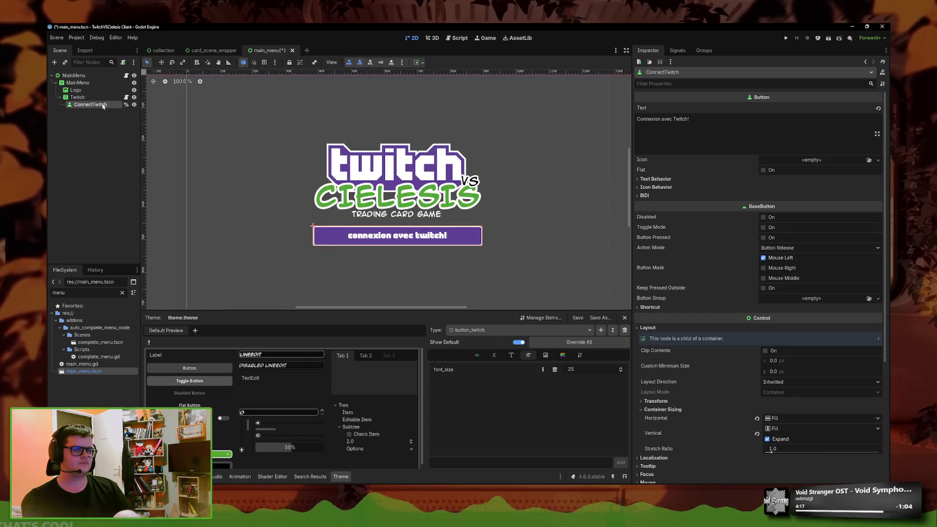
{"action": "left_click", "coordinate": [77, 82]}
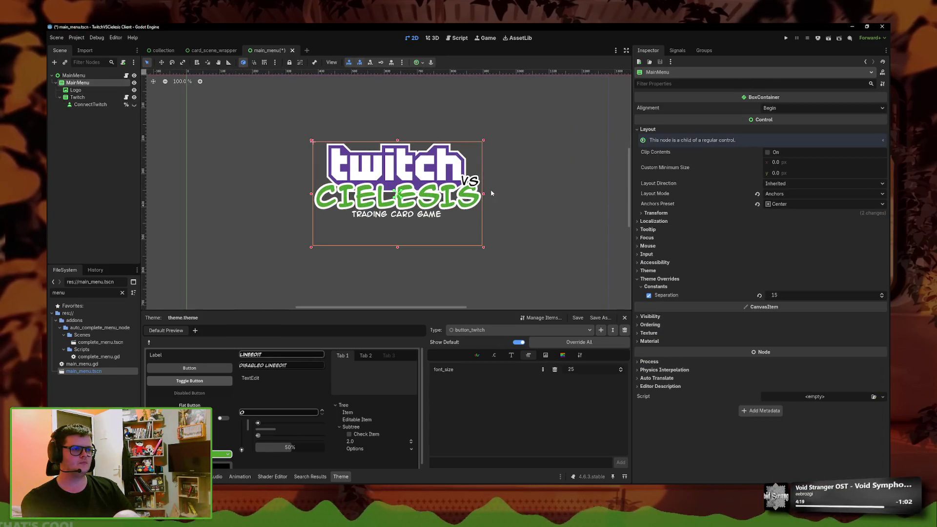
Hide the logo temporarily and narrow the MainMenu box from its right side.
{"action": "left_click", "coordinate": [82, 97]}
{"action": "left_click", "coordinate": [133, 90]}
{"action": "left_click", "coordinate": [466, 199]}
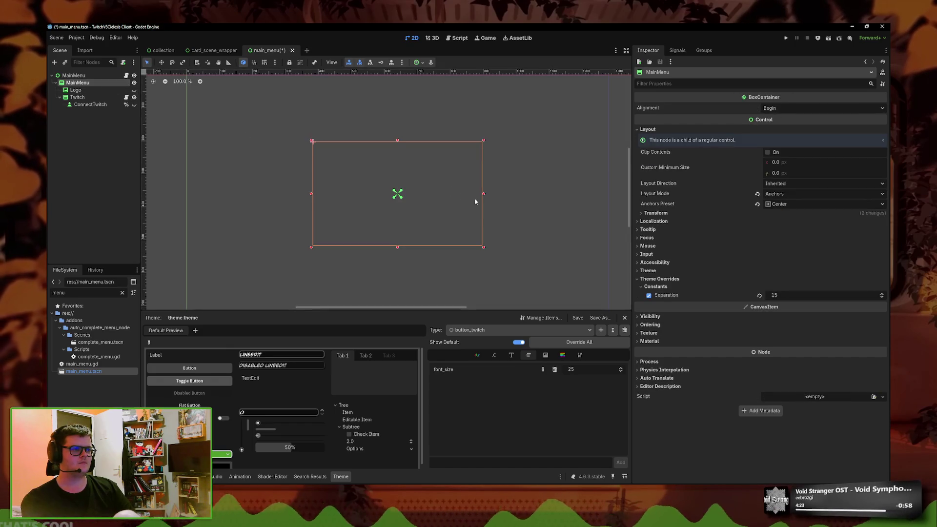
{"action": "left_click_drag", "start_coordinate": [485, 197], "coordinate": [384, 193]}
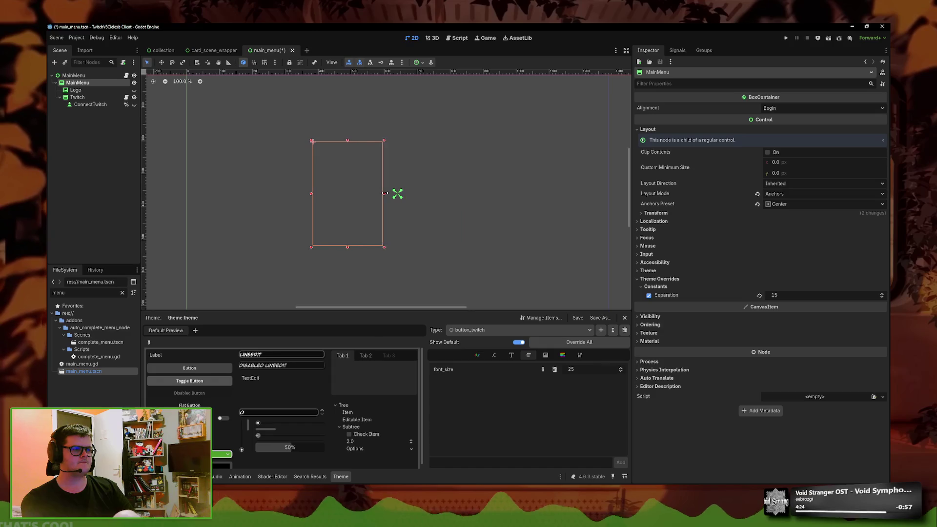
Show the logo again and set its Expand Mode to Fit Height Proportional after trying other fit modes.
{"action": "left_click", "coordinate": [134, 90]}
{"action": "left_click", "coordinate": [76, 90]}
{"action": "left_click", "coordinate": [797, 132]}
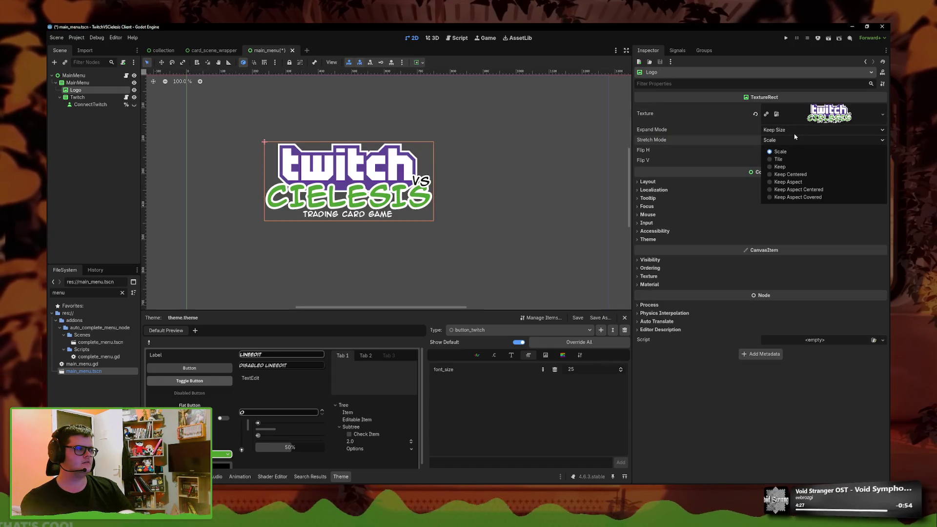
{"action": "left_click", "coordinate": [802, 159]}
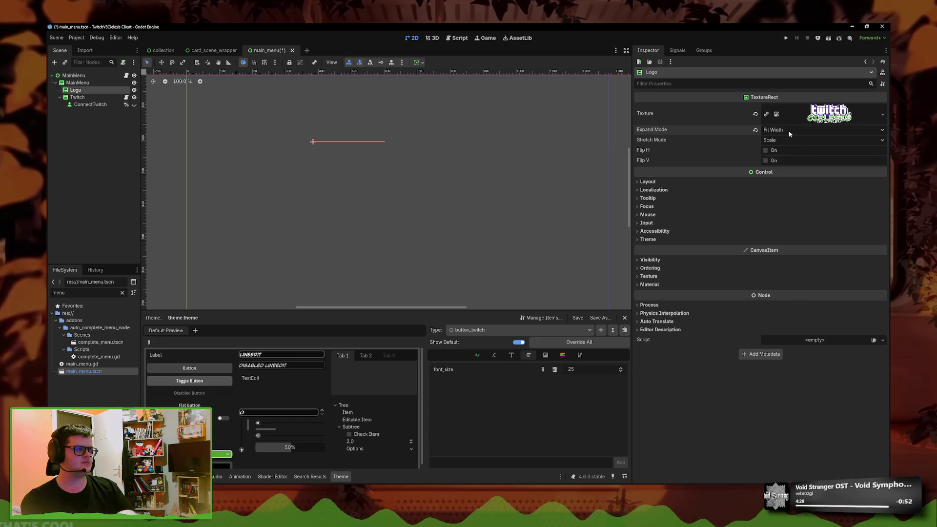
{"action": "left_click", "coordinate": [790, 130]}
{"action": "left_click", "coordinate": [791, 171]}
{"action": "left_click", "coordinate": [796, 131]}
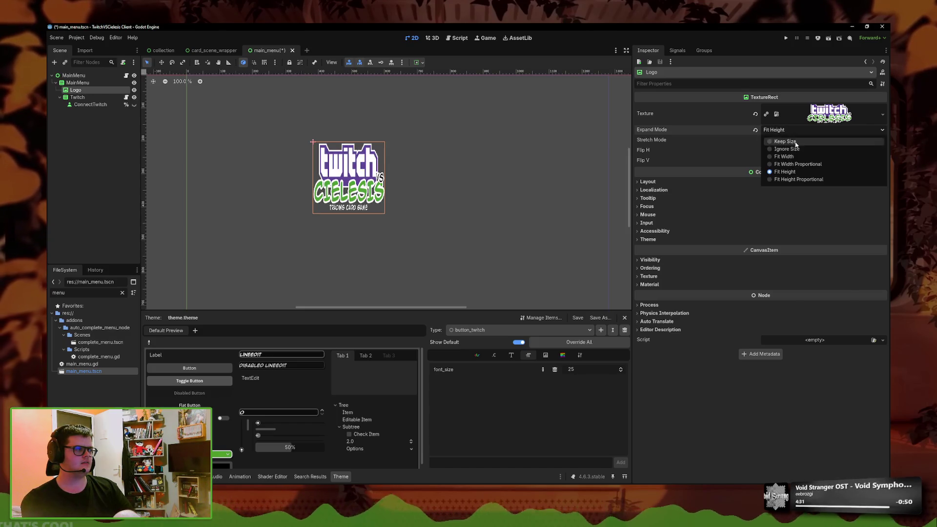
{"action": "left_click", "coordinate": [798, 164]}
{"action": "left_click", "coordinate": [776, 131]}
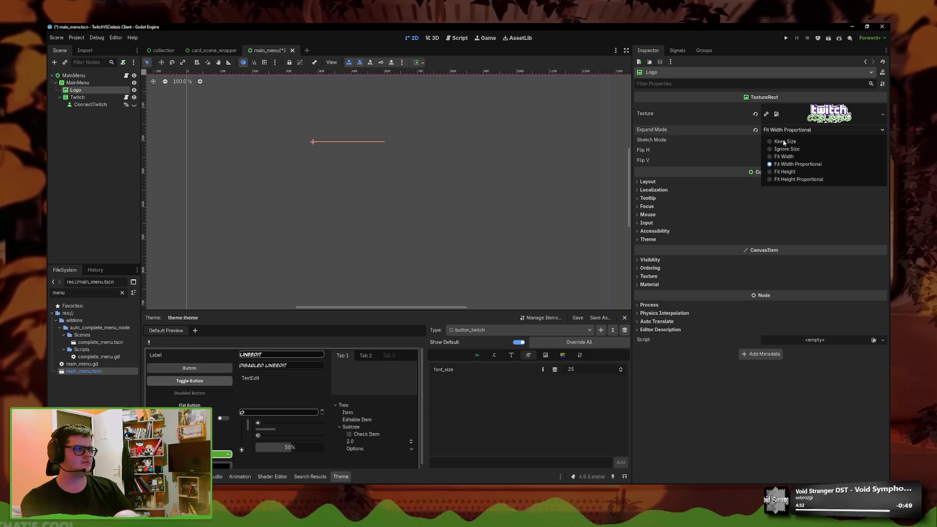
{"action": "left_click", "coordinate": [797, 180]}
Widen the MainMenu box, unhide the Twitch button, and apply the Center anchor preset.
{"action": "left_click", "coordinate": [78, 83]}
{"action": "mouse_move", "coordinate": [385, 196]}
{"action": "left_mouse_down"}
{"action": "mouse_move", "coordinate": [451, 194]}
{"action": "mouse_move", "coordinate": [440, 192]}
{"action": "left_mouse_up"}
{"action": "left_click", "coordinate": [134, 106]}
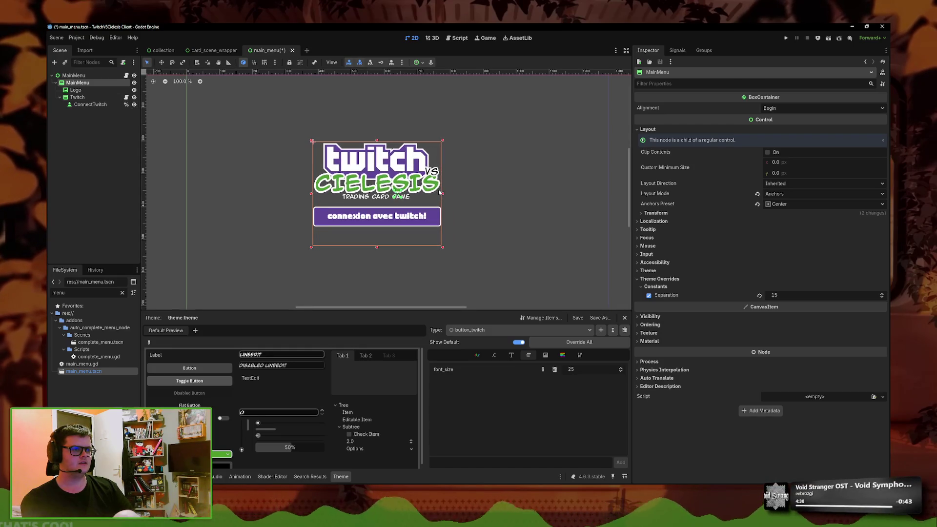
{"action": "left_click", "coordinate": [418, 63]}
{"action": "left_click", "coordinate": [433, 100]}
{"action": "left_click", "coordinate": [398, 249]}
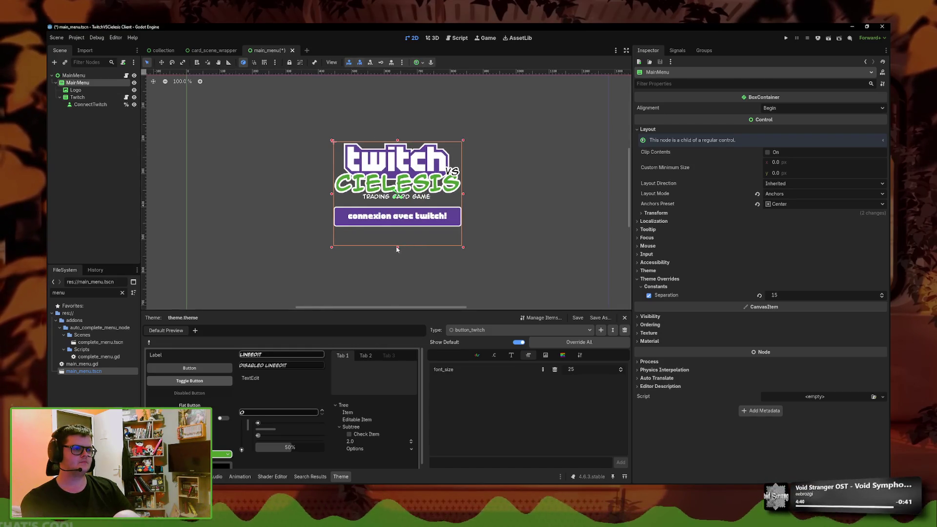
{"action": "left_click", "coordinate": [422, 62]}
{"action": "scroll", "coordinate": [395, 183], "scroll_direction": "down", "scroll_amount": 5}
{"action": "left_click", "coordinate": [498, 186]}
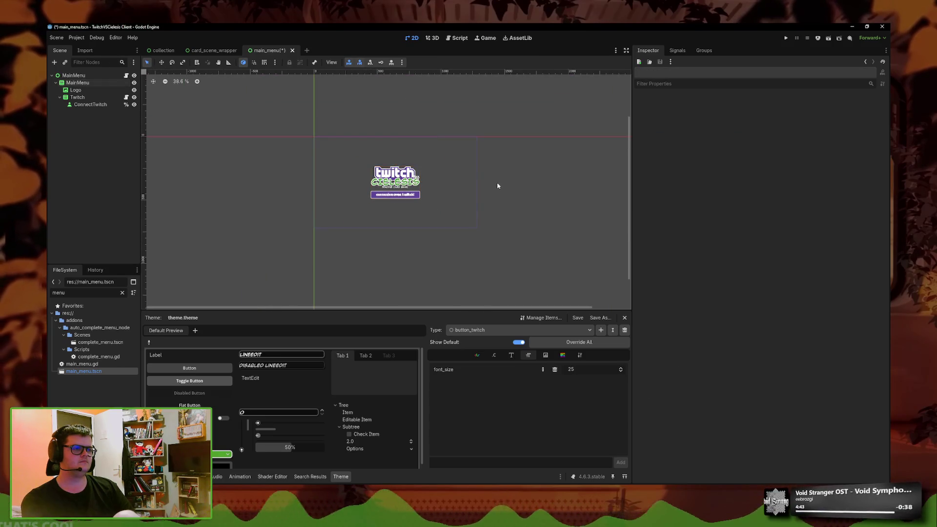
Set the button_twitch theme font_size to 20 and save the main menu scene.
{"action": "scroll", "coordinate": [461, 186], "scroll_direction": "up", "scroll_amount": 3}
{"action": "key", "text": "ctrl+s"}
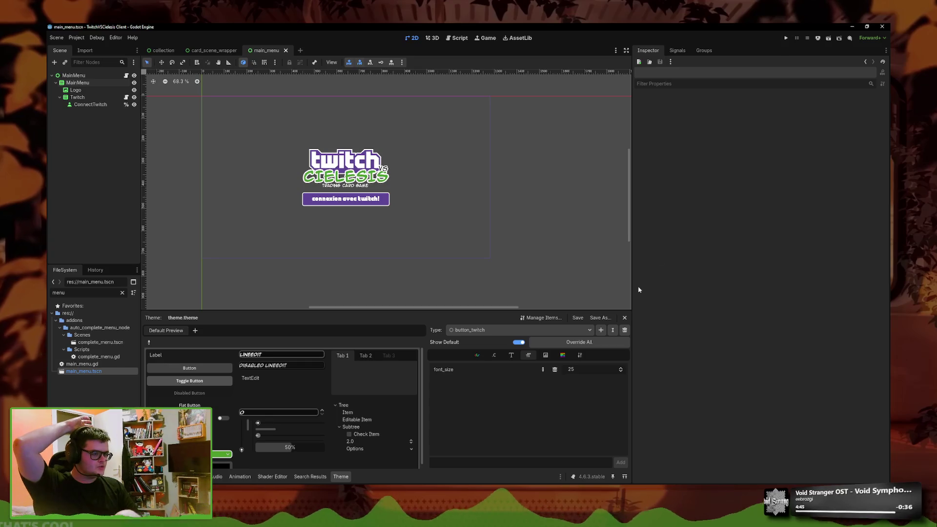
{"action": "type", "text": "6"}
{"action": "key", "text": "Return"}
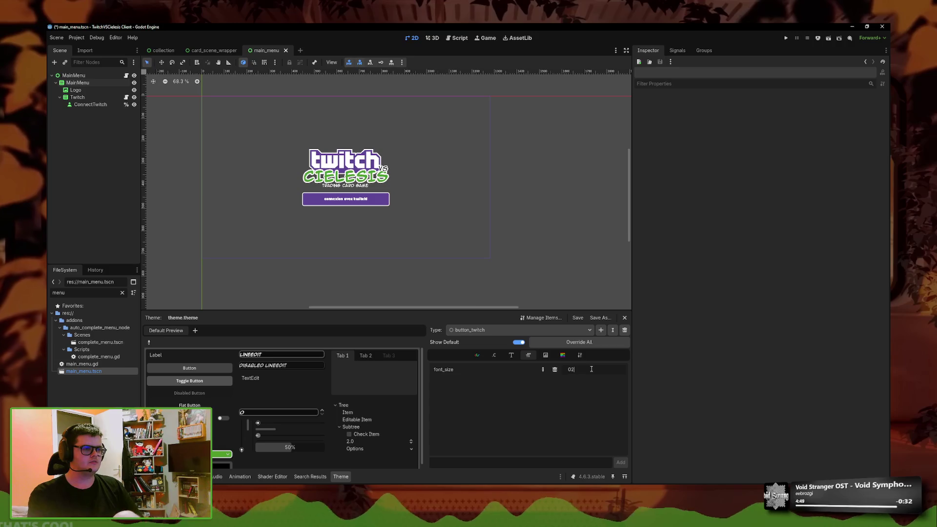
{"action": "key", "text": "ctrl+s"}
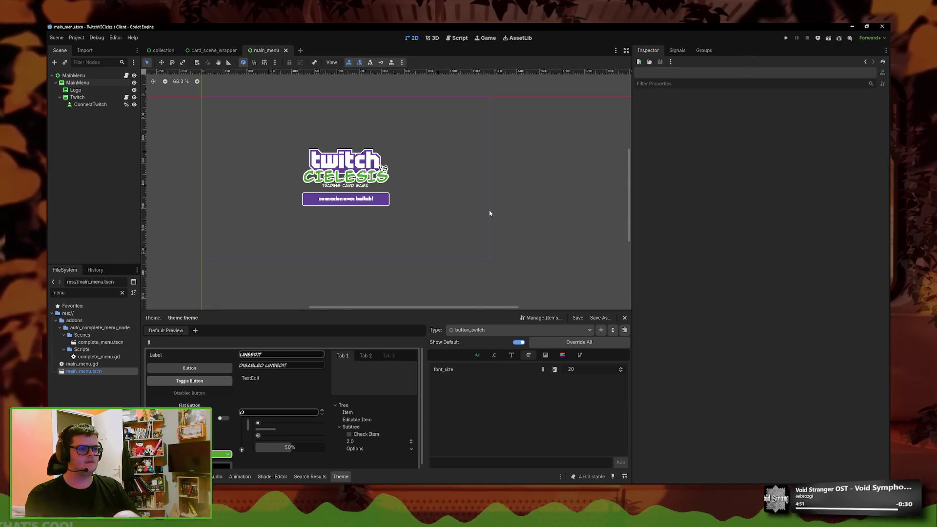
{"action": "scroll", "coordinate": [489, 209], "scroll_direction": "up", "scroll_amount": 3}
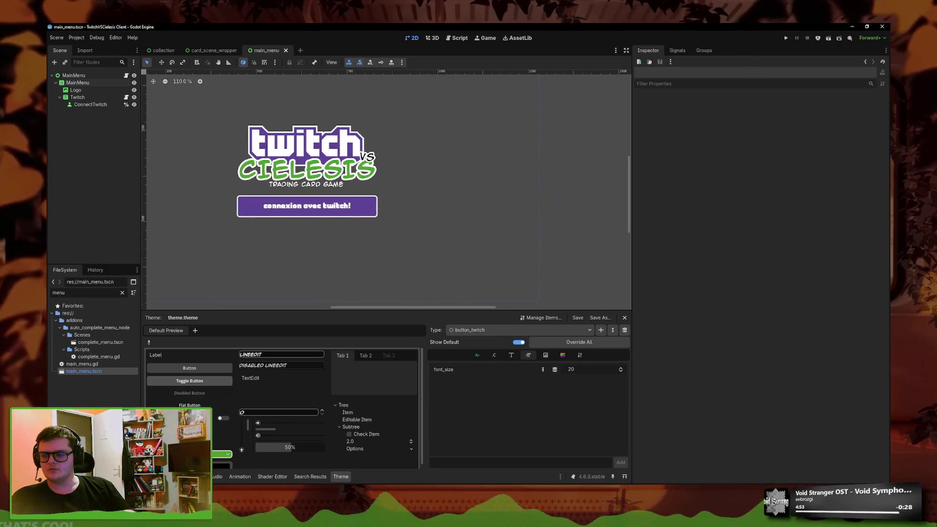